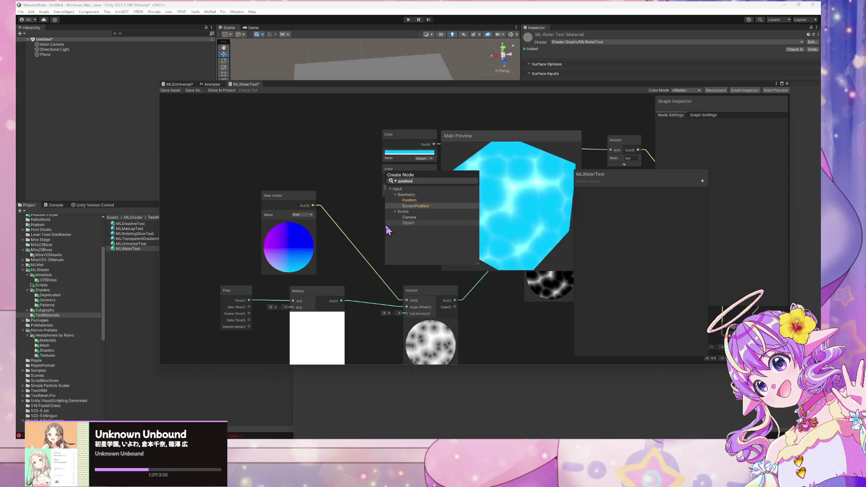
Step: Add a Screen Position node, then delete it
{"action": "key", "text": "Return"}
{"action": "left_click_drag", "start_coordinate": [416, 226], "coordinate": [351, 172]}
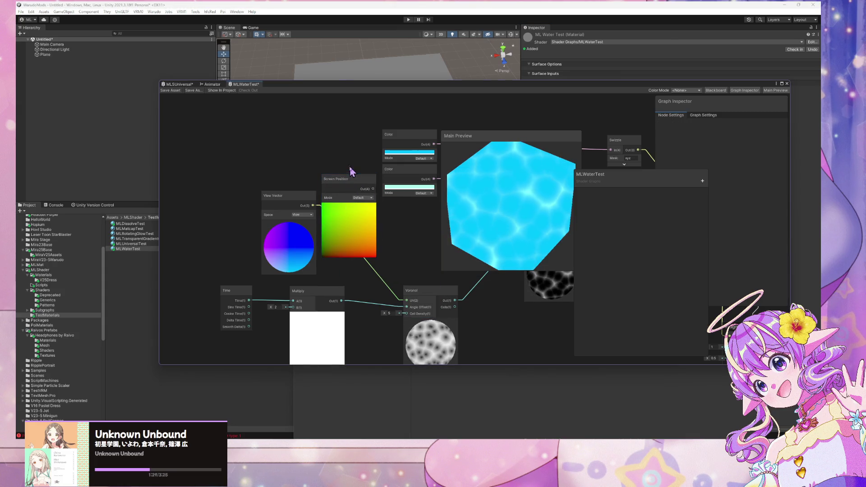
{"action": "key", "text": "Delete"}
Step: Add a Position node set to Object space and wire its output into the Voronoi UV
{"action": "key", "text": "space"}
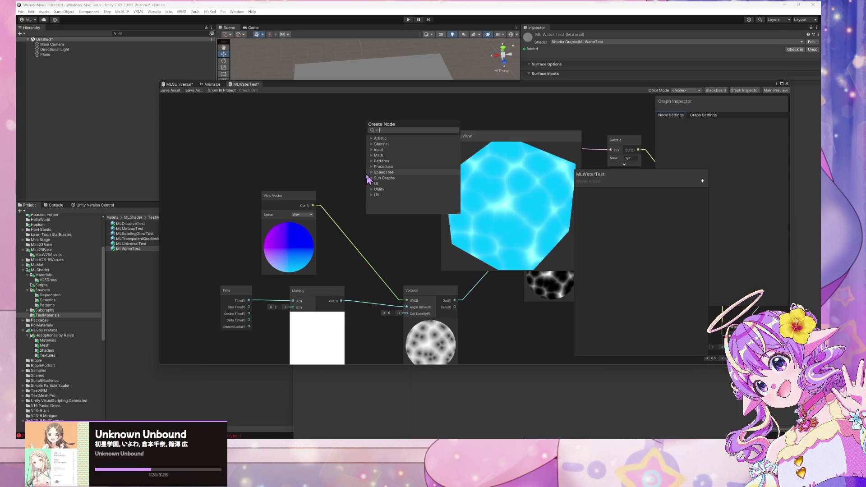
{"action": "type", "text": "osition"}
{"action": "key", "text": "Return"}
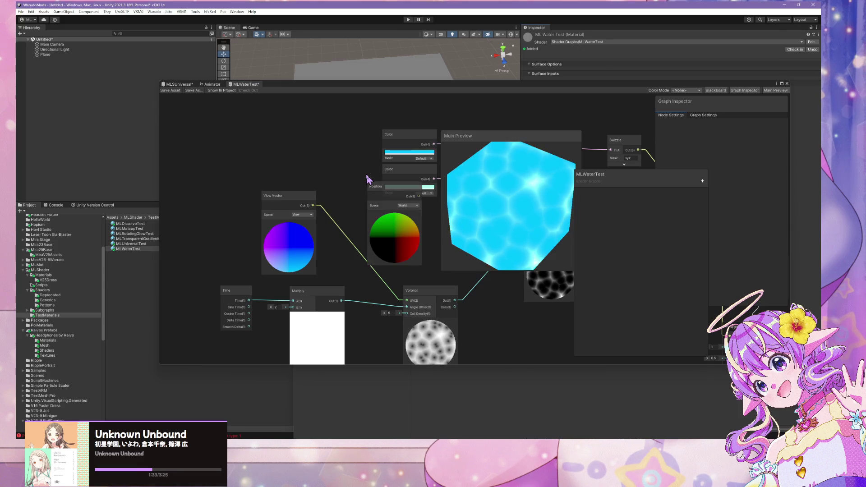
{"action": "left_click", "coordinate": [408, 206]}
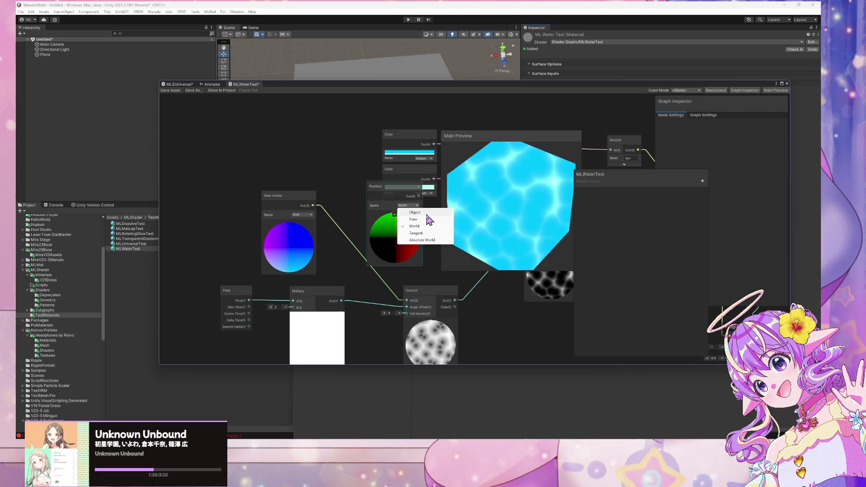
{"action": "left_click", "coordinate": [414, 212]}
{"action": "mouse_move", "coordinate": [418, 196]}
{"action": "left_mouse_down"}
{"action": "mouse_move", "coordinate": [421, 281]}
{"action": "mouse_move", "coordinate": [407, 301]}
{"action": "left_mouse_up"}
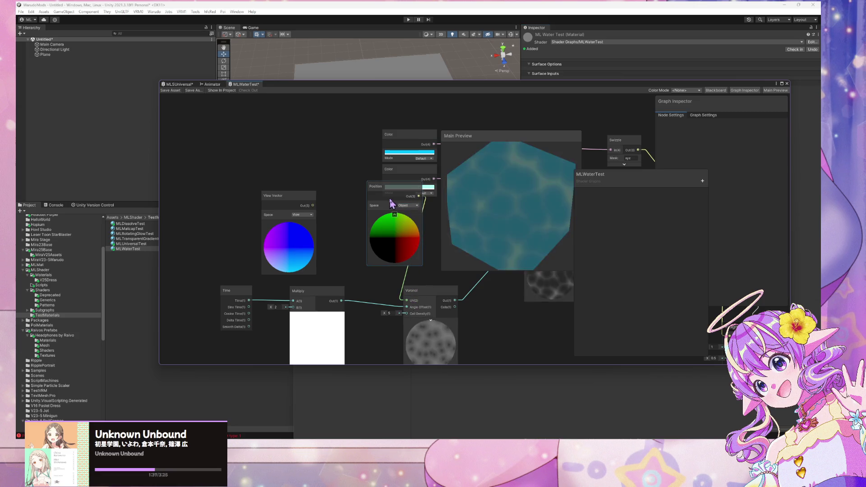
{"action": "left_click_drag", "start_coordinate": [388, 186], "coordinate": [349, 176]}
{"action": "mouse_move", "coordinate": [528, 193]}
{"action": "left_mouse_down"}
{"action": "mouse_move", "coordinate": [527, 156]}
{"action": "mouse_move", "coordinate": [442, 151]}
{"action": "mouse_move", "coordinate": [392, 168]}
{"action": "mouse_move", "coordinate": [345, 210]}
{"action": "mouse_move", "coordinate": [507, 184]}
{"action": "mouse_move", "coordinate": [494, 207]}
{"action": "left_mouse_up"}
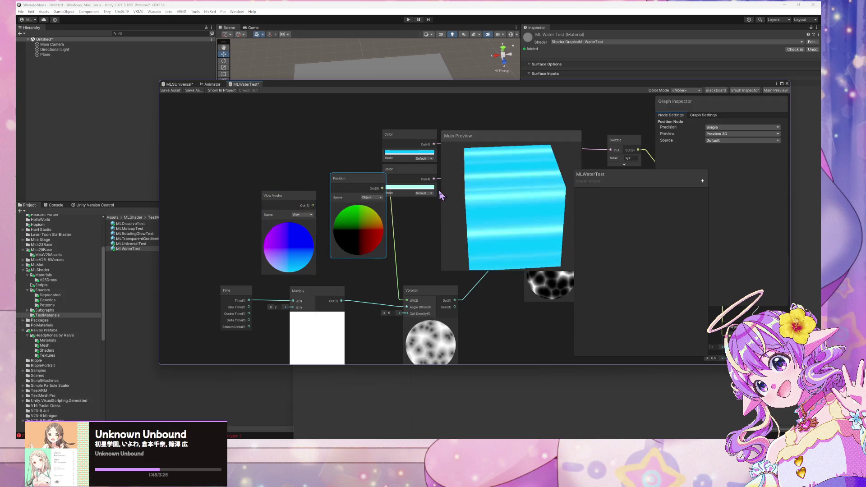
{"action": "left_click_drag", "start_coordinate": [439, 191], "coordinate": [378, 144]}
{"action": "mouse_move", "coordinate": [537, 207]}
{"action": "left_mouse_down"}
{"action": "mouse_move", "coordinate": [487, 205]}
{"action": "mouse_move", "coordinate": [415, 168]}
{"action": "mouse_move", "coordinate": [377, 133]}
{"action": "mouse_move", "coordinate": [496, 161]}
{"action": "mouse_move", "coordinate": [455, 205]}
{"action": "mouse_move", "coordinate": [396, 201]}
{"action": "mouse_move", "coordinate": [433, 203]}
{"action": "mouse_move", "coordinate": [466, 161]}
{"action": "mouse_move", "coordinate": [478, 126]}
{"action": "mouse_move", "coordinate": [506, 158]}
{"action": "mouse_move", "coordinate": [453, 173]}
{"action": "mouse_move", "coordinate": [185, 135]}
{"action": "left_mouse_up"}
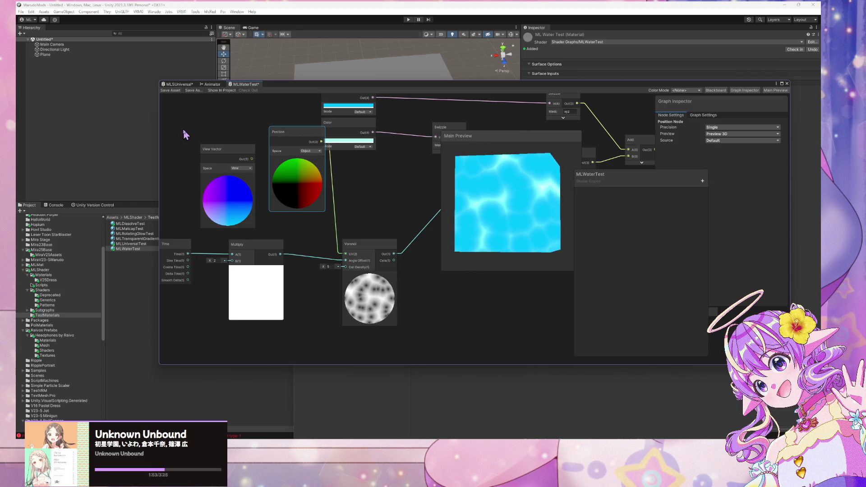
Step: In MLSUniversal, create a Vector 2 'Glitter Tiling' property in the Glitter category, default 4.3, 4.3
{"action": "left_click", "coordinate": [188, 85]}
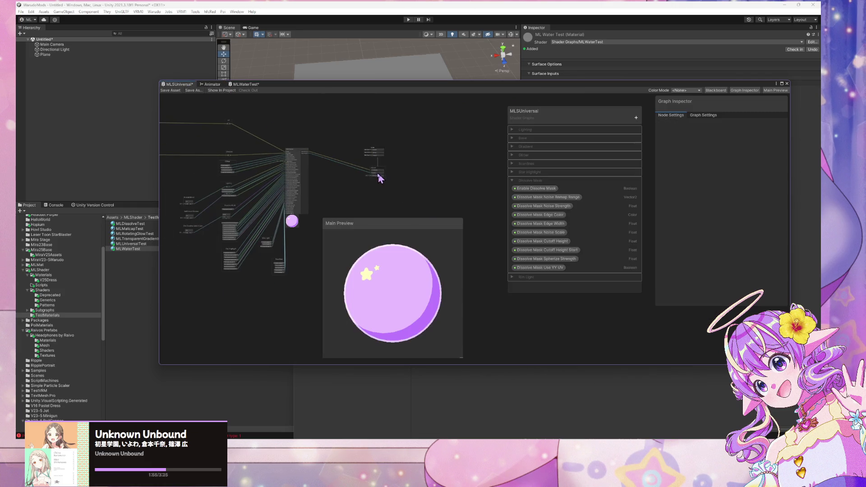
{"action": "scroll", "coordinate": [312, 135], "scroll_direction": "up", "scroll_amount": 5}
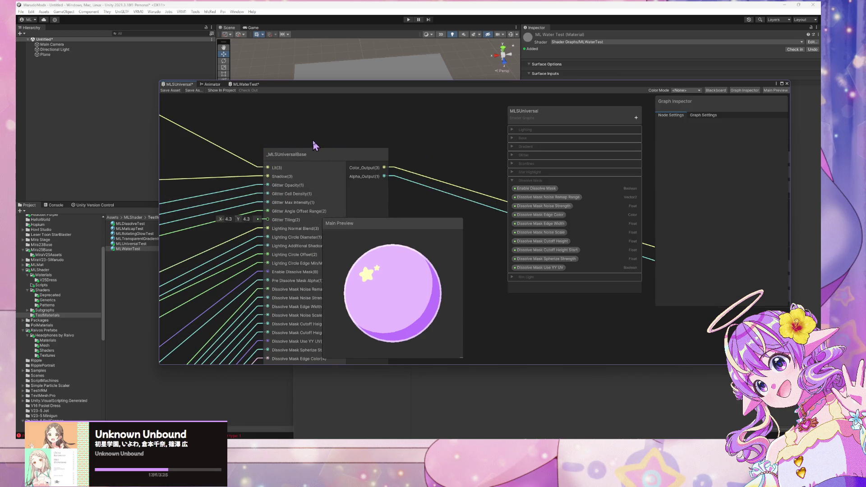
{"action": "scroll", "coordinate": [313, 141], "scroll_direction": "down", "scroll_amount": 2}
{"action": "scroll", "coordinate": [315, 145], "scroll_direction": "up", "scroll_amount": 3}
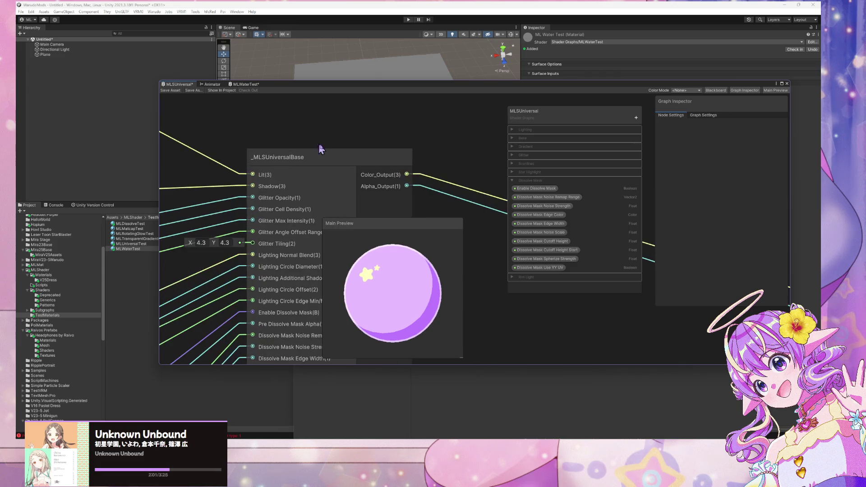
{"action": "left_click", "coordinate": [513, 155]}
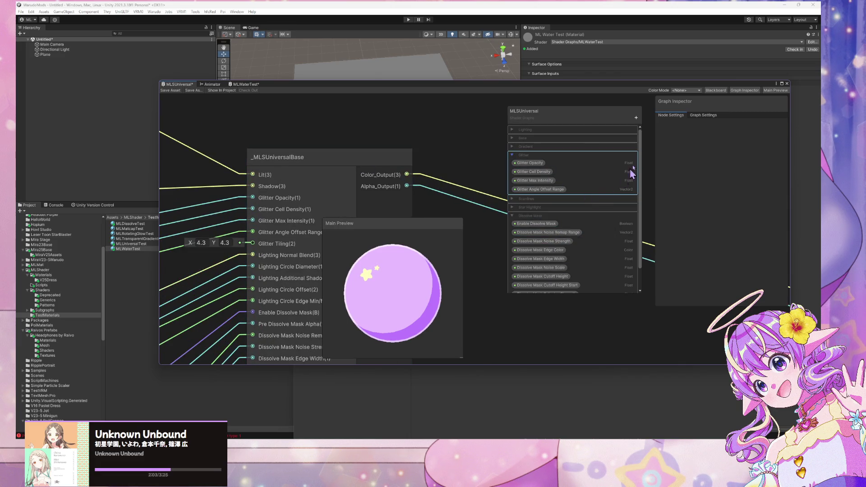
{"action": "left_click", "coordinate": [635, 118]}
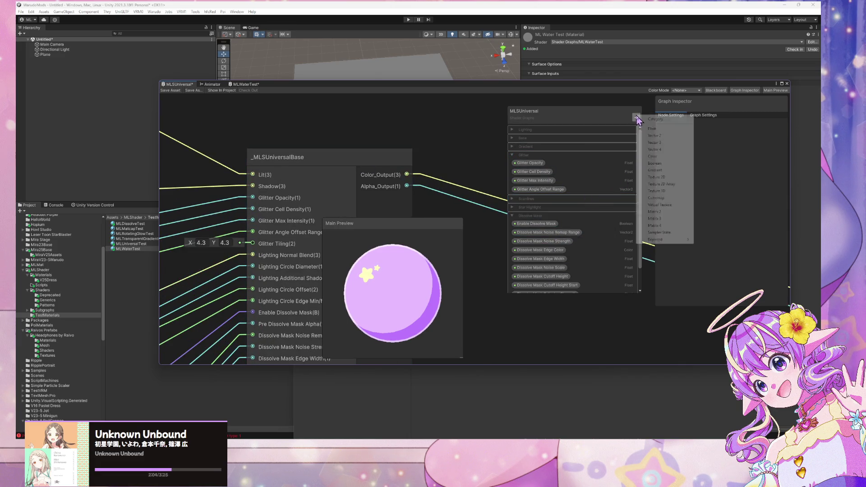
{"action": "left_click", "coordinate": [679, 136]}
{"action": "type", "text": "Glitter Tiling"}
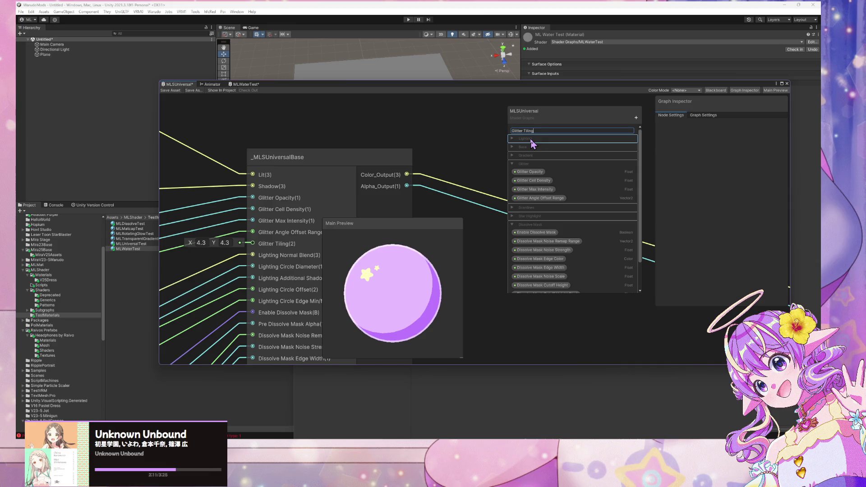
{"action": "key", "text": "Return"}
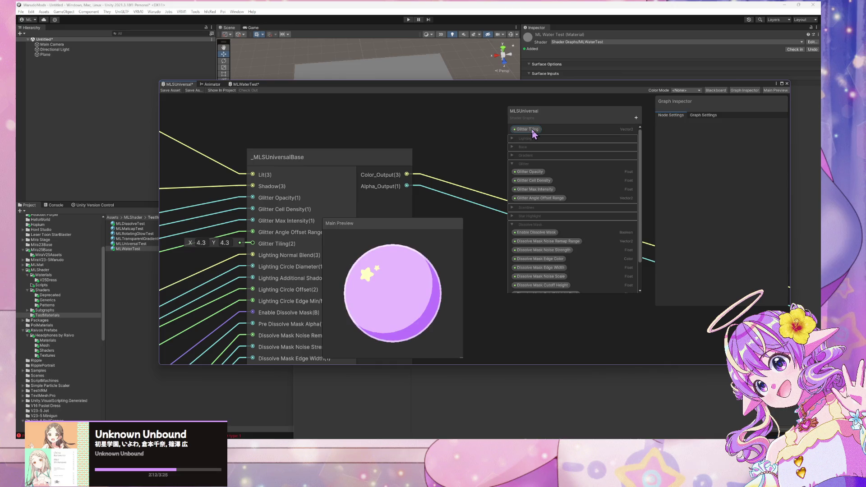
{"action": "left_click_drag", "start_coordinate": [530, 136], "coordinate": [532, 183]}
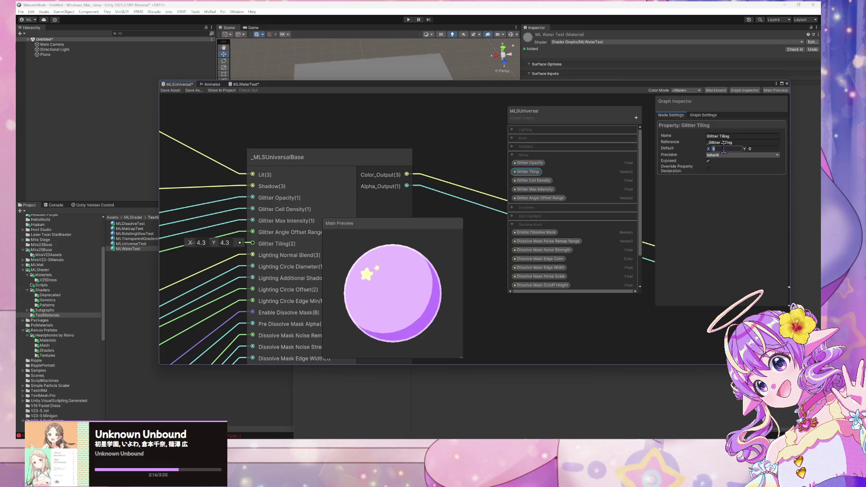
{"action": "type", "text": "4.3"}
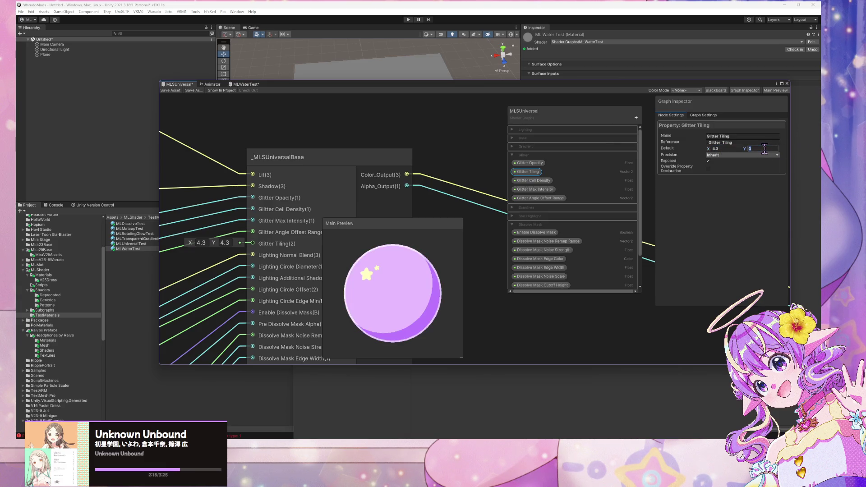
{"action": "type", "text": "4.3"}
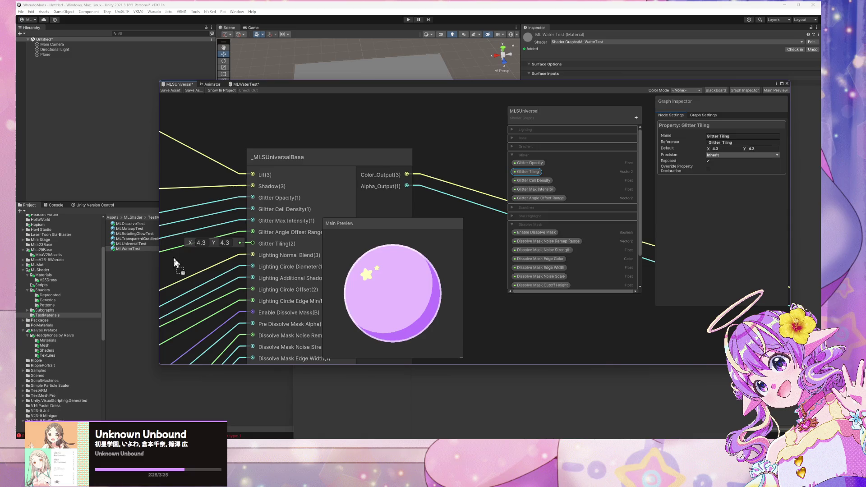
Step: Place the Glitter Tiling property as a node beside the base node
{"action": "left_click", "coordinate": [199, 266]}
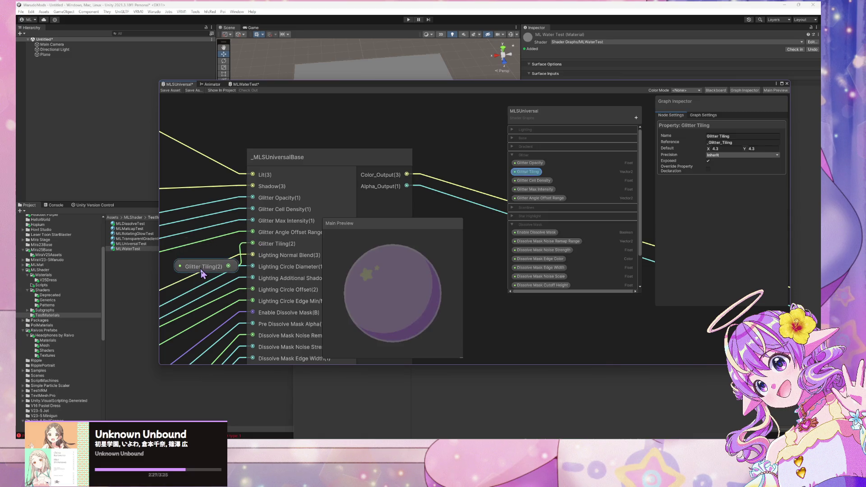
{"action": "scroll", "coordinate": [260, 183], "scroll_direction": "down", "scroll_amount": 5}
{"action": "mouse_move", "coordinate": [260, 182]}
{"action": "left_mouse_down"}
{"action": "mouse_move", "coordinate": [469, 214]}
{"action": "mouse_move", "coordinate": [320, 184]}
{"action": "left_mouse_up"}
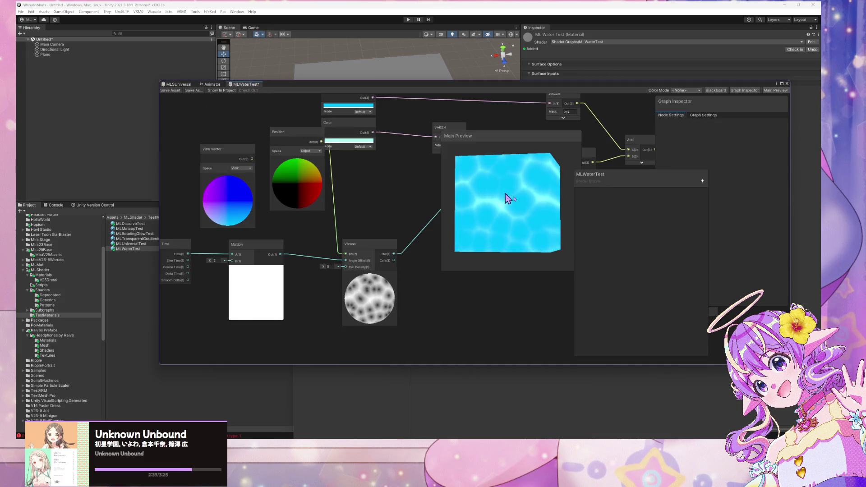
Step: Switch the Position node to View space and preview the result
{"action": "mouse_move", "coordinate": [505, 193]}
{"action": "left_mouse_down"}
{"action": "mouse_move", "coordinate": [483, 236]}
{"action": "mouse_move", "coordinate": [458, 188]}
{"action": "mouse_move", "coordinate": [514, 203]}
{"action": "mouse_move", "coordinate": [532, 189]}
{"action": "mouse_move", "coordinate": [496, 240]}
{"action": "mouse_move", "coordinate": [442, 254]}
{"action": "mouse_move", "coordinate": [500, 240]}
{"action": "mouse_move", "coordinate": [508, 186]}
{"action": "mouse_move", "coordinate": [485, 176]}
{"action": "mouse_move", "coordinate": [504, 195]}
{"action": "mouse_move", "coordinate": [465, 134]}
{"action": "mouse_move", "coordinate": [477, 193]}
{"action": "mouse_move", "coordinate": [399, 213]}
{"action": "mouse_move", "coordinate": [467, 209]}
{"action": "mouse_move", "coordinate": [506, 227]}
{"action": "mouse_move", "coordinate": [500, 226]}
{"action": "left_mouse_up"}
{"action": "left_click", "coordinate": [298, 151]}
{"action": "left_click", "coordinate": [306, 174]}
{"action": "scroll", "coordinate": [491, 198], "scroll_direction": "up", "scroll_amount": 2}
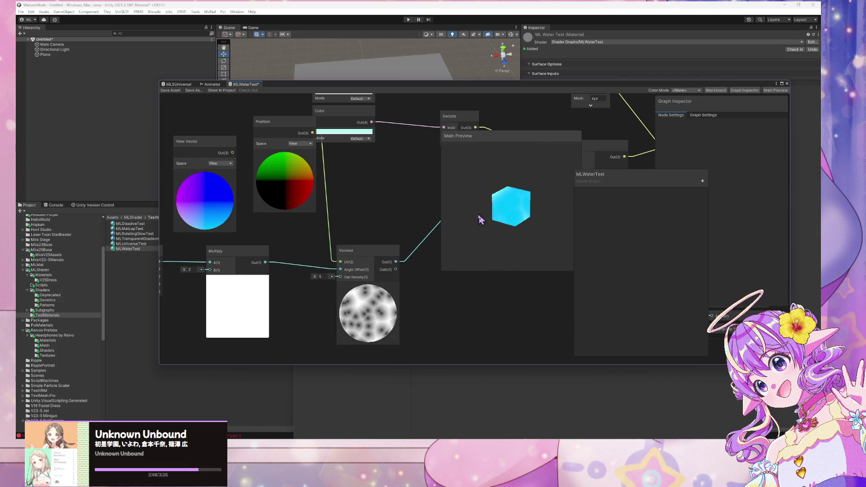
{"action": "scroll", "coordinate": [518, 234], "scroll_direction": "up", "scroll_amount": 3}
{"action": "scroll", "coordinate": [518, 234], "scroll_direction": "down", "scroll_amount": 2}
{"action": "scroll", "coordinate": [520, 231], "scroll_direction": "up", "scroll_amount": 3}
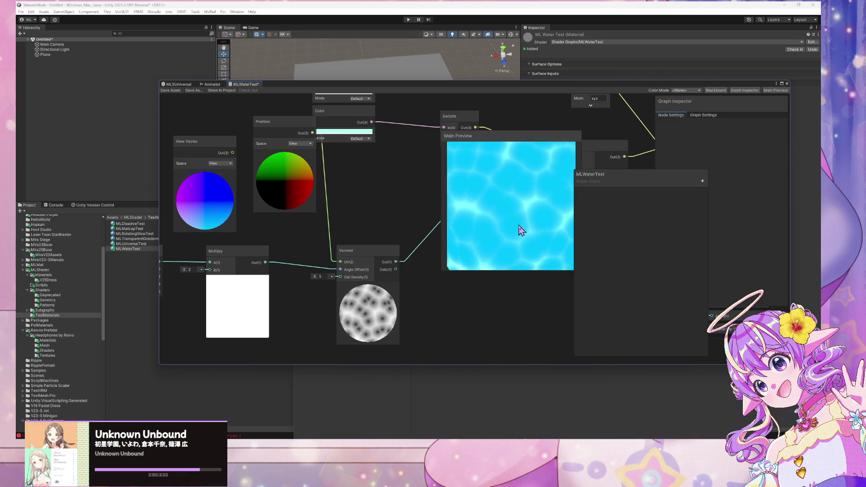
{"action": "scroll", "coordinate": [520, 230], "scroll_direction": "down", "scroll_amount": 3}
Step: Set the Position node back to Object space and show the MLSUniversal graph
{"action": "left_click", "coordinate": [299, 143]}
{"action": "left_click", "coordinate": [318, 157]}
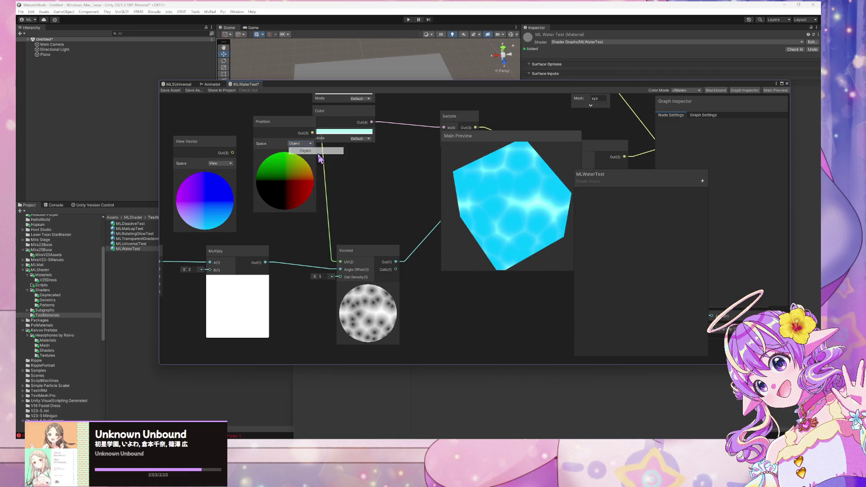
{"action": "left_click", "coordinate": [319, 153]}
{"action": "mouse_move", "coordinate": [492, 203]}
{"action": "left_mouse_down"}
{"action": "mouse_move", "coordinate": [411, 144]}
{"action": "mouse_move", "coordinate": [371, 130]}
{"action": "mouse_move", "coordinate": [230, 117]}
{"action": "mouse_move", "coordinate": [184, 92]}
{"action": "left_mouse_up"}
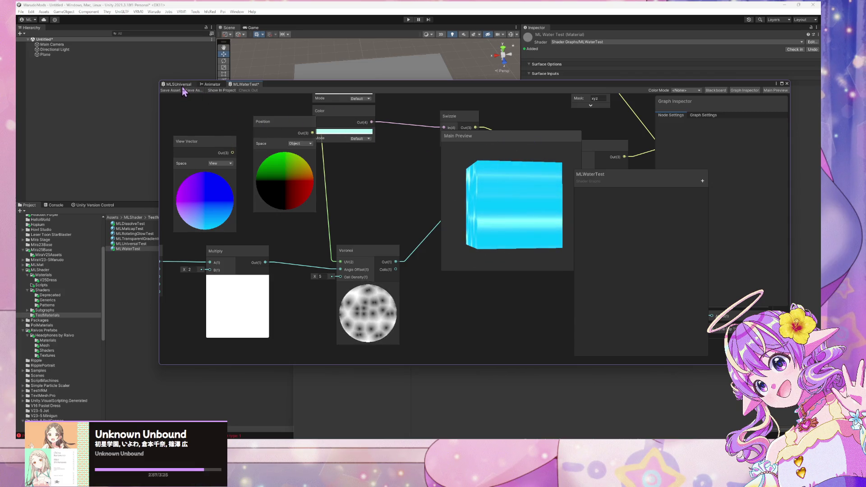
{"action": "left_click", "coordinate": [178, 84]}
Step: Open the _MLSUniversalBase sub-graph, then its nested _MLSDissolveMask sub-graph
{"action": "left_click", "coordinate": [399, 136]}
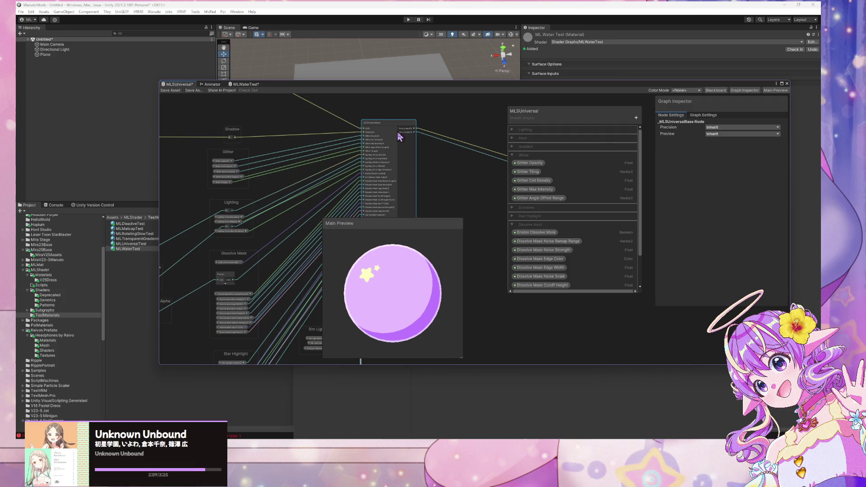
{"action": "double_click", "coordinate": [355, 128]}
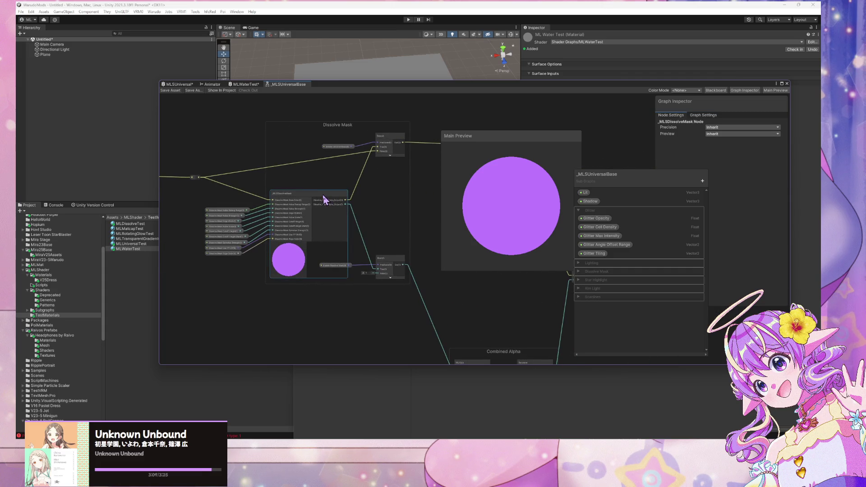
{"action": "double_click", "coordinate": [324, 200]}
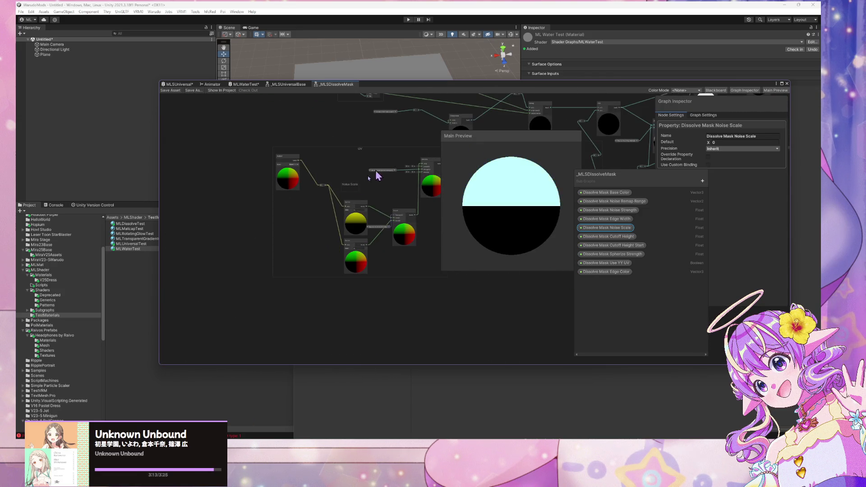
Step: Delete the Noise Scale property node and move the Swizzle and Dissolve Mask Use YY UV nodes up
{"action": "left_click", "coordinate": [351, 186]}
{"action": "key", "text": "Delete"}
{"action": "scroll", "coordinate": [393, 176], "scroll_direction": "up", "scroll_amount": 5}
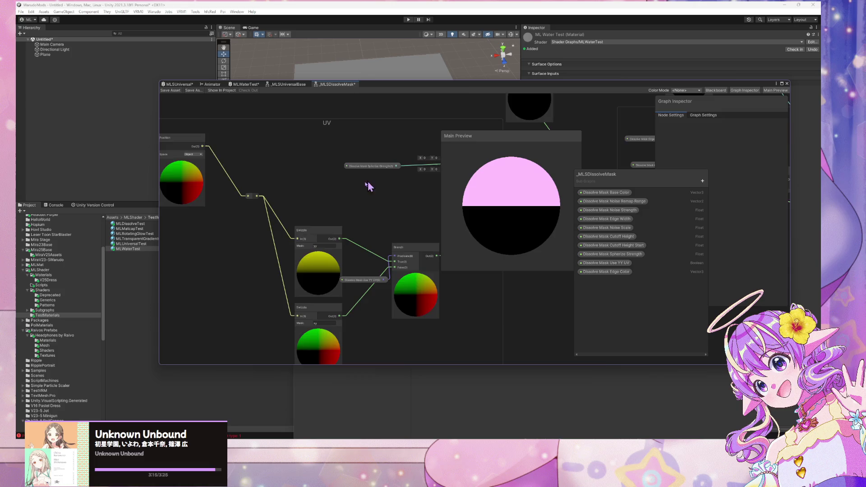
{"action": "left_click", "coordinate": [288, 194]}
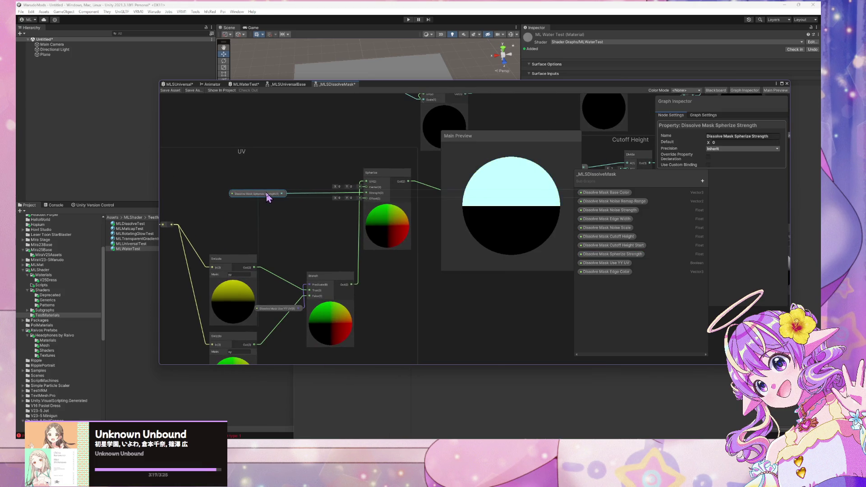
{"action": "scroll", "coordinate": [221, 183], "scroll_direction": "down", "scroll_amount": 3}
{"action": "scroll", "coordinate": [316, 178], "scroll_direction": "up", "scroll_amount": 2}
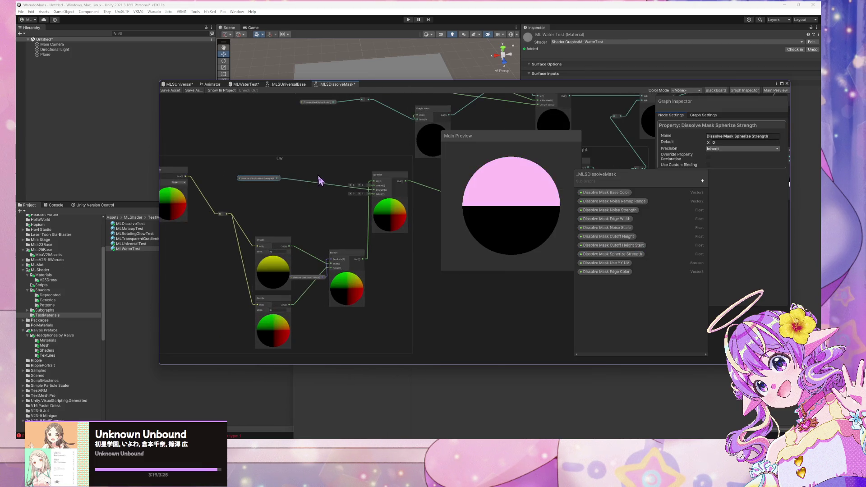
{"action": "left_click_drag", "start_coordinate": [282, 246], "coordinate": [282, 233]}
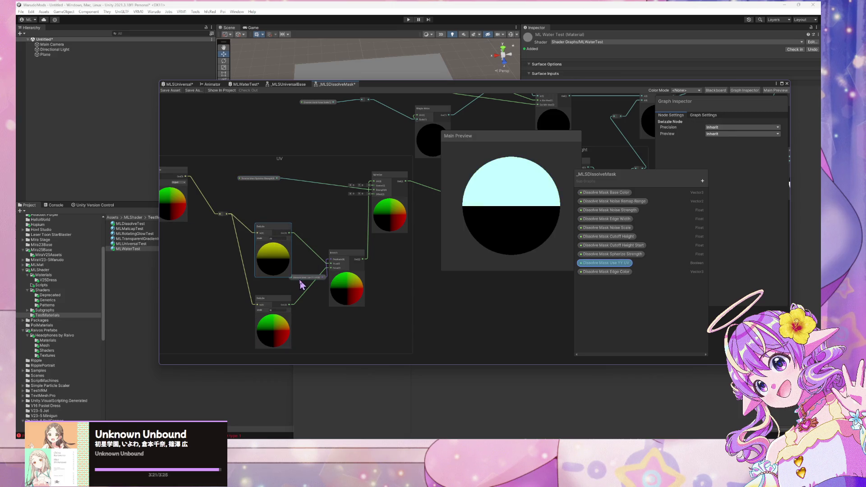
{"action": "mouse_move", "coordinate": [300, 280]}
{"action": "left_mouse_down"}
{"action": "mouse_move", "coordinate": [275, 292]}
{"action": "mouse_move", "coordinate": [276, 204]}
{"action": "left_mouse_up"}
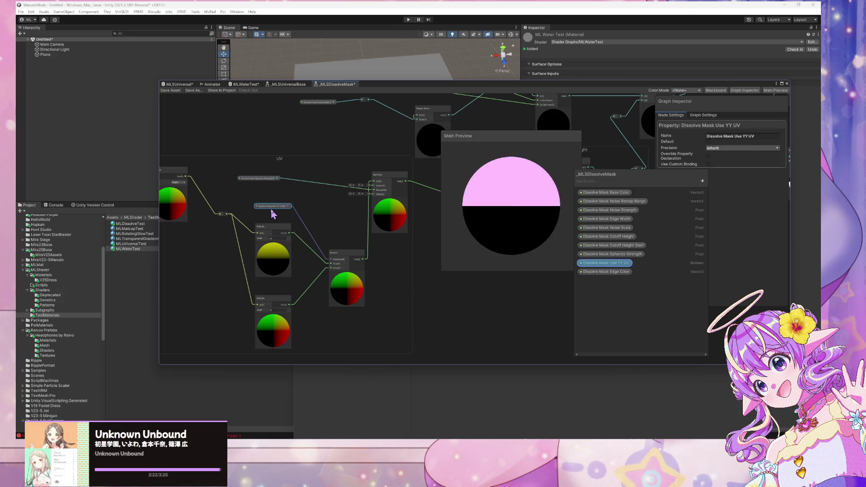
Step: Inspect the Spherize node's settings, then return to the MLWaterTest graph
{"action": "scroll", "coordinate": [301, 193], "scroll_direction": "up", "scroll_amount": 2}
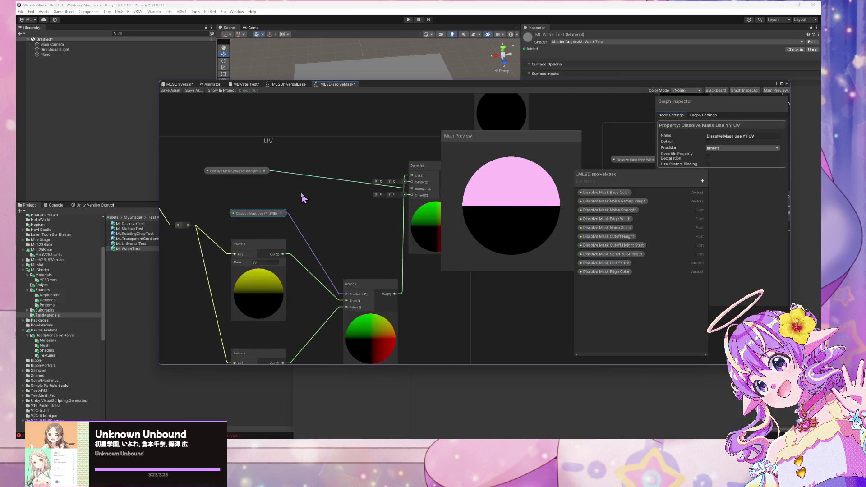
{"action": "left_click", "coordinate": [423, 176]}
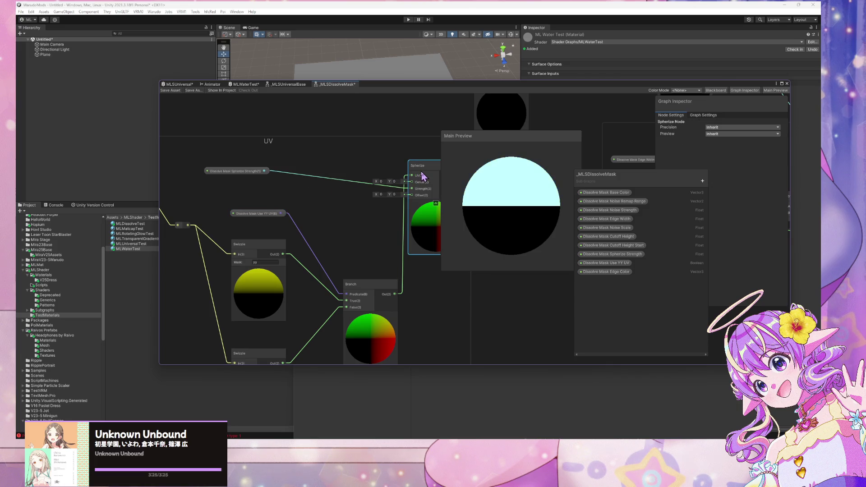
{"action": "left_click", "coordinate": [244, 84]}
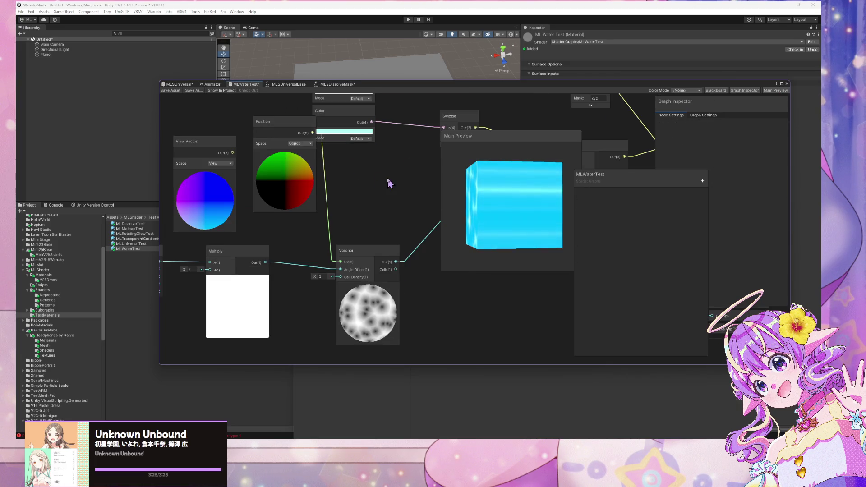
Step: Bring out the Spherize node and connect its output to the Voronoi UV input
{"action": "scroll", "coordinate": [360, 217], "scroll_direction": "up", "scroll_amount": 5}
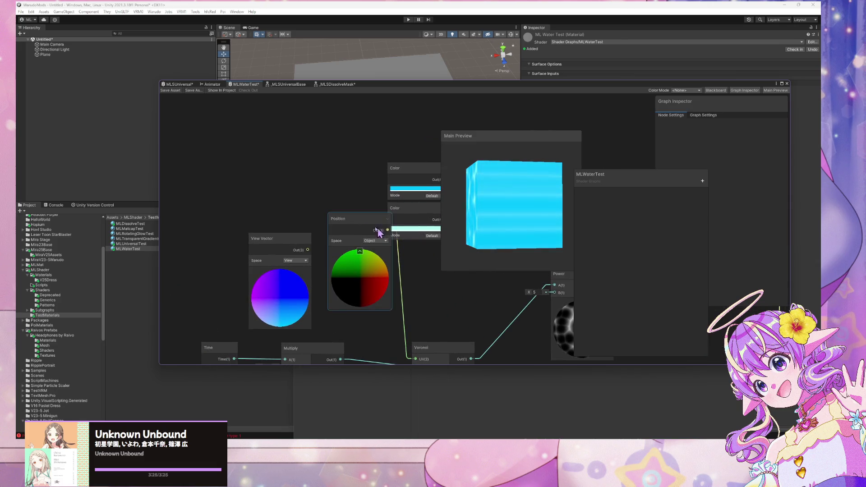
{"action": "left_click_drag", "start_coordinate": [276, 240], "coordinate": [196, 230]}
{"action": "left_click_drag", "start_coordinate": [343, 219], "coordinate": [276, 228]}
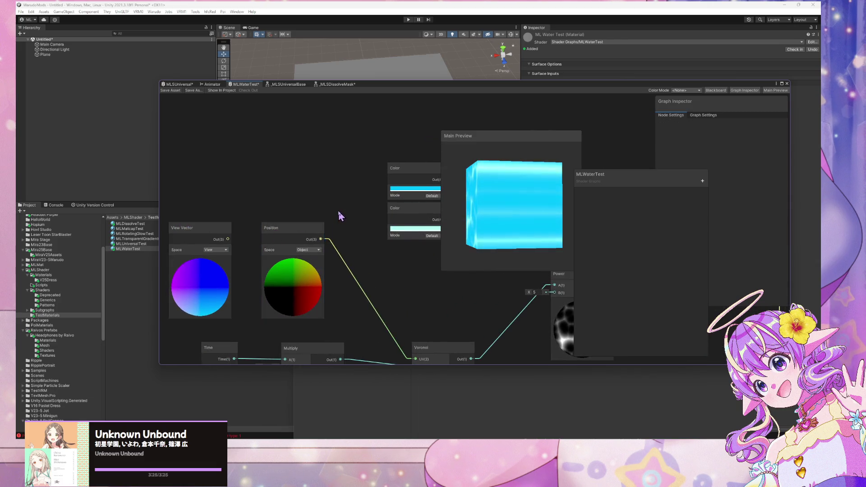
{"action": "left_click", "coordinate": [385, 222]}
{"action": "left_click_drag", "start_coordinate": [385, 222], "coordinate": [307, 172]}
{"action": "scroll", "coordinate": [367, 195], "scroll_direction": "down", "scroll_amount": 3}
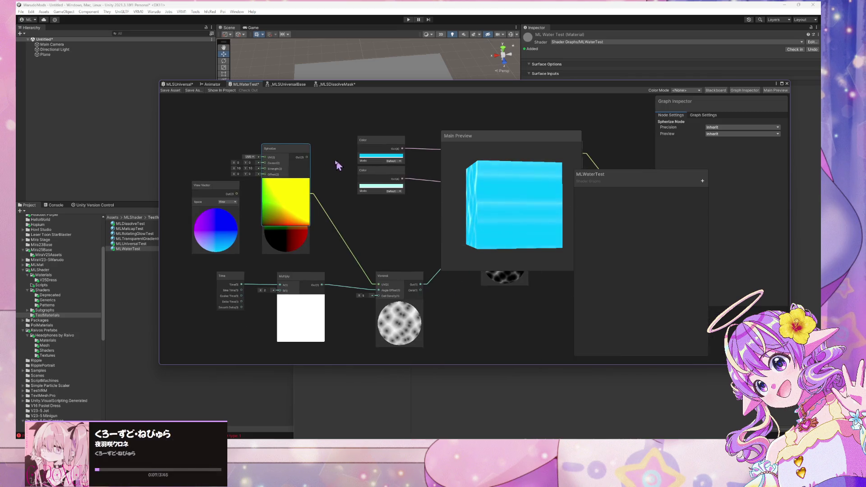
{"action": "left_click_drag", "start_coordinate": [377, 287], "coordinate": [379, 284]}
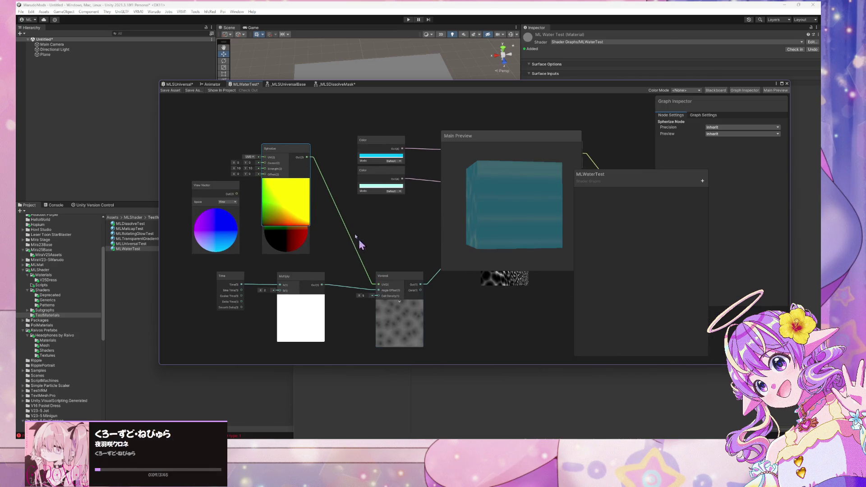
{"action": "mouse_move", "coordinate": [494, 244]}
{"action": "left_mouse_down"}
{"action": "mouse_move", "coordinate": [483, 216]}
{"action": "mouse_move", "coordinate": [505, 212]}
{"action": "left_mouse_up"}
{"action": "left_click_drag", "start_coordinate": [283, 153], "coordinate": [306, 159]}
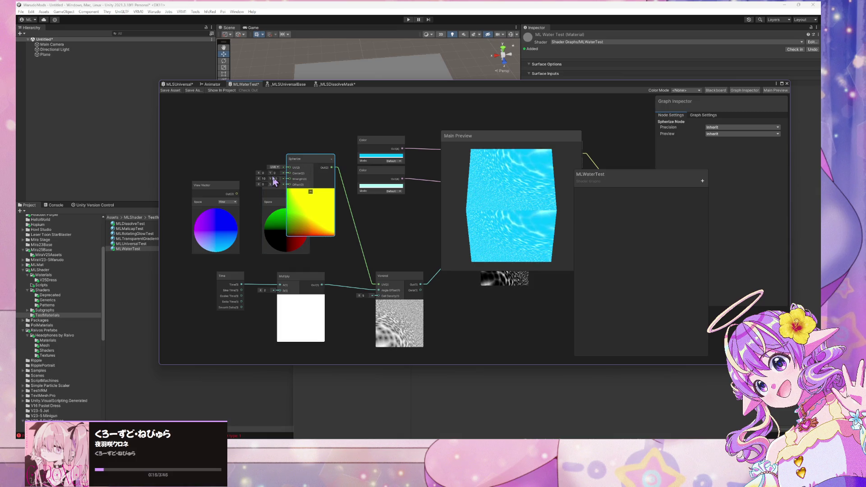
{"action": "mouse_move", "coordinate": [273, 201]}
{"action": "left_mouse_down"}
{"action": "mouse_move", "coordinate": [216, 201]}
{"action": "mouse_move", "coordinate": [208, 150]}
{"action": "left_mouse_up"}
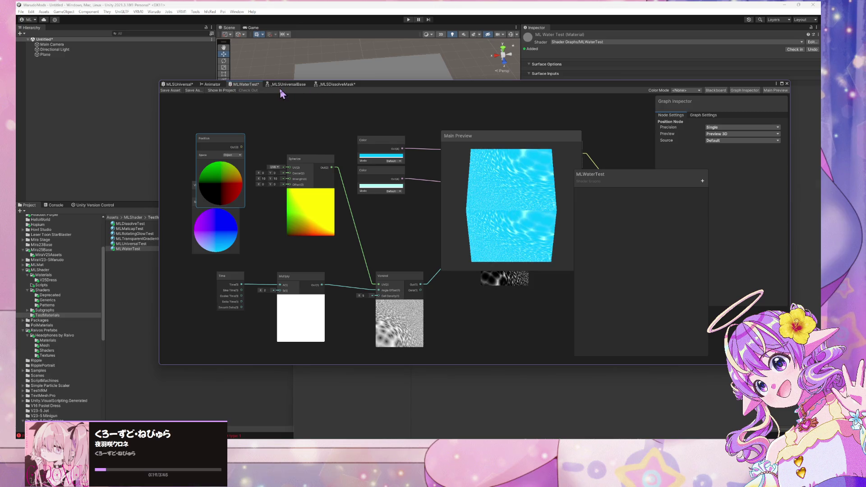
Step: Check the _MLSDissolveMask graph for reference, then return to MLWaterTest
{"action": "left_click", "coordinate": [335, 85]}
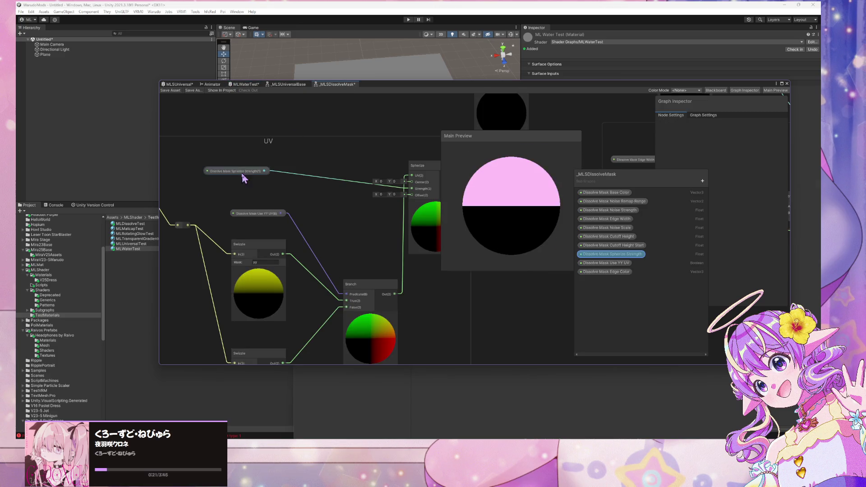
{"action": "scroll", "coordinate": [243, 178], "scroll_direction": "up", "scroll_amount": 2}
{"action": "scroll", "coordinate": [280, 162], "scroll_direction": "down", "scroll_amount": 1}
{"action": "scroll", "coordinate": [233, 153], "scroll_direction": "down", "scroll_amount": 2}
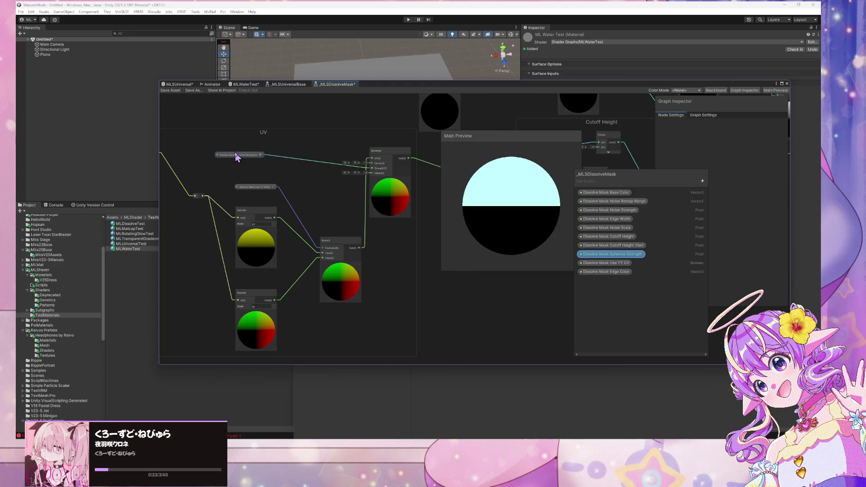
{"action": "scroll", "coordinate": [235, 152], "scroll_direction": "down", "scroll_amount": 1}
{"action": "scroll", "coordinate": [235, 152], "scroll_direction": "down", "scroll_amount": 2}
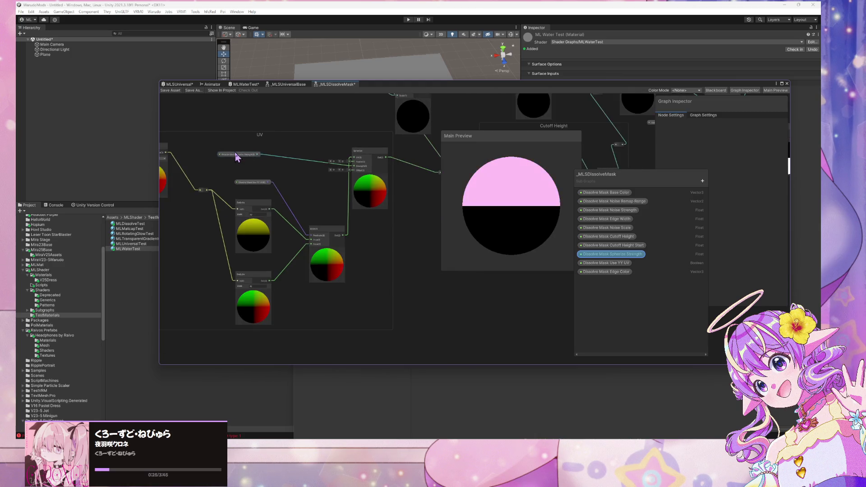
{"action": "left_click_drag", "start_coordinate": [262, 159], "coordinate": [331, 173]}
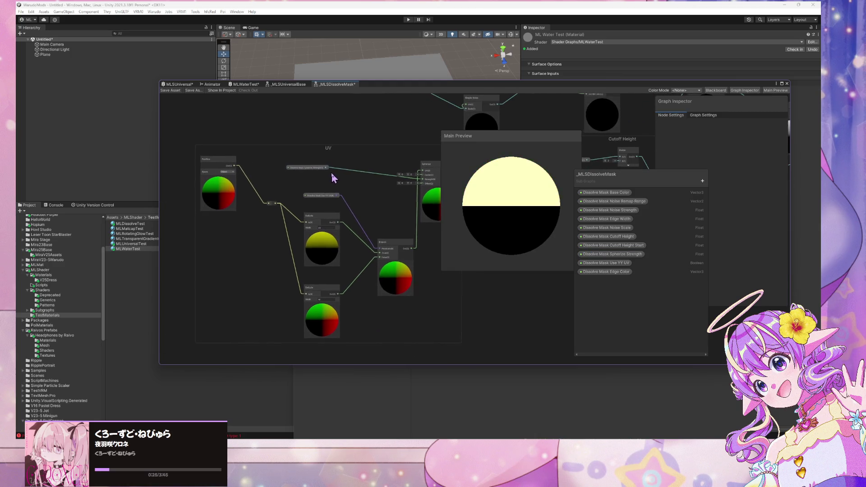
{"action": "left_click", "coordinate": [245, 84]}
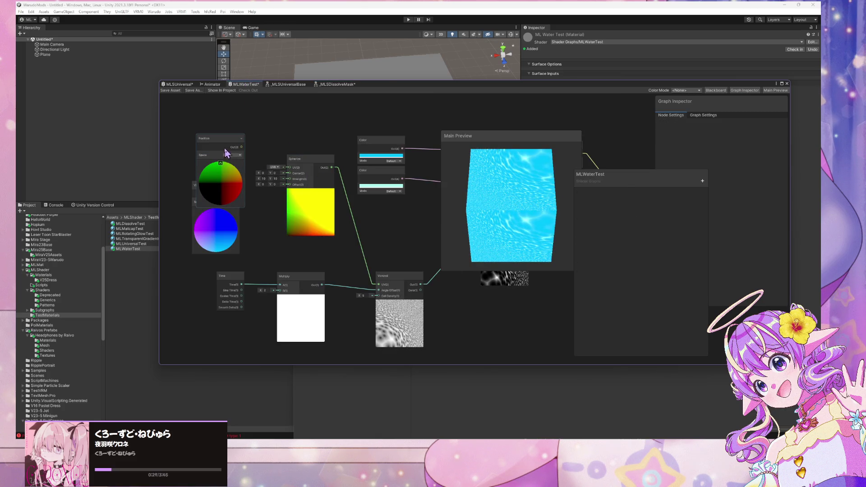
Step: Test Position feeding the Spherize UV, then delete both the Position and Spherize nodes
{"action": "left_click_drag", "start_coordinate": [224, 150], "coordinate": [240, 138]}
{"action": "left_click_drag", "start_coordinate": [296, 173], "coordinate": [293, 168]}
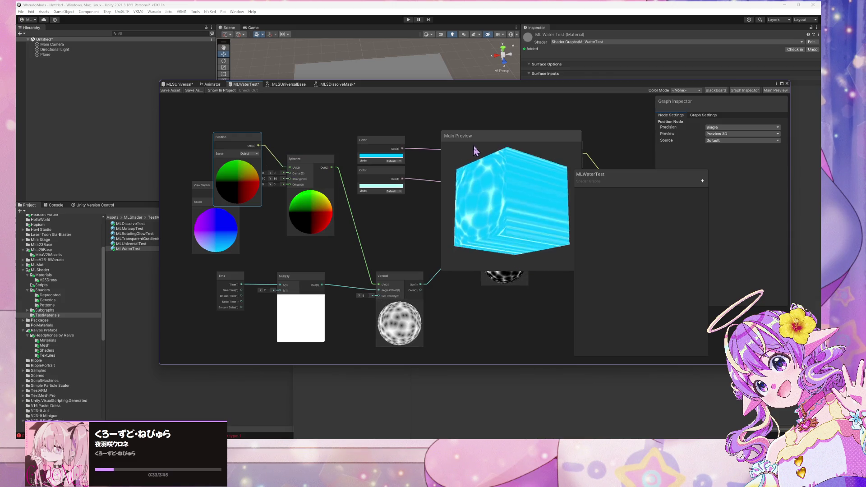
{"action": "left_click_drag", "start_coordinate": [499, 148], "coordinate": [487, 180]}
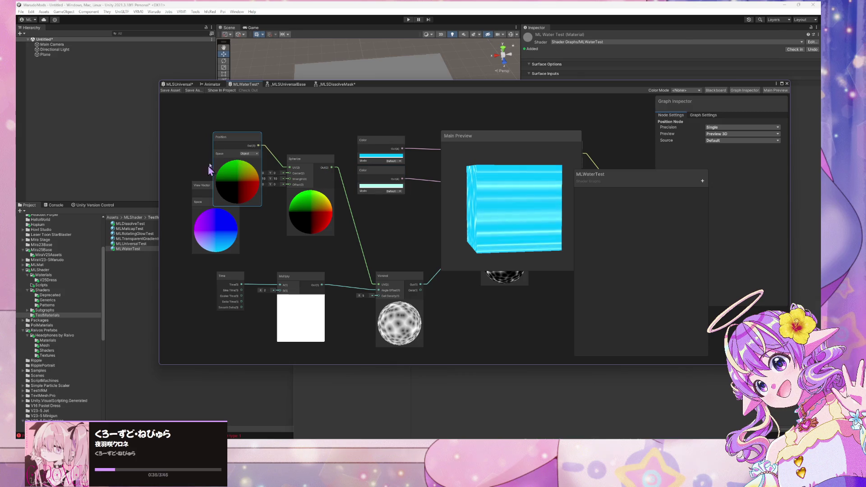
{"action": "key", "text": "Delete"}
{"action": "left_click", "coordinate": [306, 162]}
{"action": "key", "text": "Delete"}
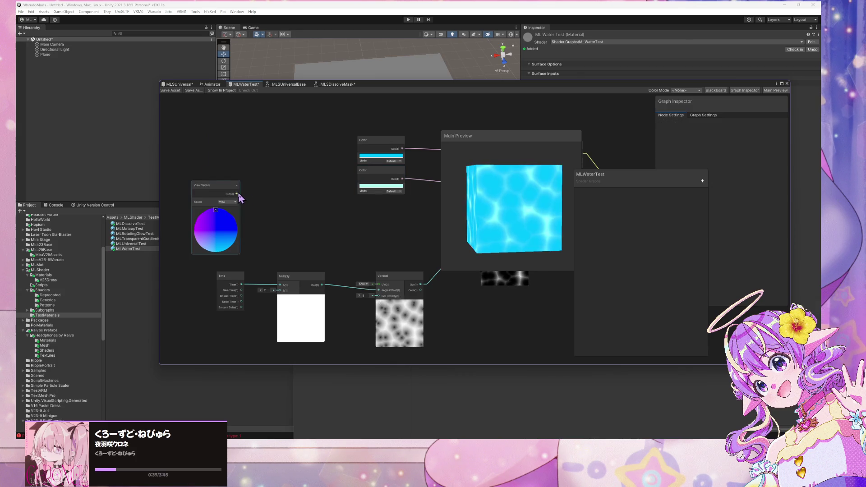
Step: Wire View Vector into the Voronoi UV and raise the Voronoi Cell Density
{"action": "left_click_drag", "start_coordinate": [381, 292], "coordinate": [379, 288]}
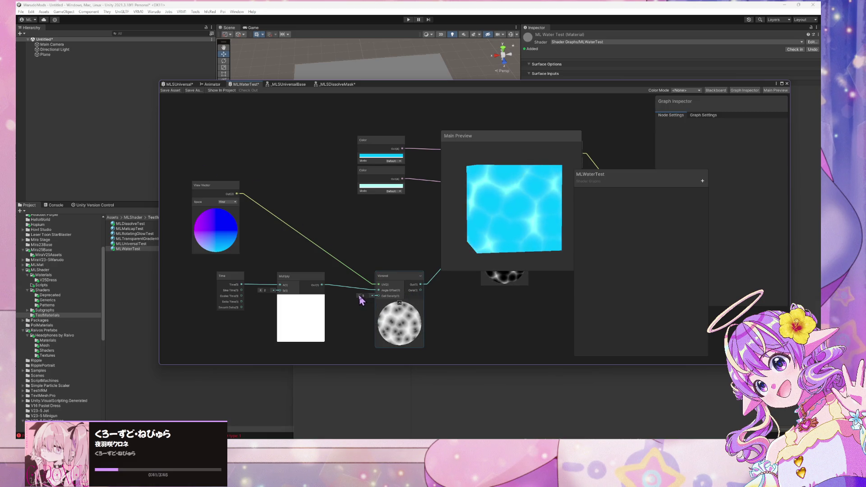
{"action": "mouse_move", "coordinate": [360, 296]}
{"action": "left_mouse_down"}
{"action": "mouse_move", "coordinate": [467, 305]}
{"action": "mouse_move", "coordinate": [322, 284]}
{"action": "mouse_move", "coordinate": [378, 293]}
{"action": "mouse_move", "coordinate": [373, 299]}
{"action": "left_mouse_up"}
{"action": "scroll", "coordinate": [347, 205], "scroll_direction": "down", "scroll_amount": 3}
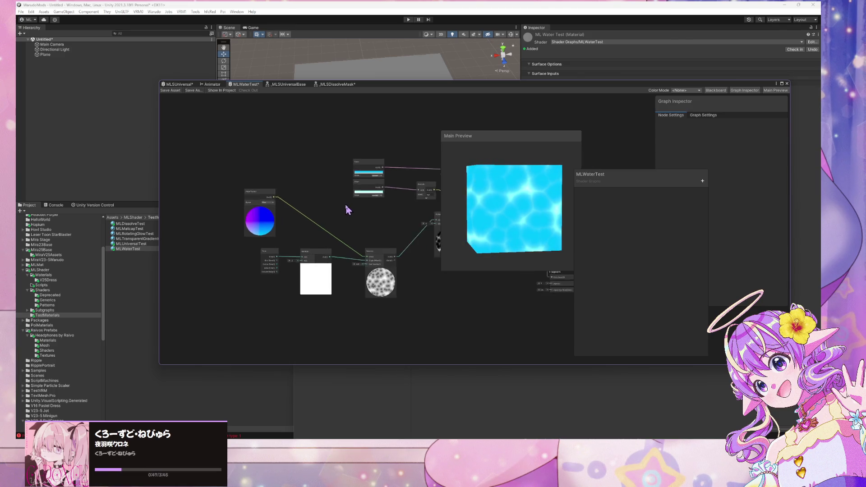
{"action": "left_click_drag", "start_coordinate": [384, 214], "coordinate": [312, 214]}
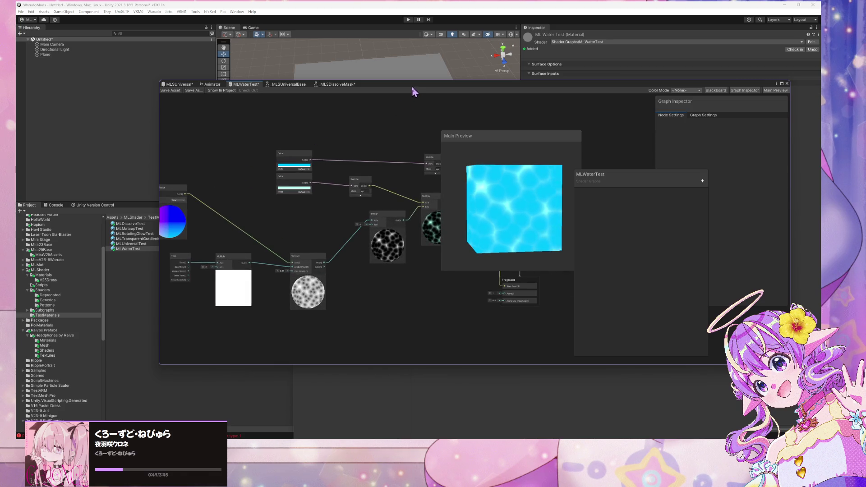
{"action": "left_click_drag", "start_coordinate": [412, 85], "coordinate": [602, 127]}
Step: Save the graph and set the MLWaterTest material's Voronoi Cell Density to 1
{"action": "key", "text": "ctrl+s"}
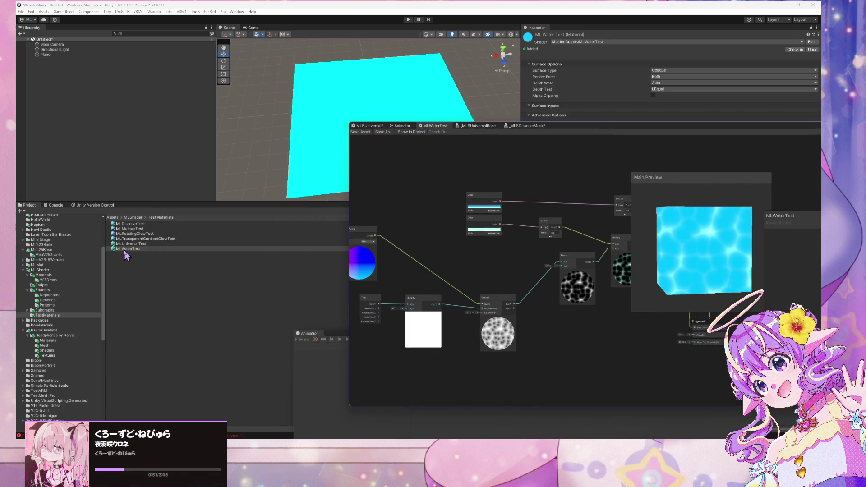
{"action": "left_click", "coordinate": [125, 248]}
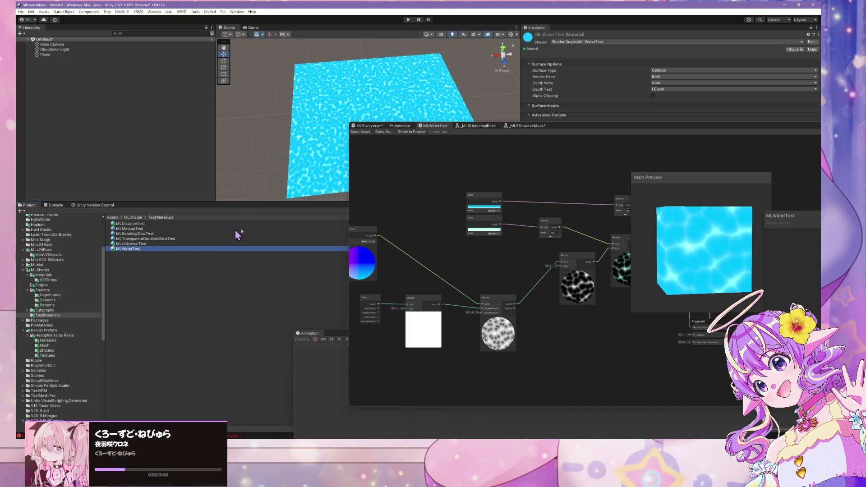
{"action": "scroll", "coordinate": [519, 243], "scroll_direction": "up", "scroll_amount": 3}
{"action": "scroll", "coordinate": [525, 246], "scroll_direction": "down", "scroll_amount": 2}
{"action": "scroll", "coordinate": [526, 246], "scroll_direction": "up", "scroll_amount": 1}
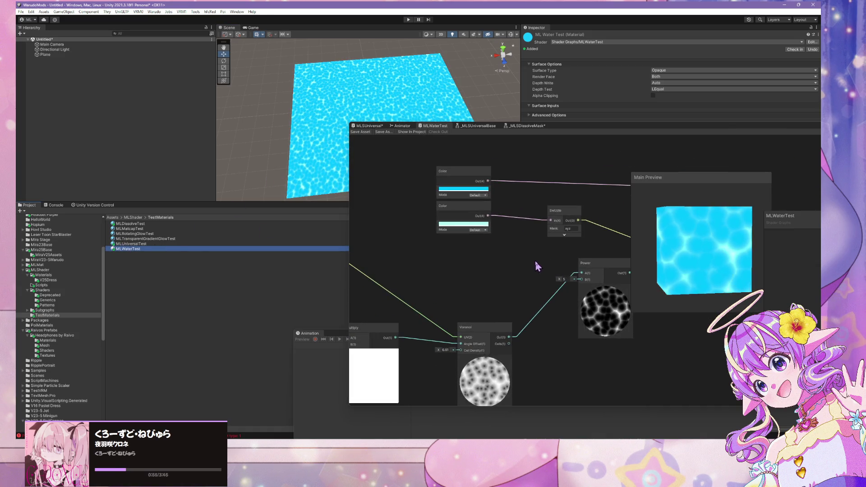
{"action": "left_click", "coordinate": [445, 349]}
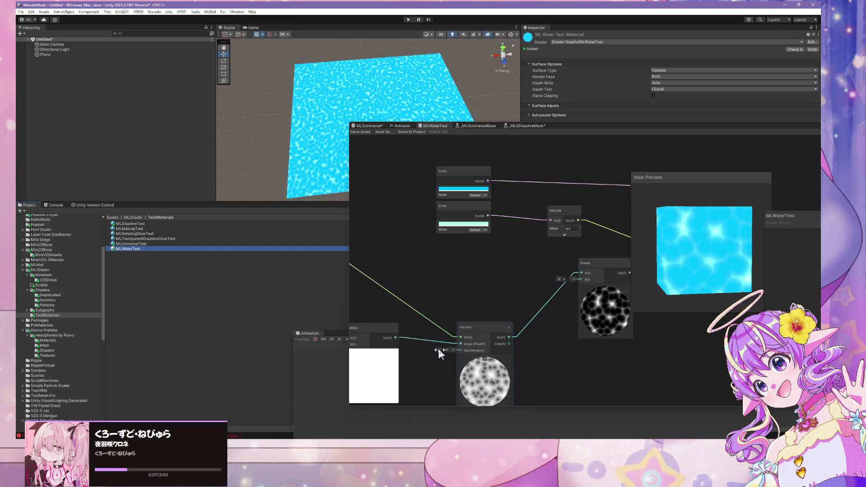
{"action": "type", "text": "1"}
{"action": "left_click", "coordinate": [526, 350]}
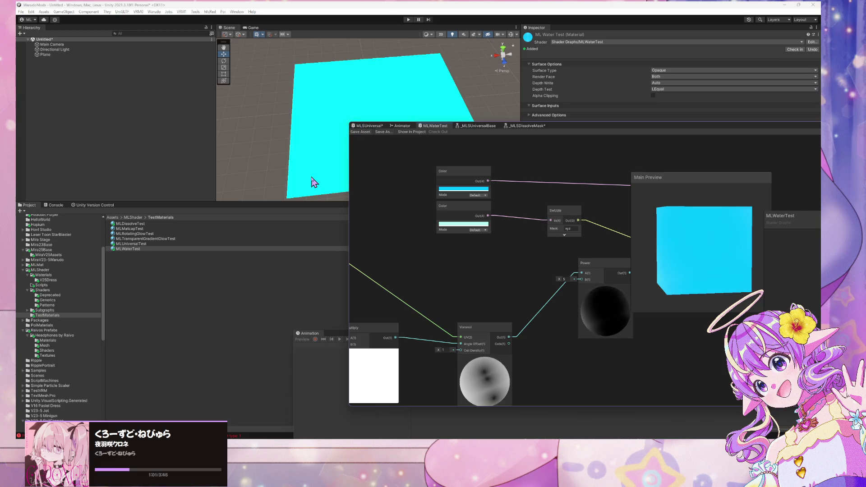
Step: Orbit and zoom the Scene view onto the plane's large cyan ripple cells
{"action": "mouse_move", "coordinate": [310, 176]}
{"action": "left_mouse_down", "text": "alt"}
{"action": "mouse_move", "coordinate": [335, 161]}
{"action": "mouse_move", "coordinate": [326, 165]}
{"action": "left_mouse_up", "text": "alt"}
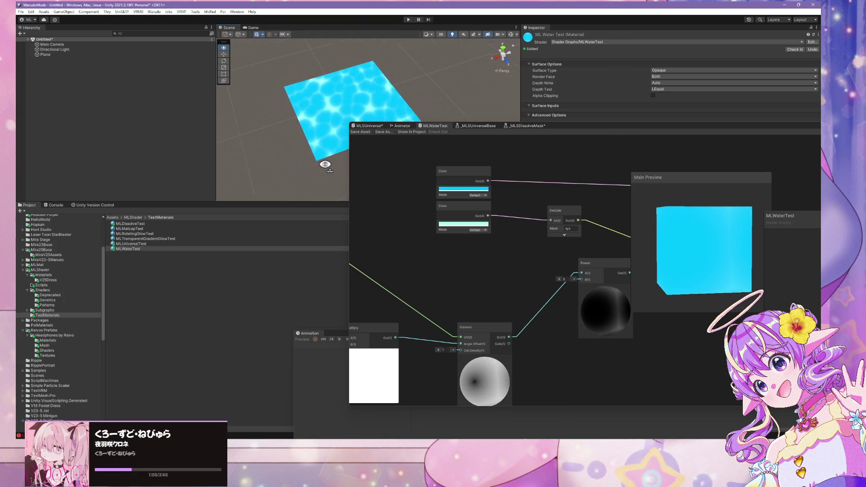
{"action": "scroll", "coordinate": [324, 158], "scroll_direction": "up", "scroll_amount": 6}
{"action": "mouse_move", "coordinate": [320, 147]}
{"action": "left_mouse_down", "text": "alt"}
{"action": "mouse_move", "coordinate": [286, 112]}
{"action": "mouse_move", "coordinate": [251, 134]}
{"action": "mouse_move", "coordinate": [273, 142]}
{"action": "left_mouse_up", "text": "alt"}
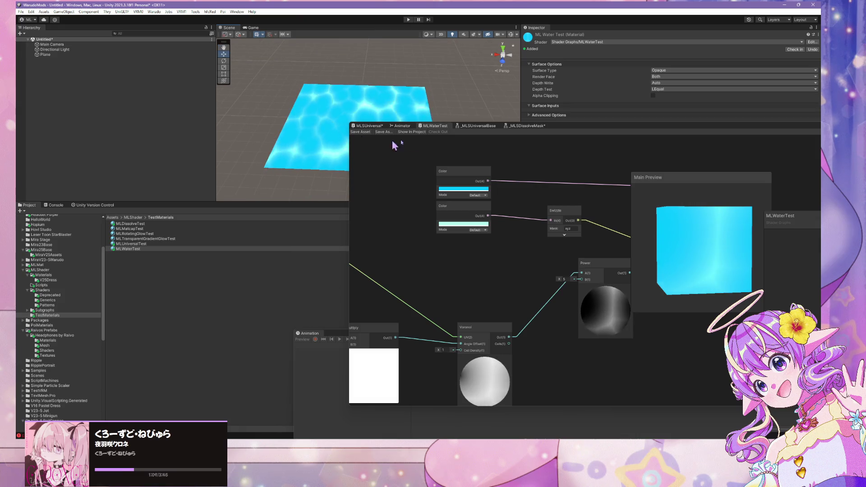
{"action": "left_click_drag", "start_coordinate": [564, 130], "coordinate": [673, 179]}
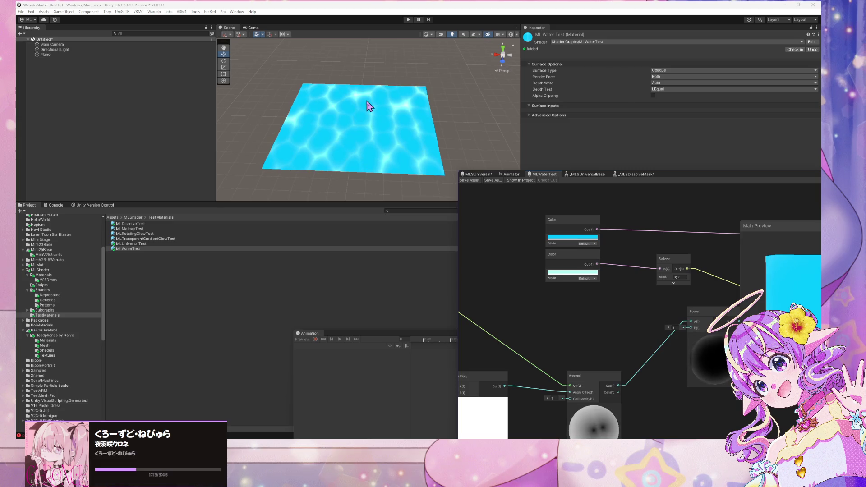
{"action": "scroll", "coordinate": [361, 122], "scroll_direction": "up", "scroll_amount": 5}
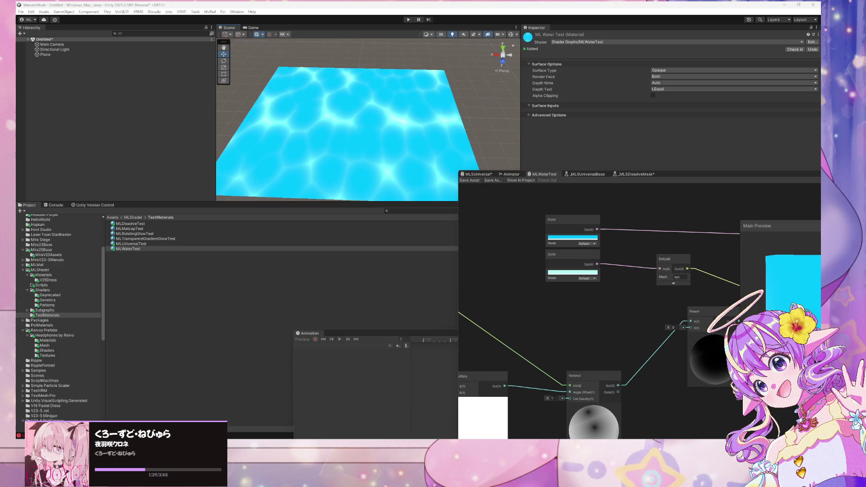
{"action": "scroll", "coordinate": [621, 298], "scroll_direction": "down", "scroll_amount": 3}
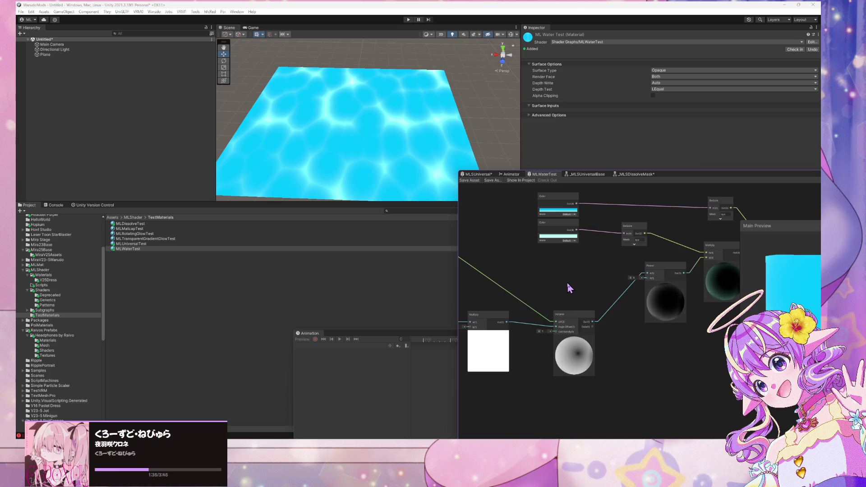
Step: Add a Radial Shear node left of Voronoi and wire its output into the Voronoi UV
{"action": "key", "text": "space"}
{"action": "type", "text": "radial"}
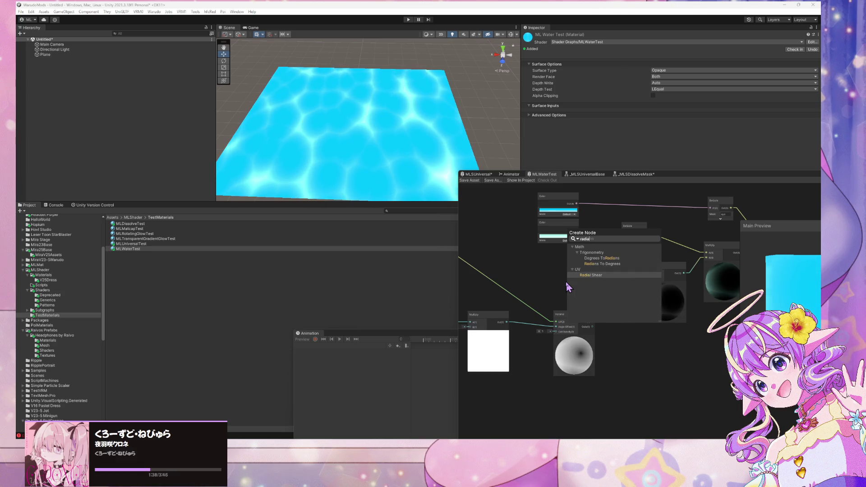
{"action": "key", "text": "Return"}
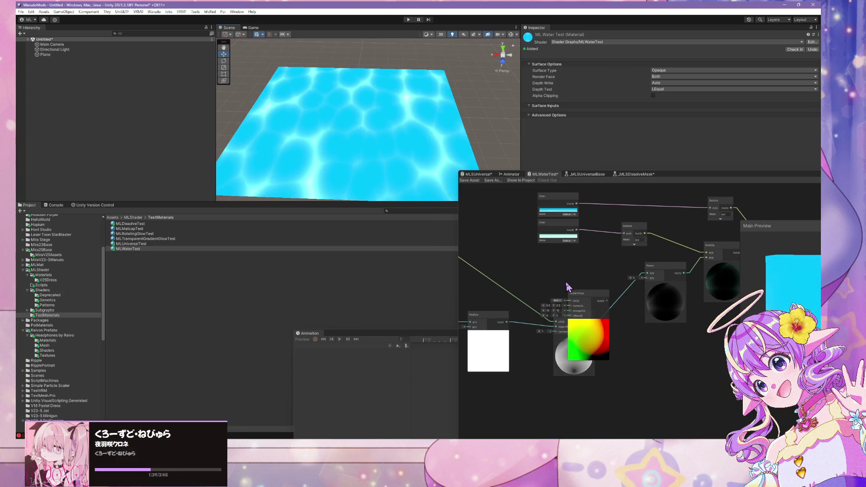
{"action": "left_click_drag", "start_coordinate": [584, 292], "coordinate": [514, 248]}
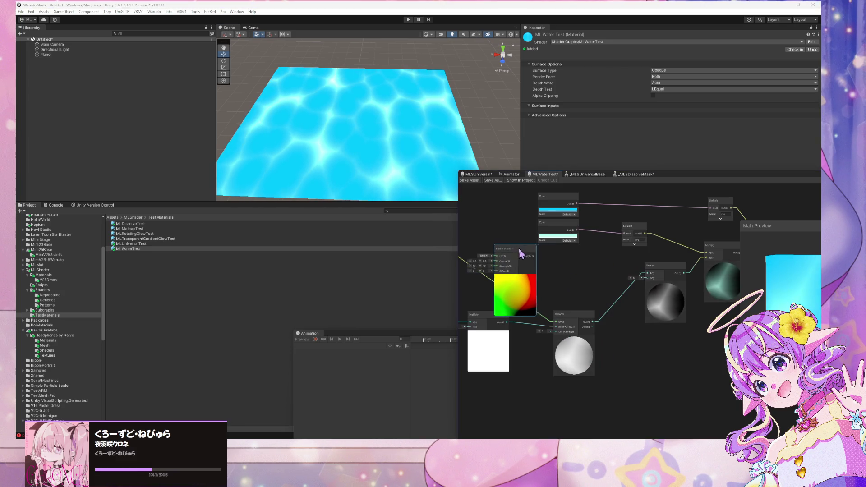
{"action": "left_click_drag", "start_coordinate": [576, 274], "coordinate": [610, 264]}
{"action": "left_click_drag", "start_coordinate": [515, 313], "coordinate": [511, 349]}
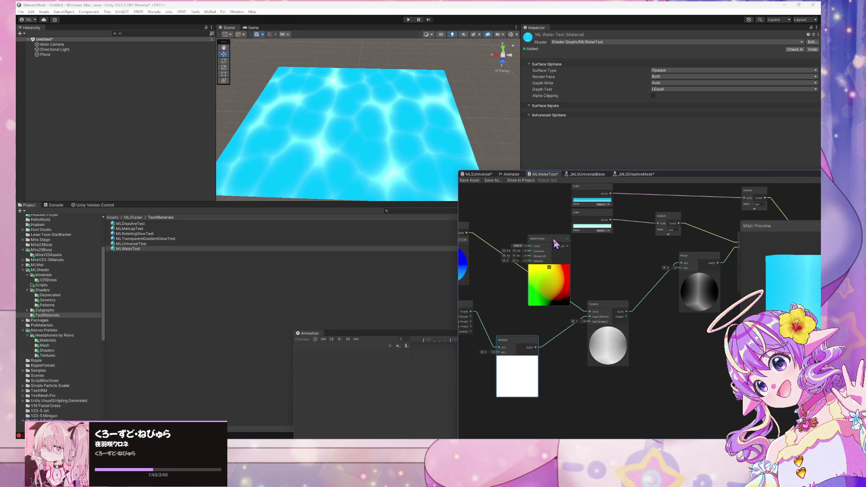
{"action": "left_click_drag", "start_coordinate": [551, 240], "coordinate": [528, 245]}
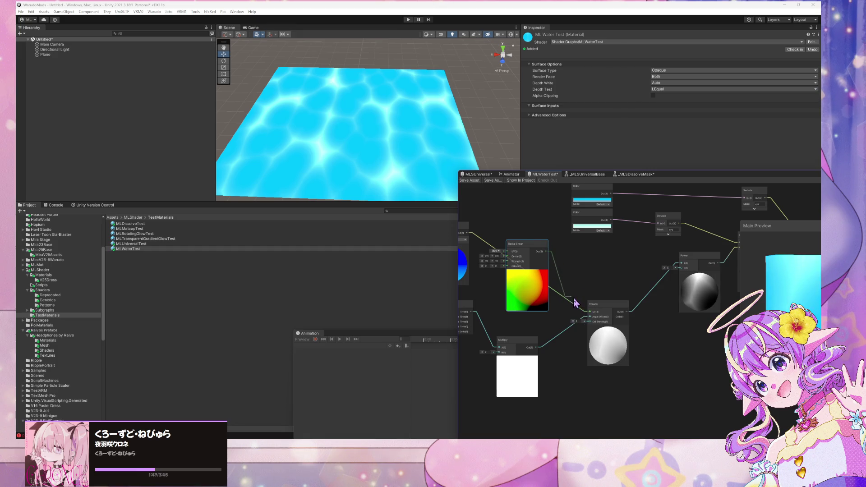
{"action": "left_click_drag", "start_coordinate": [575, 263], "coordinate": [518, 251]}
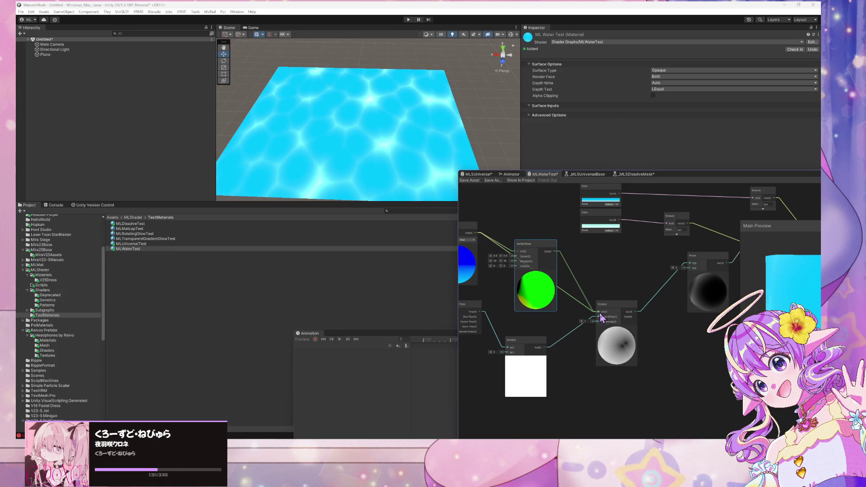
{"action": "left_click_drag", "start_coordinate": [601, 317], "coordinate": [600, 314]}
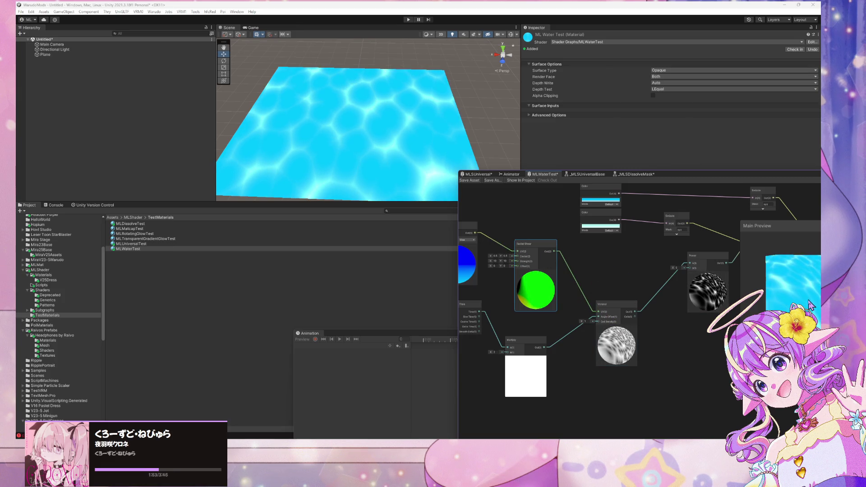
Step: Set the Radial Shear Strength to 1, 1 and save the shader graph asset
{"action": "left_click_drag", "start_coordinate": [775, 233], "coordinate": [678, 228]}
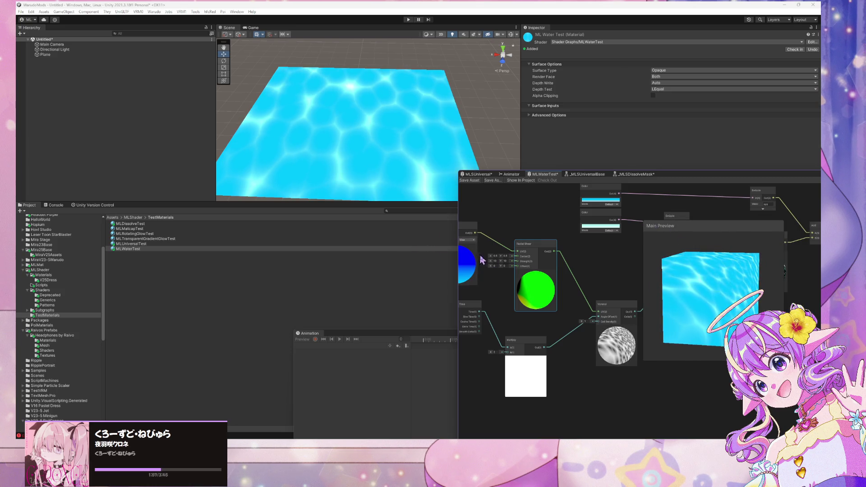
{"action": "scroll", "coordinate": [500, 260], "scroll_direction": "up", "scroll_amount": 3}
{"action": "key", "text": "BackSpace"}
{"action": "left_click", "coordinate": [516, 259]}
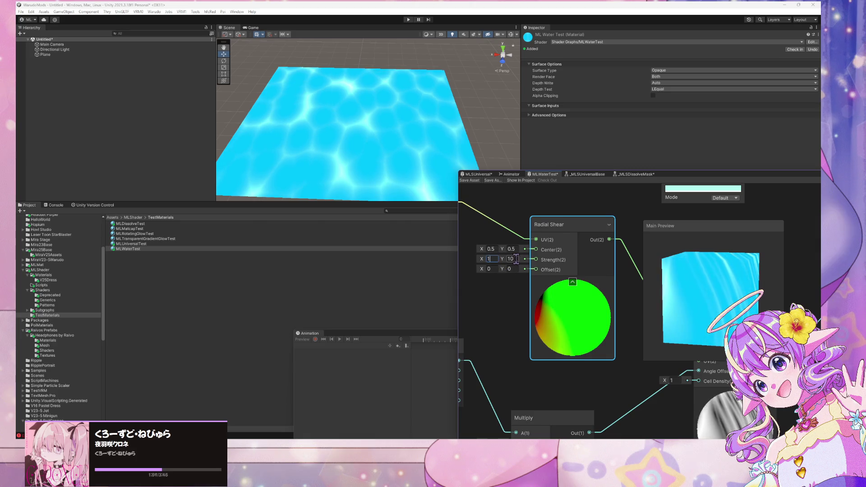
{"action": "key", "text": "BackSpace"}
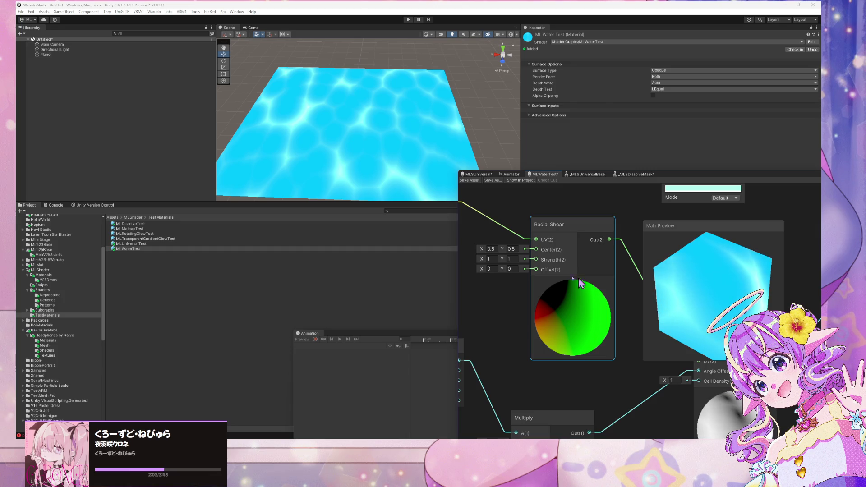
{"action": "left_click", "coordinate": [469, 181]}
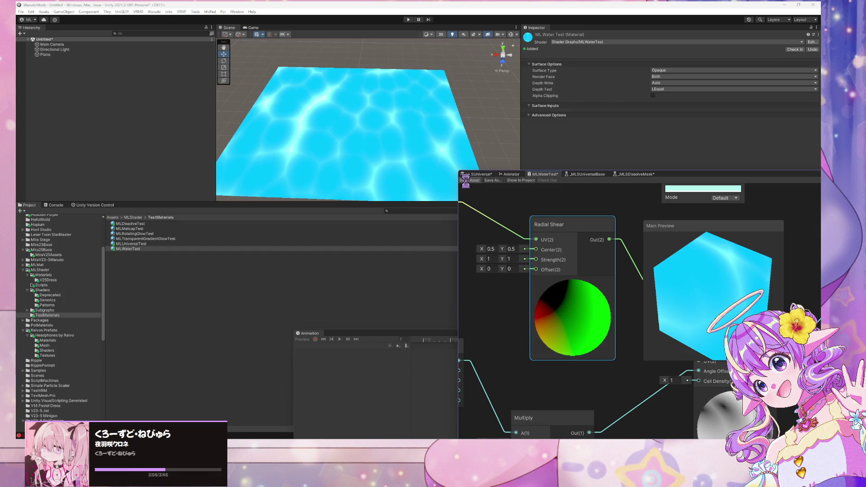
Step: Orbit the Scene view and pan the graph to review the swirled water pattern
{"action": "mouse_move", "coordinate": [383, 140]}
{"action": "left_mouse_down", "text": "alt"}
{"action": "mouse_move", "coordinate": [383, 130]}
{"action": "mouse_move", "coordinate": [386, 155]}
{"action": "mouse_move", "coordinate": [377, 131]}
{"action": "mouse_move", "coordinate": [319, 131]}
{"action": "mouse_move", "coordinate": [416, 133]}
{"action": "mouse_move", "coordinate": [350, 147]}
{"action": "mouse_move", "coordinate": [361, 149]}
{"action": "left_mouse_up", "text": "alt"}
{"action": "scroll", "coordinate": [377, 138], "scroll_direction": "down", "scroll_amount": 3}
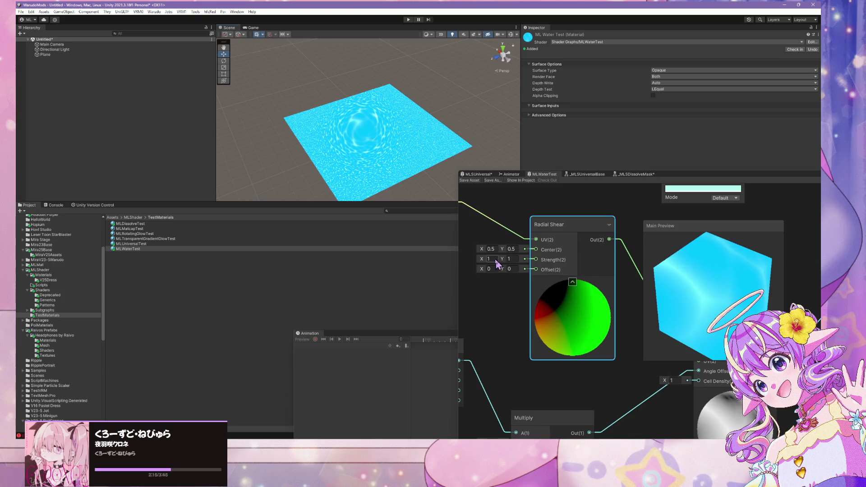
{"action": "left_click_drag", "start_coordinate": [492, 294], "coordinate": [522, 303], "text": "alt"}
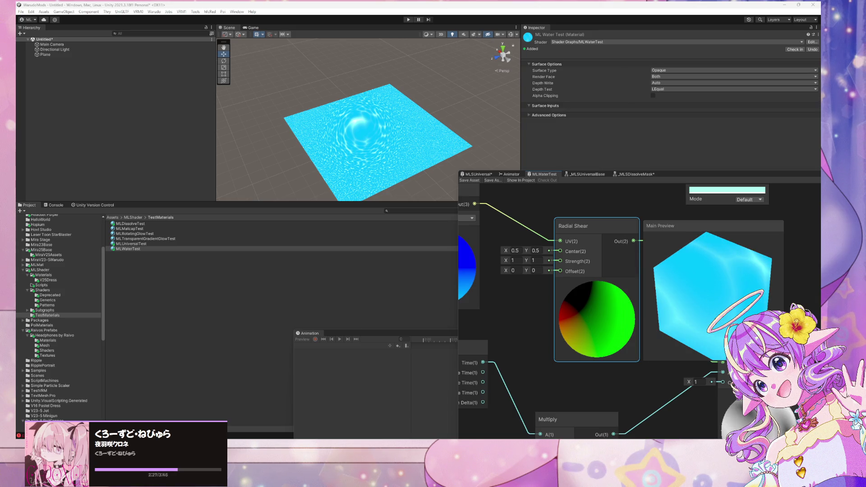
{"action": "mouse_move", "coordinate": [522, 314]}
{"action": "left_mouse_down"}
{"action": "mouse_move", "coordinate": [616, 356]}
{"action": "mouse_move", "coordinate": [543, 331]}
{"action": "left_mouse_up"}
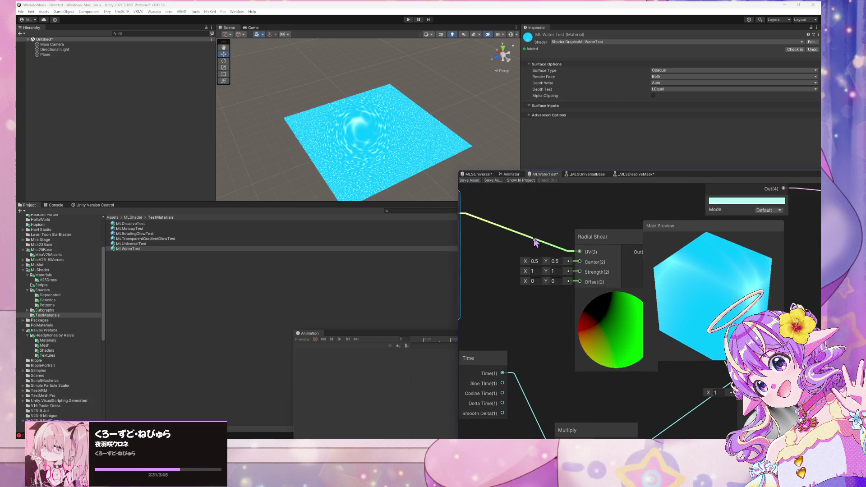
Step: Remove the wire into the Radial Shear UV input, save, and show the main preview on a sphere
{"action": "left_click", "coordinate": [535, 241]}
{"action": "key", "text": "Delete"}
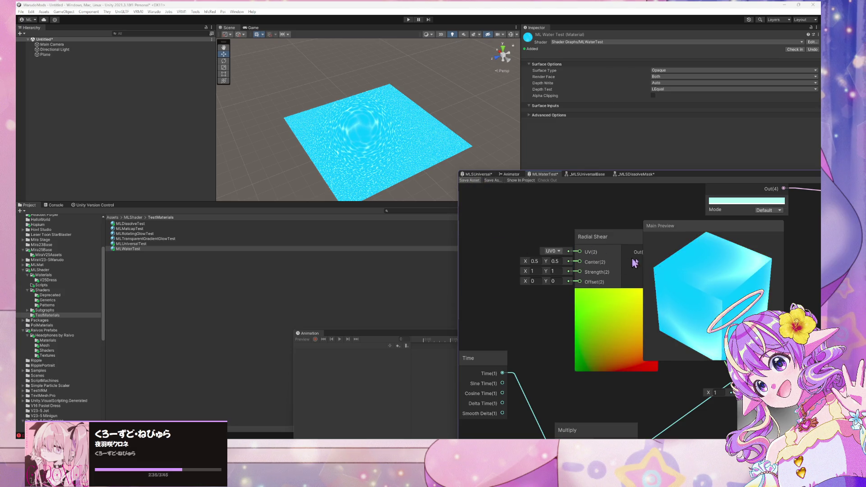
{"action": "key", "text": "ctrl+s"}
{"action": "right_click", "coordinate": [728, 290]}
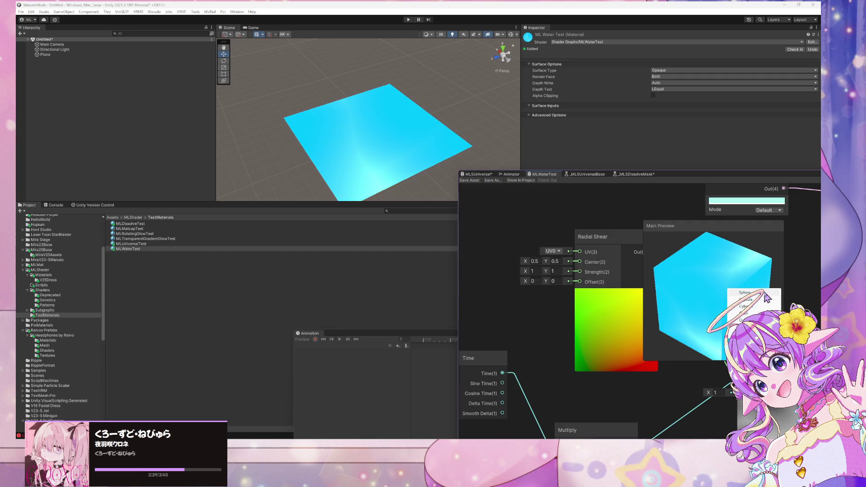
{"action": "left_click", "coordinate": [731, 292]}
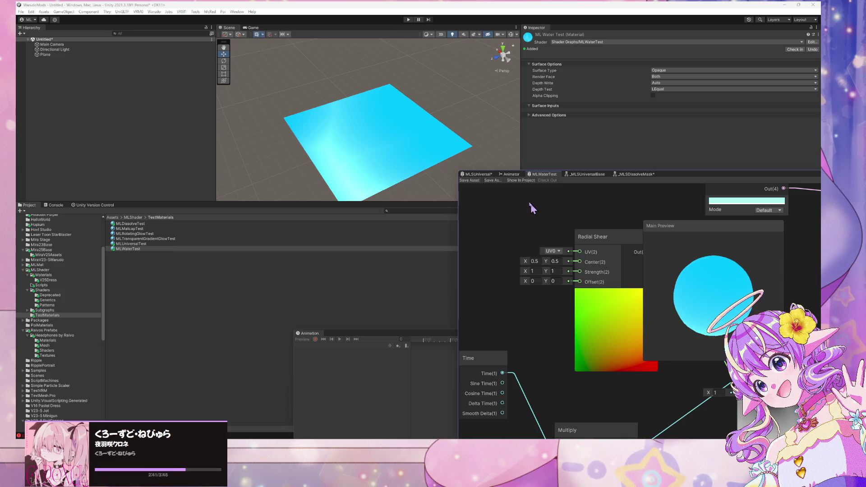
Step: Set the Voronoi Cell Density to 5 and save the graph
{"action": "left_click_drag", "start_coordinate": [531, 205], "coordinate": [494, 172]}
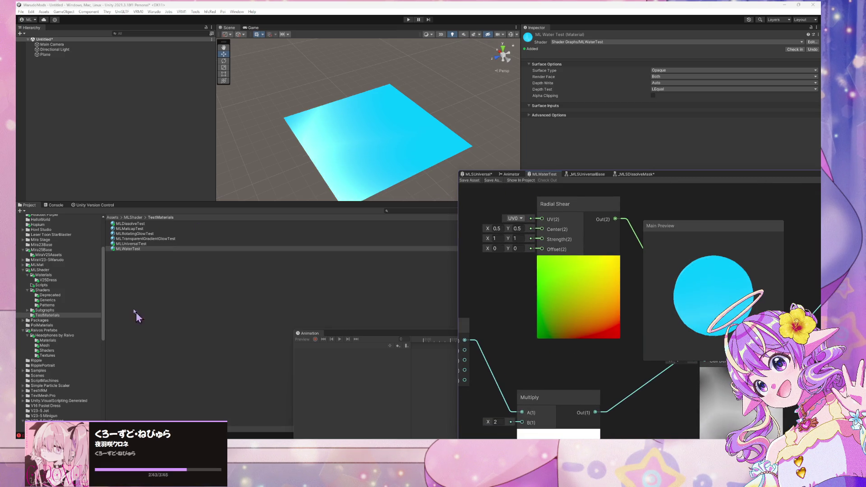
{"action": "scroll", "coordinate": [522, 303], "scroll_direction": "down", "scroll_amount": 2}
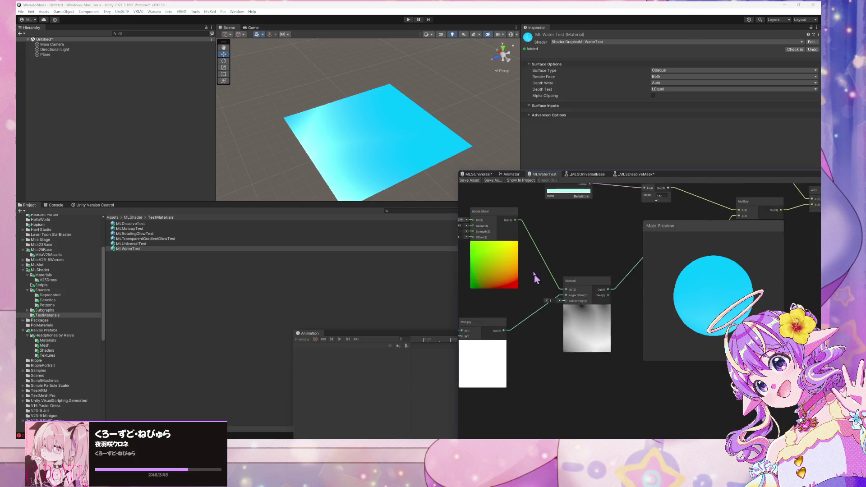
{"action": "scroll", "coordinate": [534, 274], "scroll_direction": "up", "scroll_amount": 2}
{"action": "left_click", "coordinate": [559, 321]}
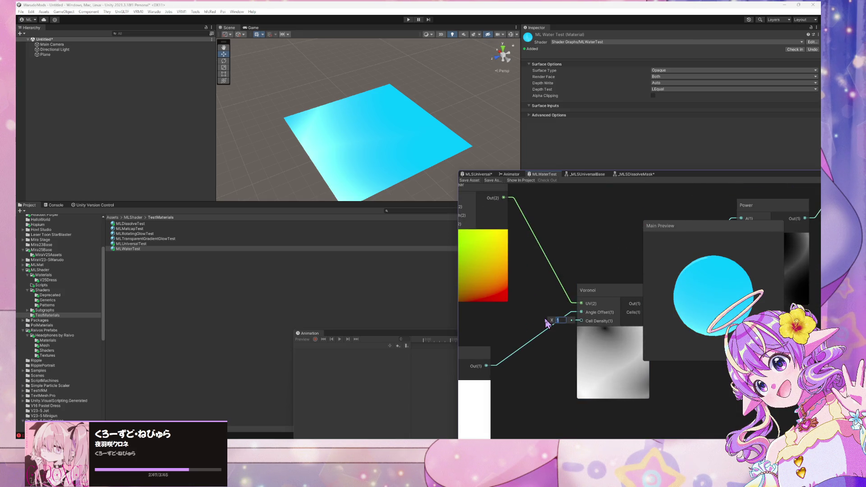
{"action": "type", "text": "5"}
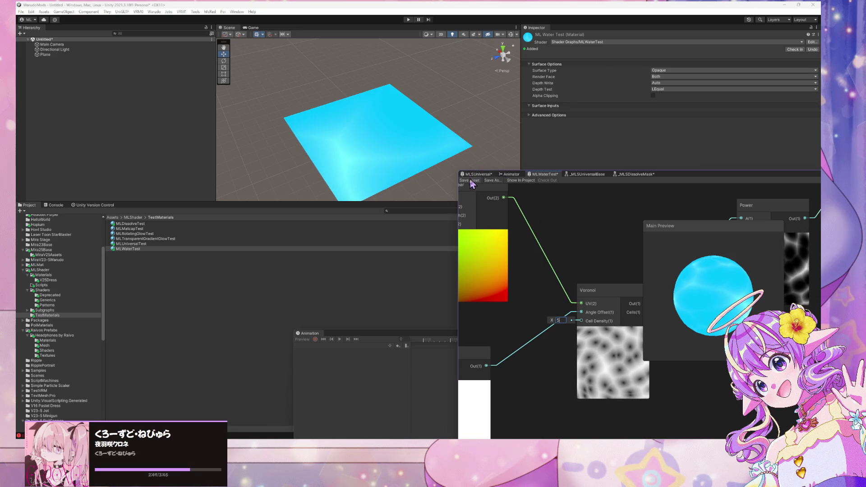
{"action": "left_click", "coordinate": [469, 180]}
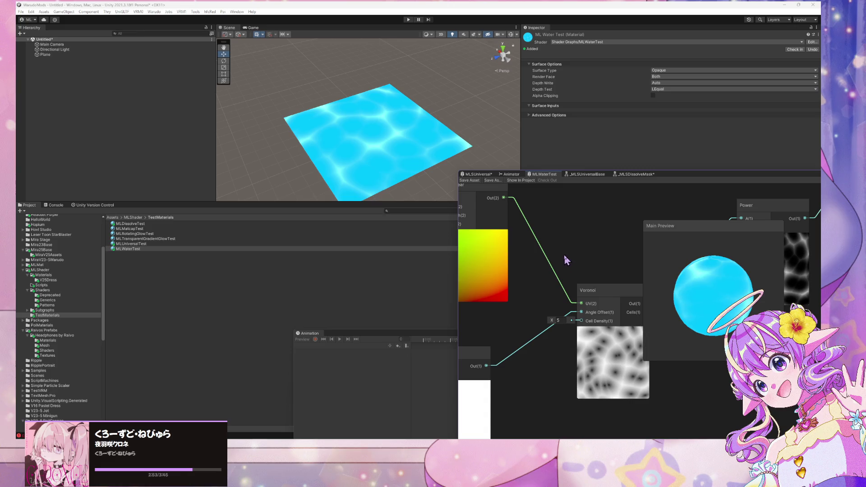
Step: Raise the Voronoi Cell Density to 10 and save the graph
{"action": "scroll", "coordinate": [564, 253], "scroll_direction": "up", "scroll_amount": 2}
{"action": "left_click_drag", "start_coordinate": [563, 238], "coordinate": [609, 266]}
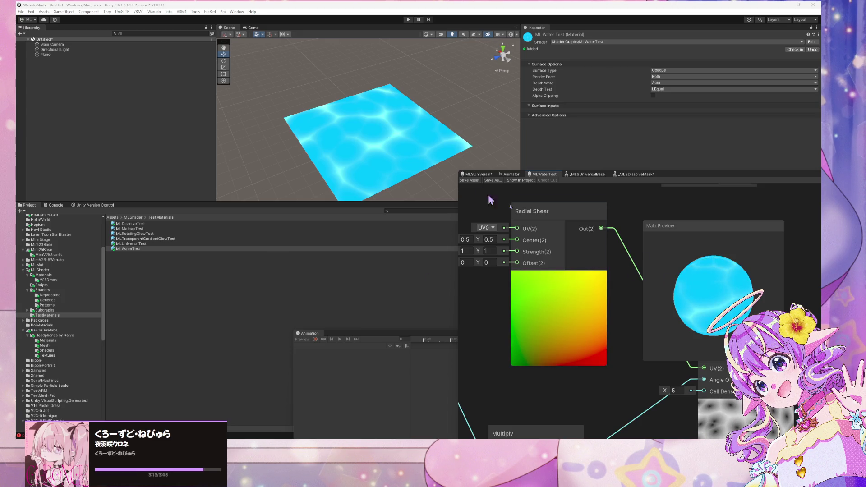
{"action": "left_click_drag", "start_coordinate": [609, 356], "coordinate": [482, 267]}
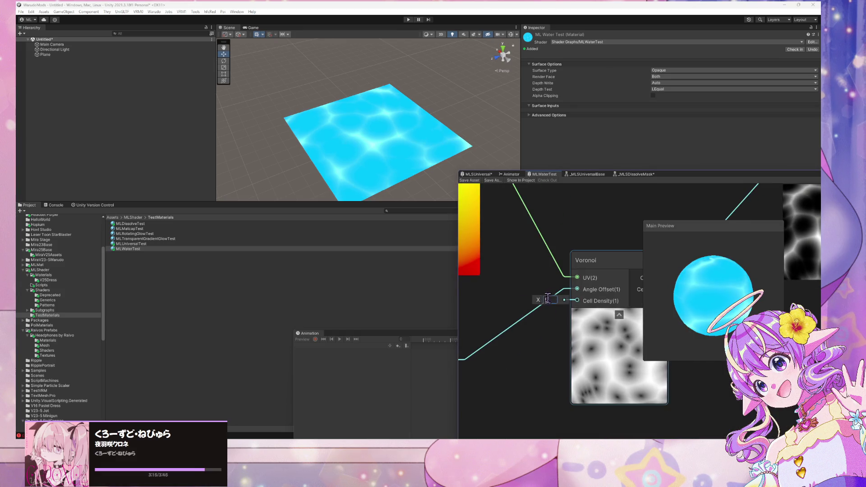
{"action": "left_click", "coordinate": [550, 299]}
{"action": "type", "text": "10"}
{"action": "key", "text": "Return"}
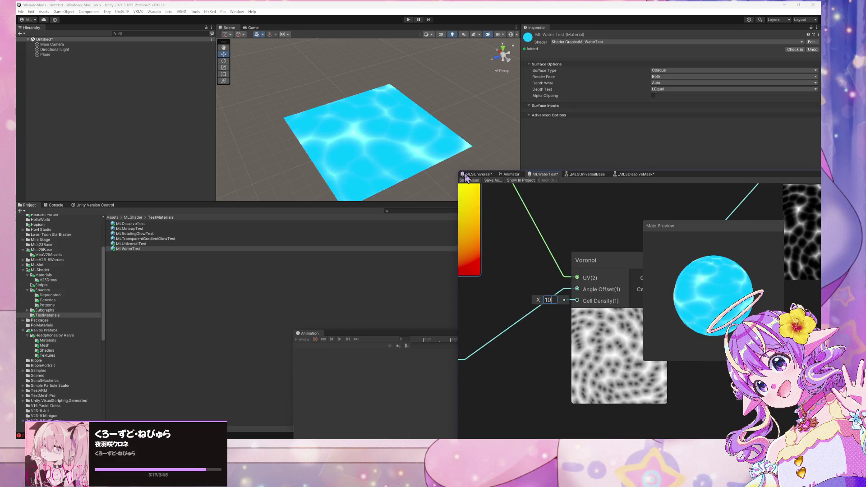
{"action": "left_click", "coordinate": [469, 180]}
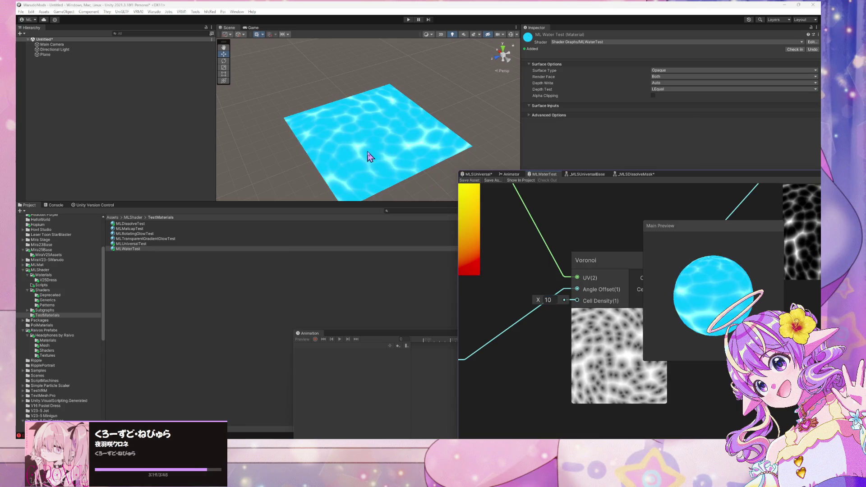
Step: Zoom the Scene view onto the water plane and switch to the Move tool
{"action": "left_click_drag", "start_coordinate": [367, 154], "coordinate": [365, 154], "text": "alt"}
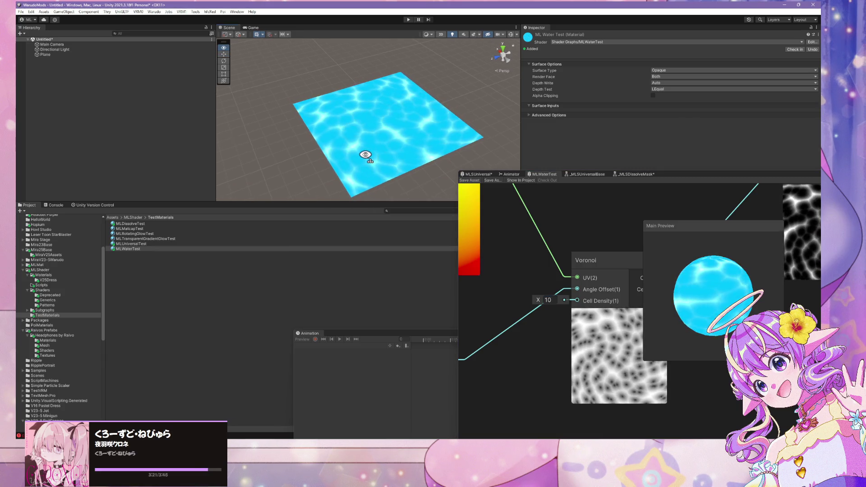
{"action": "scroll", "coordinate": [367, 155], "scroll_direction": "up", "scroll_amount": 3}
{"action": "scroll", "coordinate": [369, 154], "scroll_direction": "up", "scroll_amount": 5}
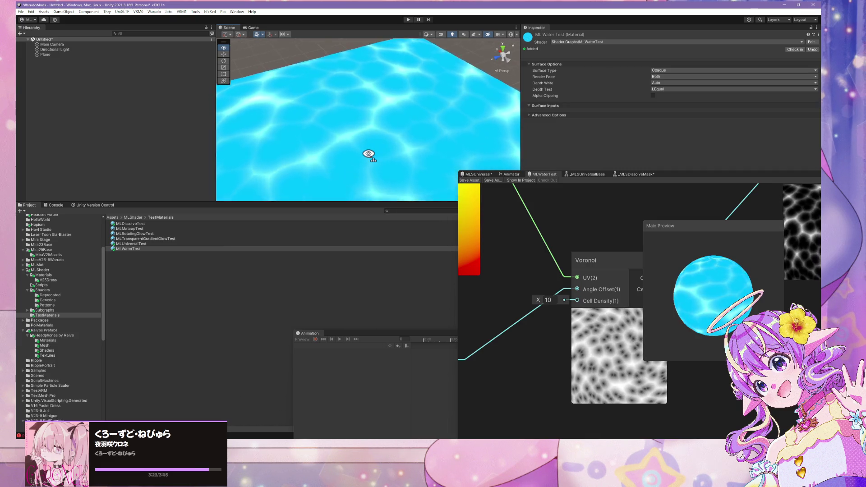
{"action": "scroll", "coordinate": [369, 154], "scroll_direction": "down", "scroll_amount": 10}
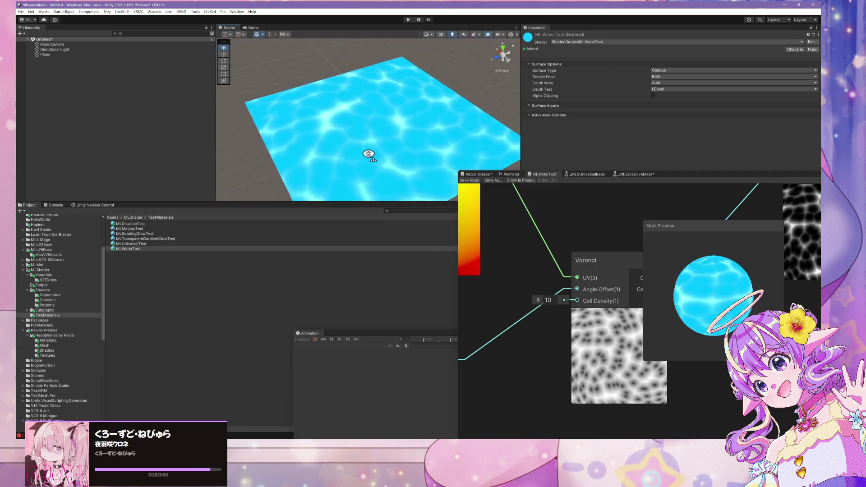
{"action": "scroll", "coordinate": [368, 157], "scroll_direction": "up", "scroll_amount": 5}
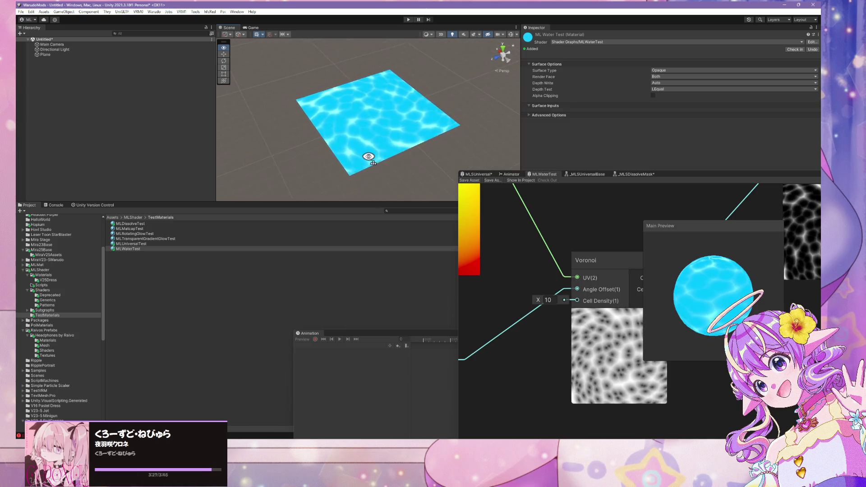
{"action": "key", "text": "w"}
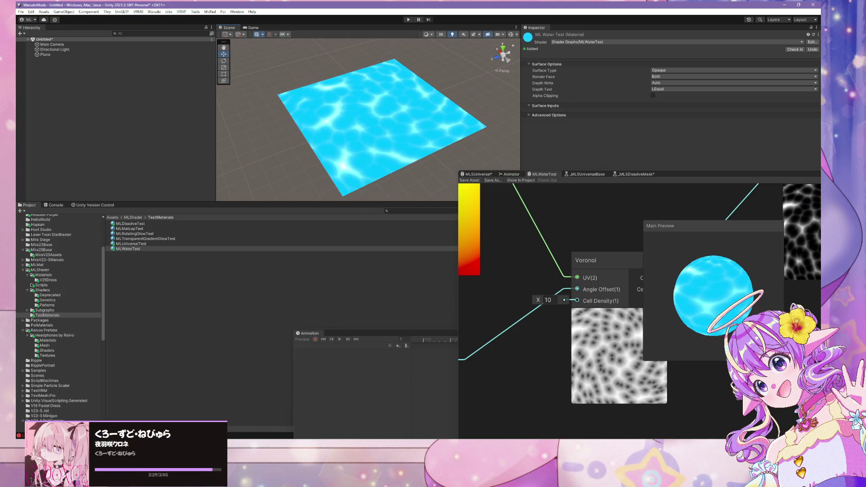
{"action": "scroll", "coordinate": [532, 293], "scroll_direction": "down", "scroll_amount": 5}
{"action": "scroll", "coordinate": [496, 276], "scroll_direction": "up", "scroll_amount": 3}
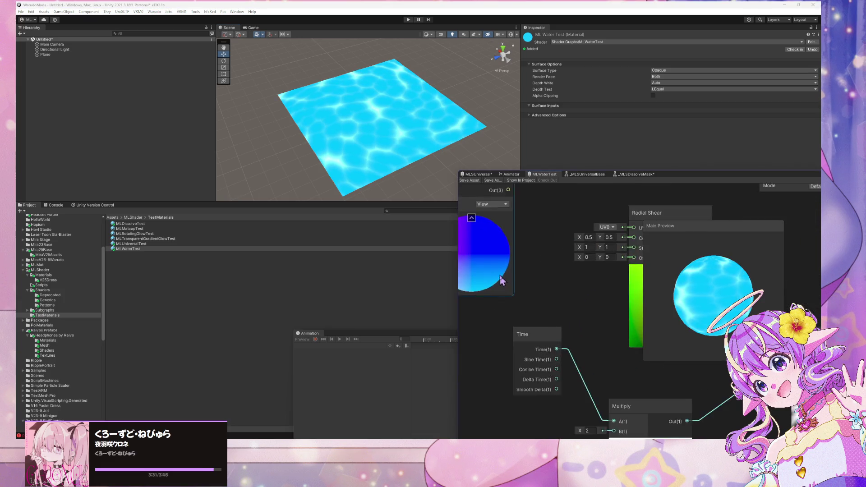
Step: Connect the View Vector output to the Radial Shear UV input
{"action": "mouse_move", "coordinate": [481, 251]}
{"action": "left_mouse_down"}
{"action": "mouse_move", "coordinate": [542, 252]}
{"action": "mouse_move", "coordinate": [520, 248]}
{"action": "left_mouse_up"}
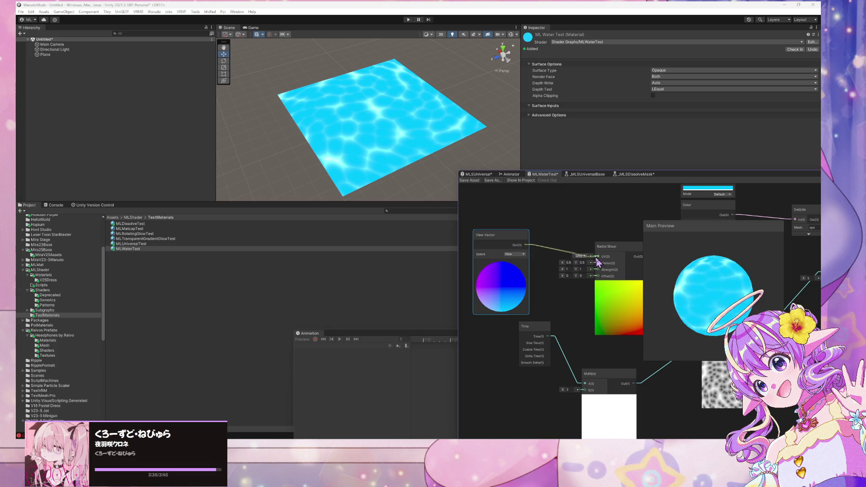
{"action": "left_click_drag", "start_coordinate": [596, 258], "coordinate": [597, 256]}
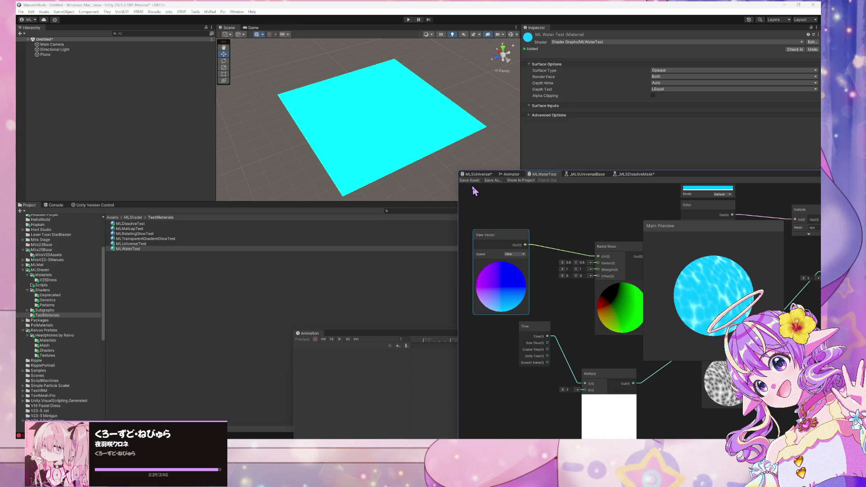
{"action": "mouse_move", "coordinate": [404, 177]}
{"action": "left_mouse_down"}
{"action": "mouse_move", "coordinate": [417, 168]}
{"action": "mouse_move", "coordinate": [402, 180]}
{"action": "mouse_move", "coordinate": [407, 170]}
{"action": "mouse_move", "coordinate": [409, 196]}
{"action": "mouse_move", "coordinate": [412, 166]}
{"action": "mouse_move", "coordinate": [392, 188]}
{"action": "mouse_move", "coordinate": [452, 165]}
{"action": "mouse_move", "coordinate": [458, 183]}
{"action": "mouse_move", "coordinate": [400, 180]}
{"action": "mouse_move", "coordinate": [411, 180]}
{"action": "left_mouse_up"}
Step: Move the main preview aside, lower the Voronoi Cell Density to 2, and save
{"action": "right_click", "coordinate": [748, 291]}
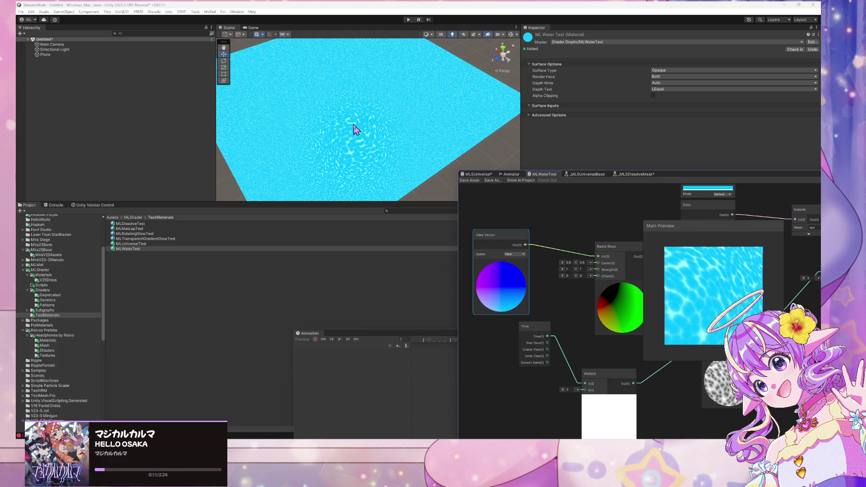
{"action": "left_click", "coordinate": [398, 151]}
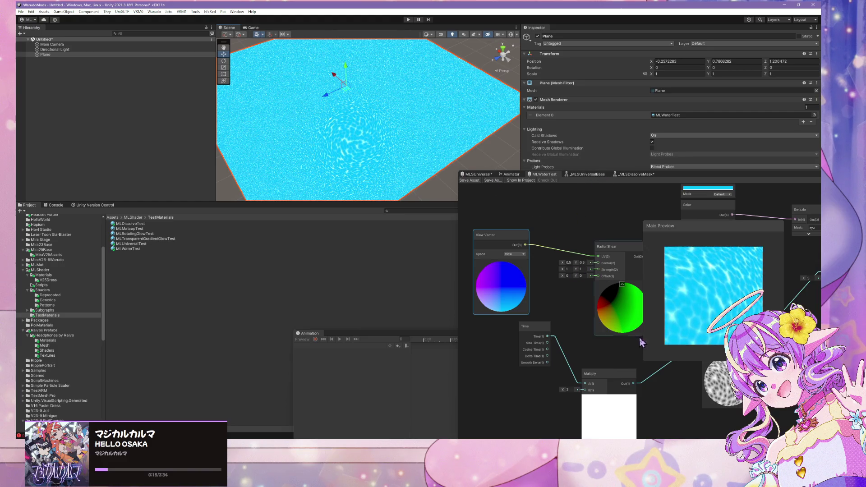
{"action": "left_click", "coordinate": [724, 390]}
{"action": "left_click_drag", "start_coordinate": [685, 238], "coordinate": [538, 245]}
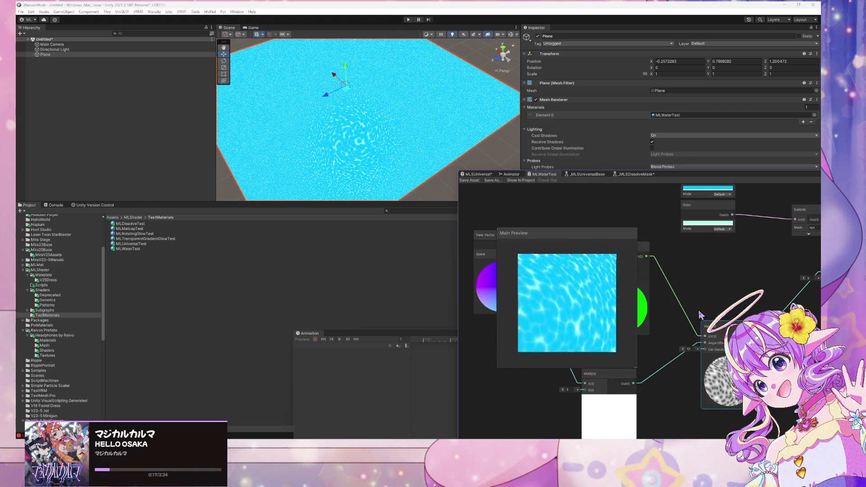
{"action": "left_click_drag", "start_coordinate": [680, 353], "coordinate": [650, 300]}
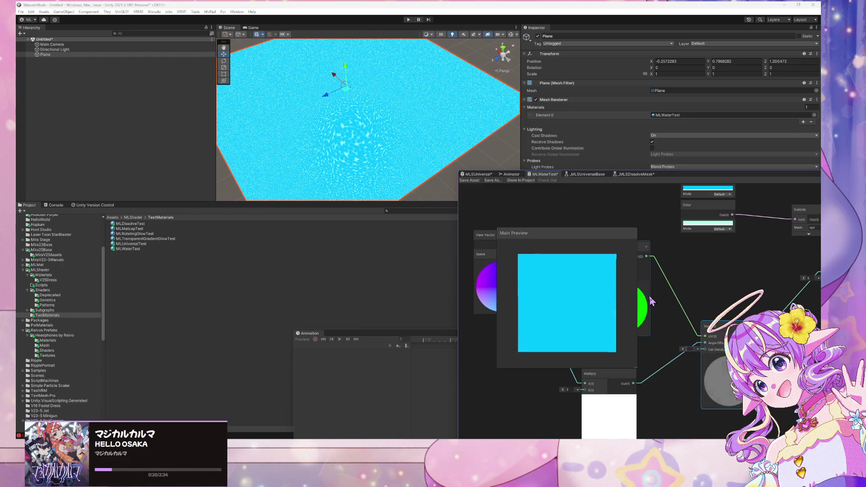
{"action": "left_click", "coordinate": [477, 180]}
Step: Save the water shader asset and park the main preview at the graph's top right
{"action": "left_click_drag", "start_coordinate": [386, 110], "coordinate": [397, 109]}
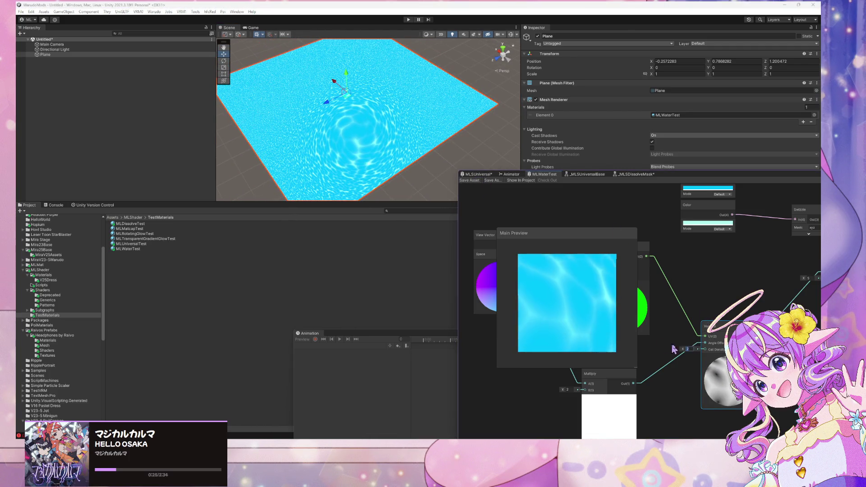
{"action": "left_click", "coordinate": [469, 180]}
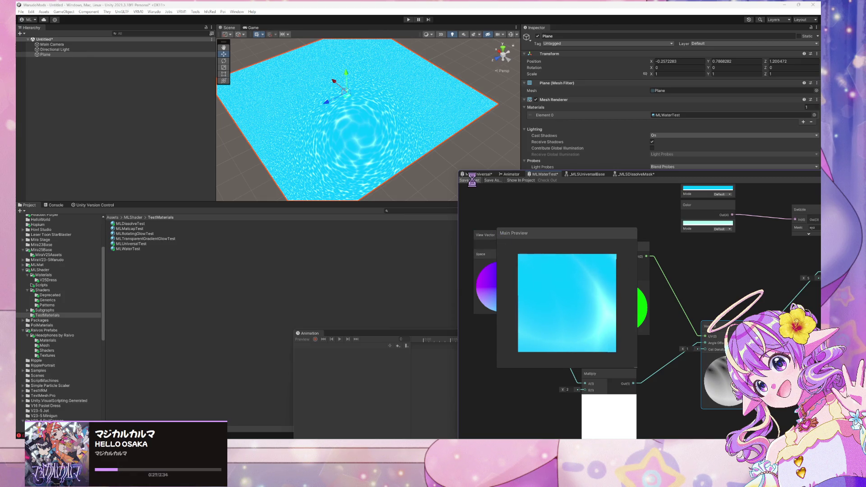
{"action": "mouse_move", "coordinate": [387, 130]}
{"action": "left_mouse_down"}
{"action": "mouse_move", "coordinate": [406, 131]}
{"action": "mouse_move", "coordinate": [406, 164]}
{"action": "mouse_move", "coordinate": [404, 135]}
{"action": "mouse_move", "coordinate": [442, 153]}
{"action": "left_mouse_up"}
{"action": "left_click_drag", "start_coordinate": [535, 238], "coordinate": [742, 205]}
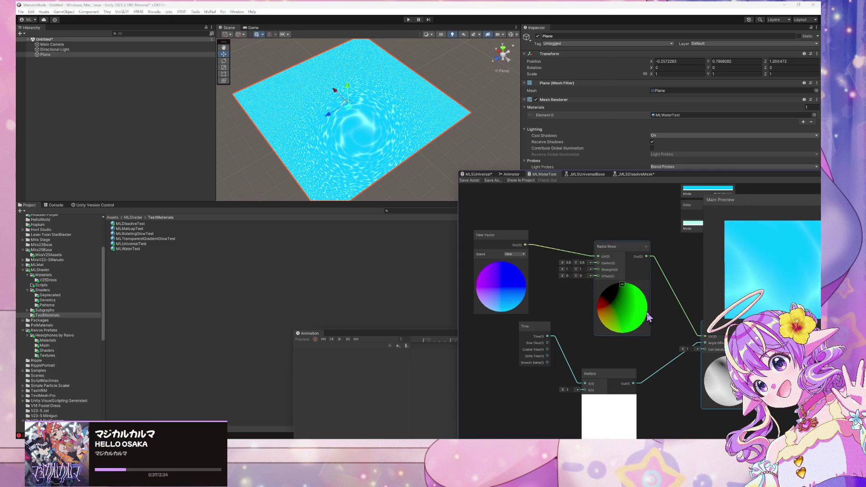
{"action": "scroll", "coordinate": [693, 288], "scroll_direction": "down", "scroll_amount": 3}
{"action": "mouse_move", "coordinate": [758, 284]}
{"action": "left_mouse_down"}
{"action": "mouse_move", "coordinate": [771, 246]}
{"action": "mouse_move", "coordinate": [787, 232]}
{"action": "left_mouse_up"}
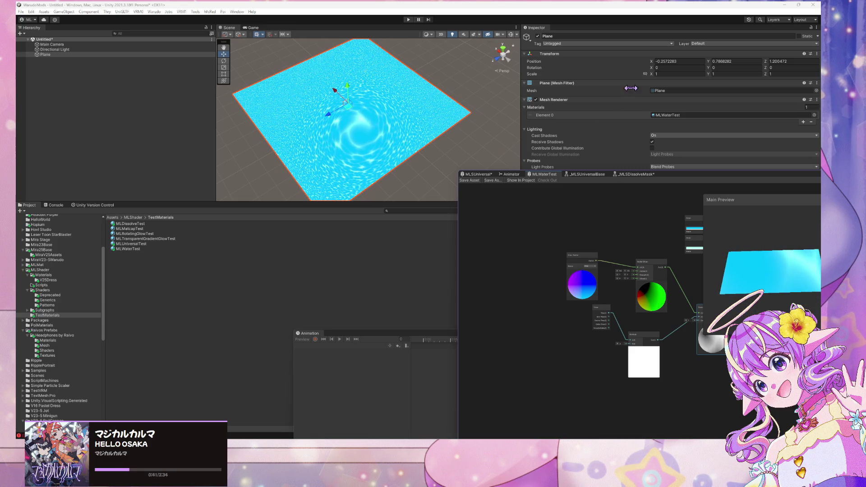
{"action": "mouse_move", "coordinate": [358, 141]}
{"action": "left_mouse_down"}
{"action": "mouse_move", "coordinate": [309, 155]}
{"action": "mouse_move", "coordinate": [360, 132]}
{"action": "left_mouse_up"}
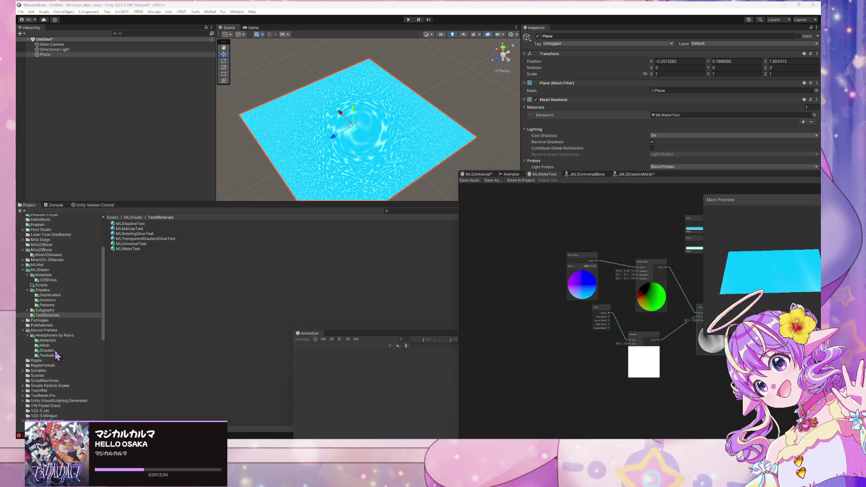
{"action": "scroll", "coordinate": [608, 319], "scroll_direction": "up", "scroll_amount": 5}
{"action": "scroll", "coordinate": [593, 305], "scroll_direction": "down", "scroll_amount": 3}
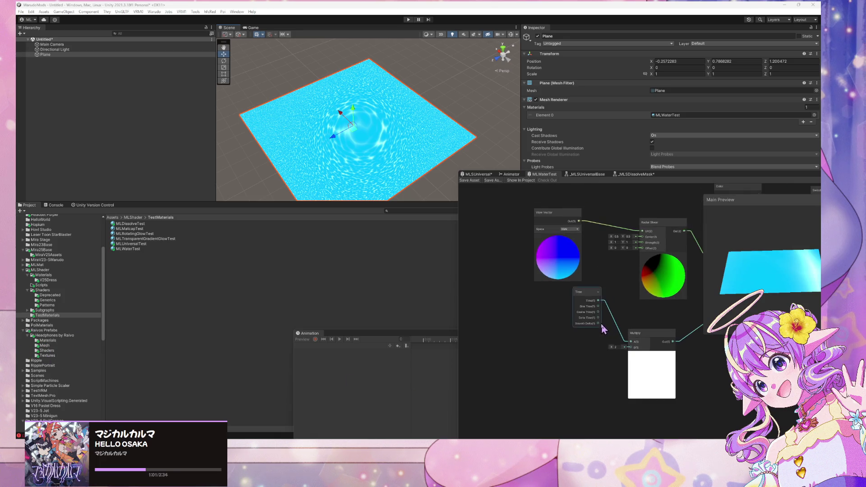
{"action": "left_click_drag", "start_coordinate": [594, 305], "coordinate": [510, 311]}
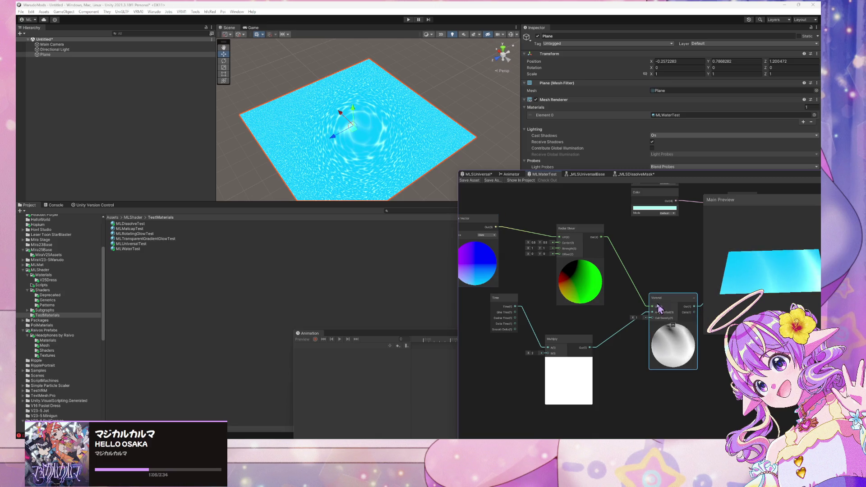
{"action": "mouse_move", "coordinate": [529, 243]}
{"action": "left_mouse_down"}
{"action": "mouse_move", "coordinate": [552, 251]}
{"action": "mouse_move", "coordinate": [537, 249]}
{"action": "left_mouse_up"}
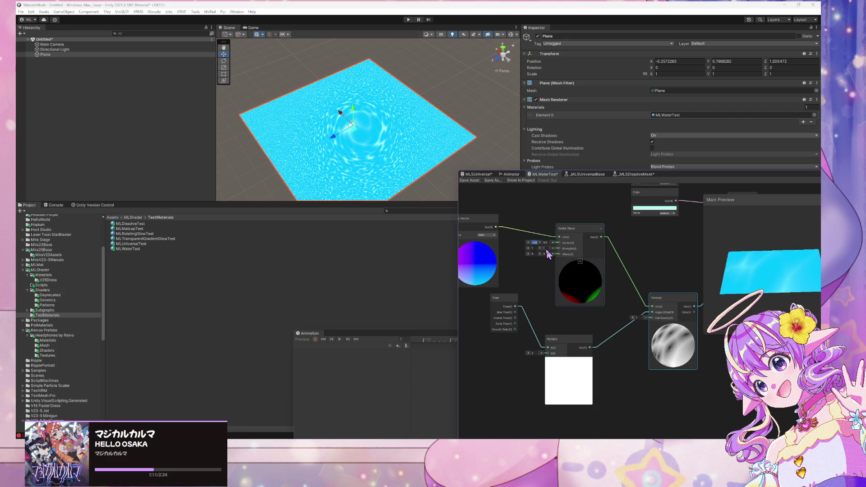
Step: Set Radial Shear center X to 0.5, switch View Vector to Object space, and save
{"action": "type", "text": "0.5"}
{"action": "key", "text": "Return"}
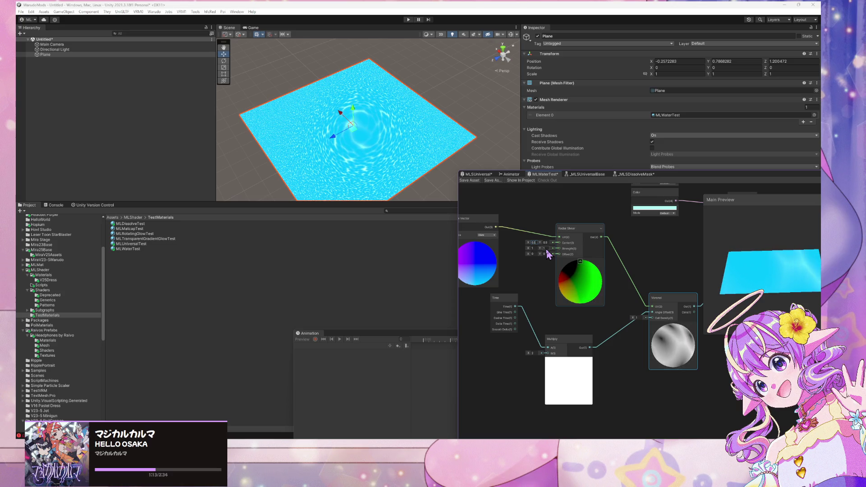
{"action": "left_click", "coordinate": [487, 234]}
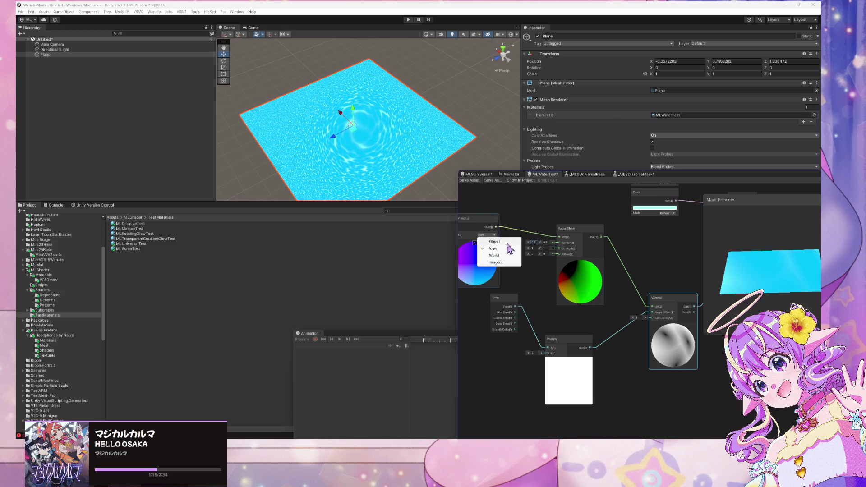
{"action": "left_click", "coordinate": [500, 238]}
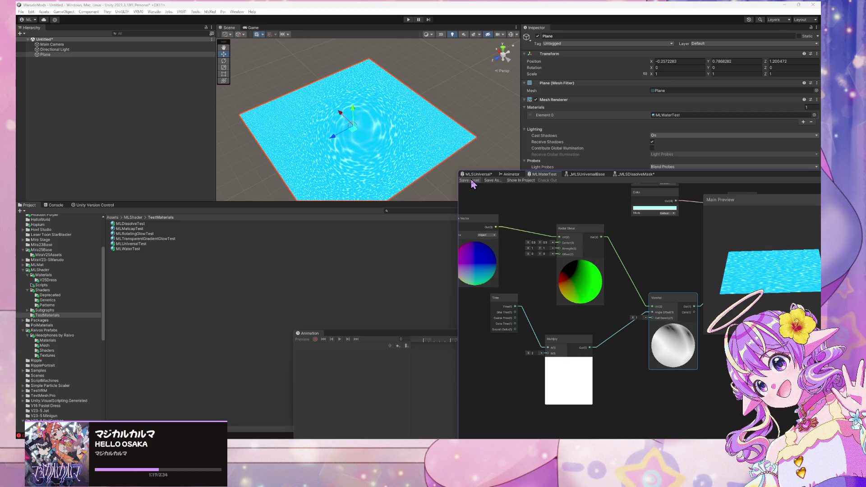
{"action": "left_click", "coordinate": [471, 180]}
Step: Frame the plane, switch View Vector back to View space, and save the shader
{"action": "mouse_move", "coordinate": [357, 152]}
{"action": "left_mouse_down"}
{"action": "mouse_move", "coordinate": [354, 141]}
{"action": "mouse_move", "coordinate": [351, 164]}
{"action": "mouse_move", "coordinate": [356, 141]}
{"action": "mouse_move", "coordinate": [320, 132]}
{"action": "left_mouse_up"}
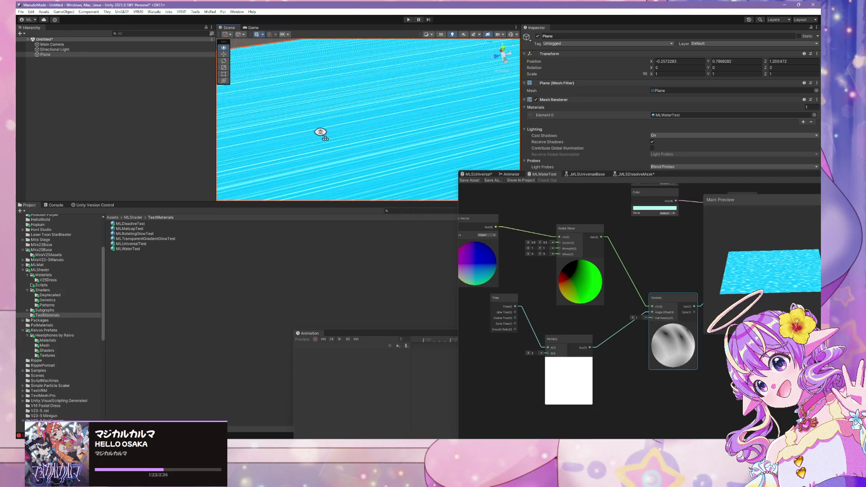
{"action": "key", "text": "f"}
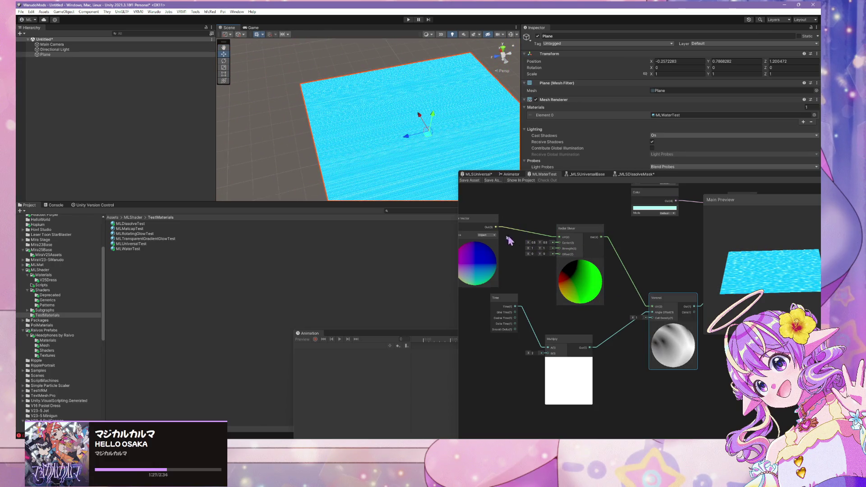
{"action": "left_click", "coordinate": [487, 234]}
{"action": "left_click", "coordinate": [498, 249]}
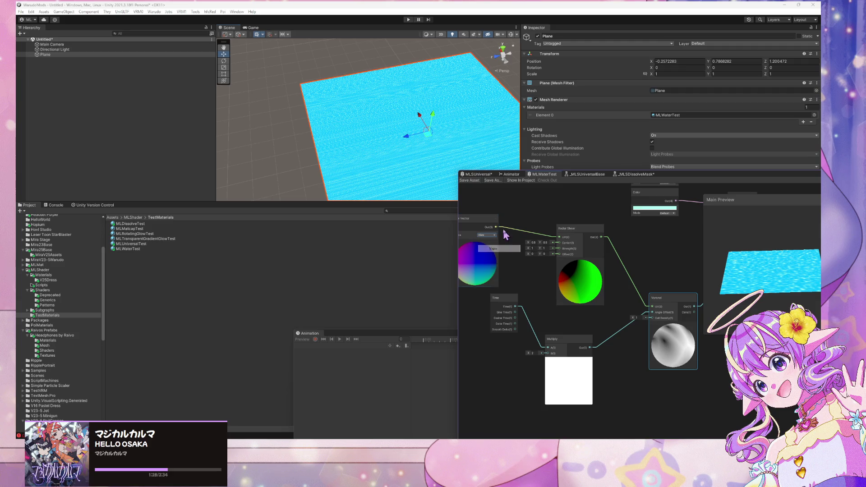
{"action": "left_click", "coordinate": [468, 181]}
{"action": "mouse_move", "coordinate": [384, 149]}
{"action": "left_mouse_down"}
{"action": "mouse_move", "coordinate": [372, 153]}
{"action": "mouse_move", "coordinate": [417, 165]}
{"action": "mouse_move", "coordinate": [405, 155]}
{"action": "left_mouse_up"}
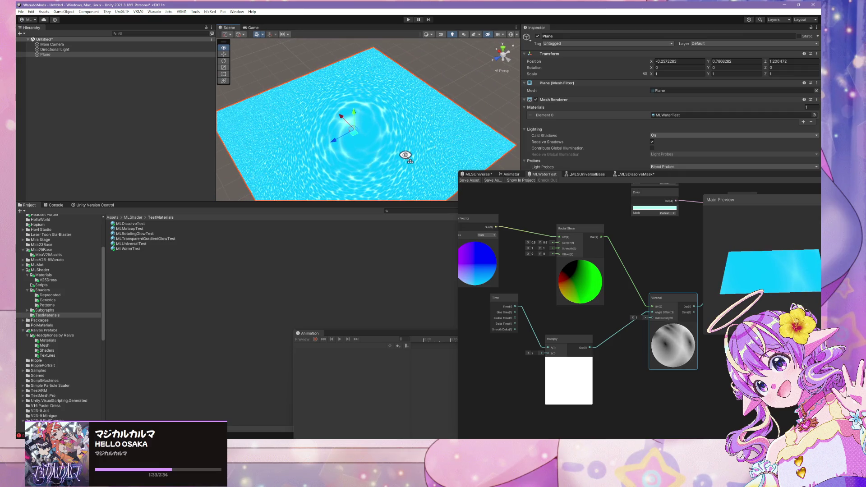
{"action": "scroll", "coordinate": [405, 155], "scroll_direction": "up", "scroll_amount": 5}
{"action": "scroll", "coordinate": [405, 155], "scroll_direction": "up", "scroll_amount": 3}
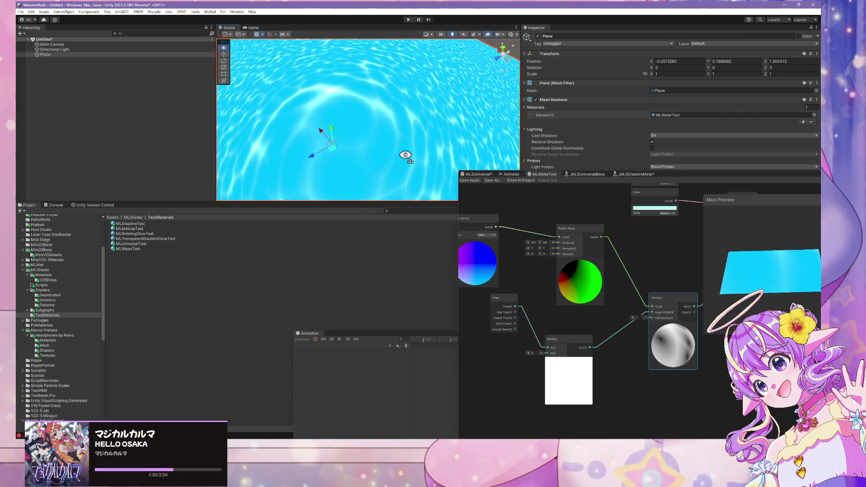
{"action": "scroll", "coordinate": [405, 155], "scroll_direction": "down", "scroll_amount": 4}
{"action": "scroll", "coordinate": [405, 155], "scroll_direction": "down", "scroll_amount": 5}
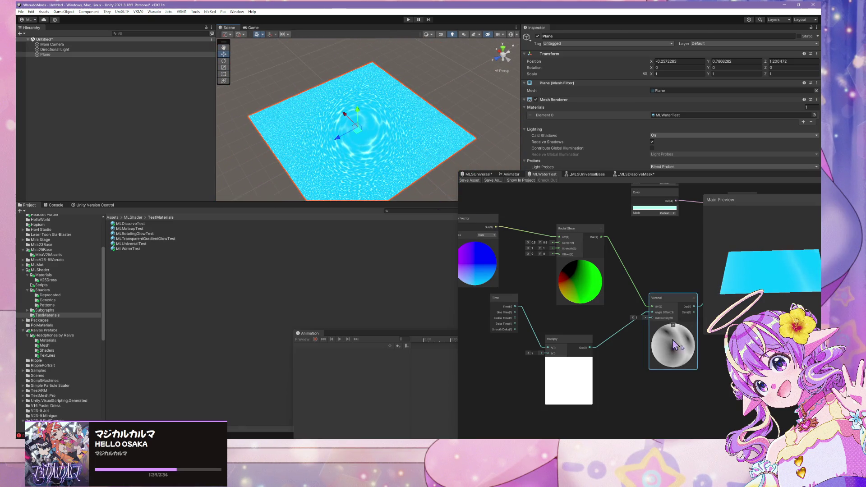
Step: Set Voronoi Cell Density to 4 and feed the Voronoi UV from the View Vector
{"action": "left_click", "coordinate": [636, 318]}
{"action": "type", "text": "4"}
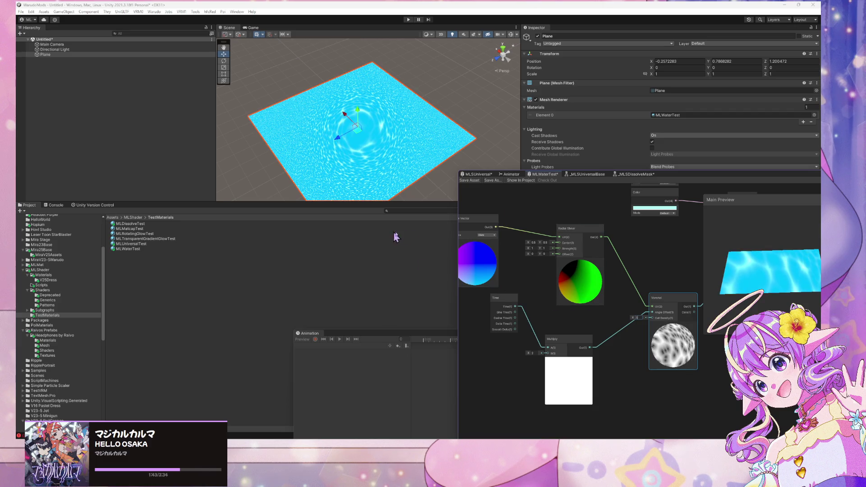
{"action": "left_click_drag", "start_coordinate": [496, 227], "coordinate": [652, 307]}
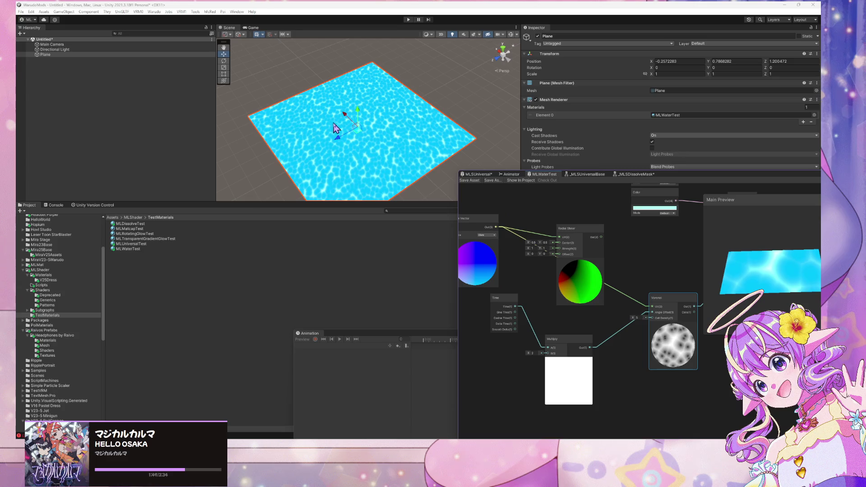
Step: Reframe the scene camera on the water plane and pan the graph to the Color nodes
{"action": "scroll", "coordinate": [352, 142], "scroll_direction": "up", "scroll_amount": 5}
{"action": "mouse_move", "coordinate": [352, 142]}
{"action": "left_mouse_down"}
{"action": "mouse_move", "coordinate": [286, 99]}
{"action": "mouse_move", "coordinate": [239, 117]}
{"action": "left_mouse_up"}
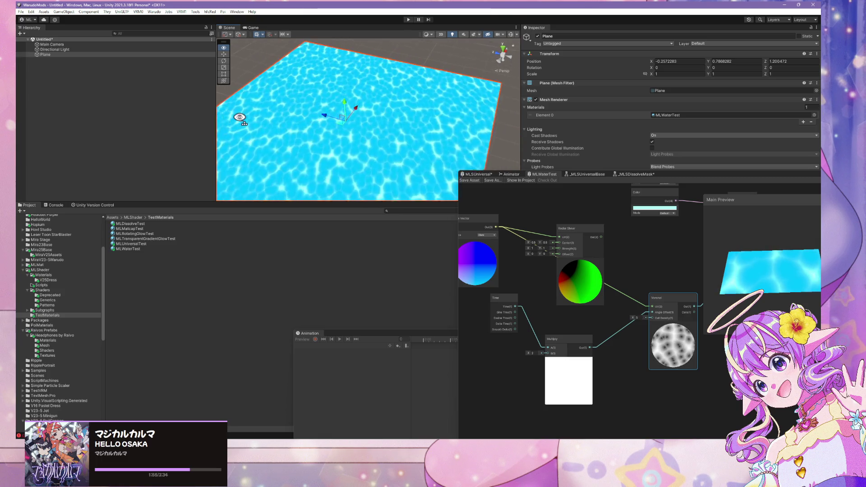
{"action": "scroll", "coordinate": [239, 117], "scroll_direction": "down", "scroll_amount": 3}
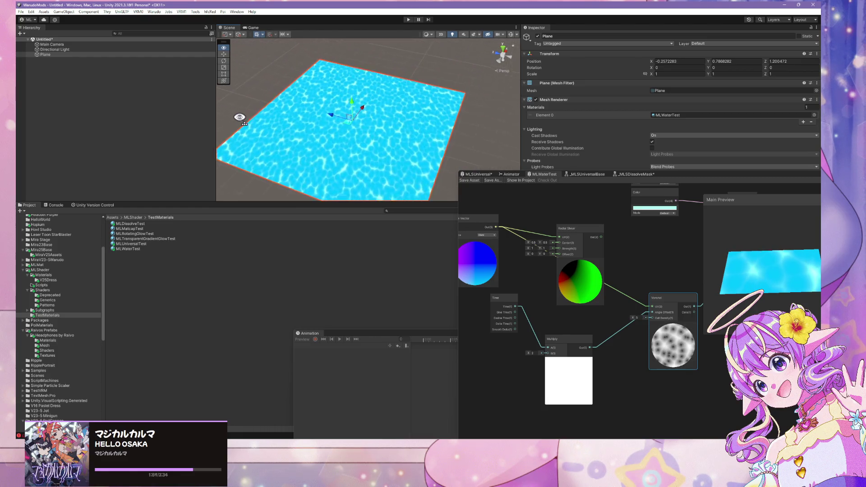
{"action": "scroll", "coordinate": [240, 117], "scroll_direction": "up", "scroll_amount": 5}
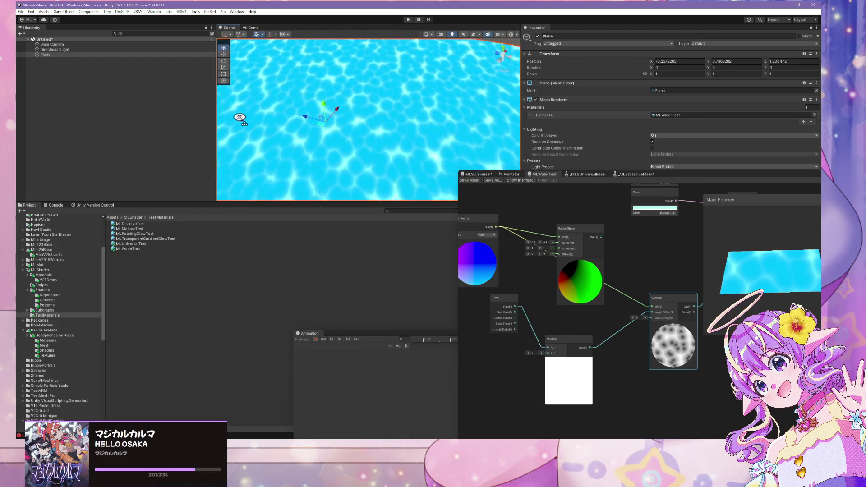
{"action": "left_click_drag", "start_coordinate": [239, 117], "coordinate": [243, 121]}
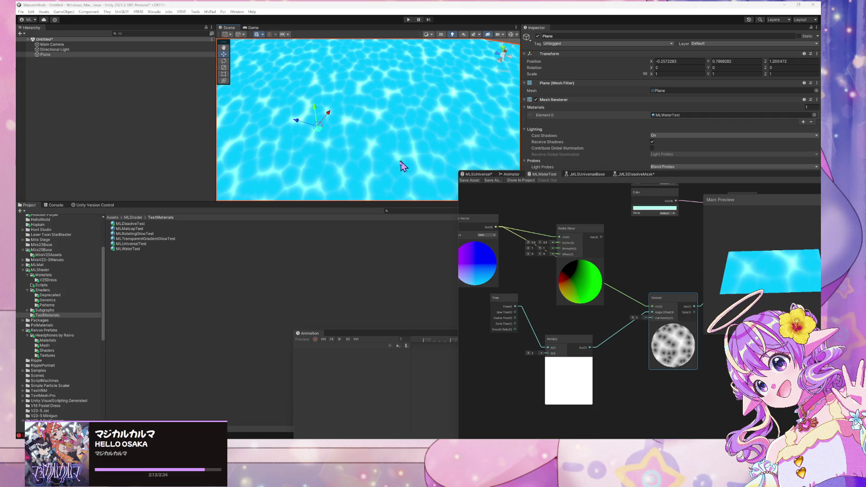
{"action": "left_click_drag", "start_coordinate": [678, 247], "coordinate": [558, 318]}
Step: Switch both Color nodes to HDR mode and save the MLWaterTest graph
{"action": "left_click", "coordinate": [548, 252]}
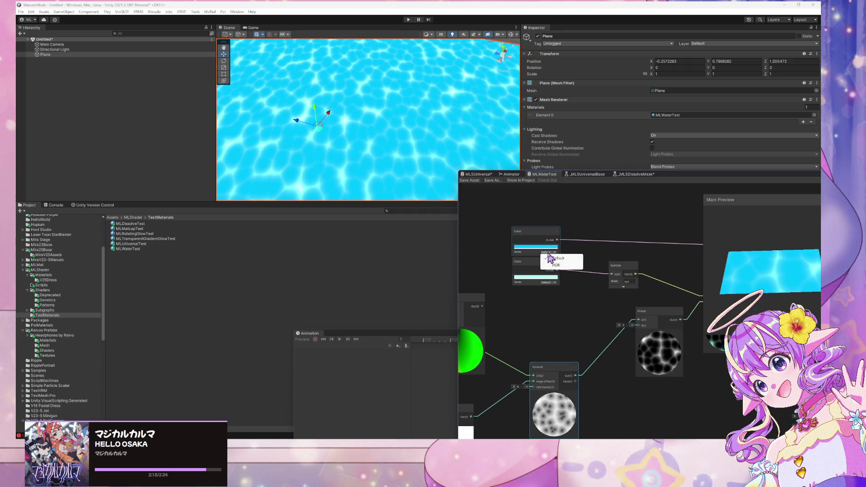
{"action": "left_click", "coordinate": [550, 265]}
{"action": "left_click", "coordinate": [554, 283]}
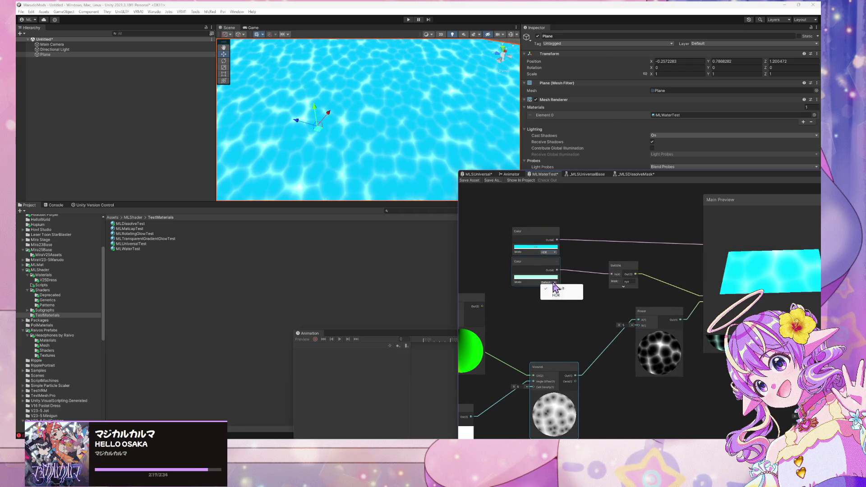
{"action": "left_click", "coordinate": [556, 296]}
{"action": "mouse_move", "coordinate": [599, 247]}
{"action": "left_mouse_down"}
{"action": "mouse_move", "coordinate": [358, 245]}
{"action": "mouse_move", "coordinate": [425, 201]}
{"action": "left_mouse_up"}
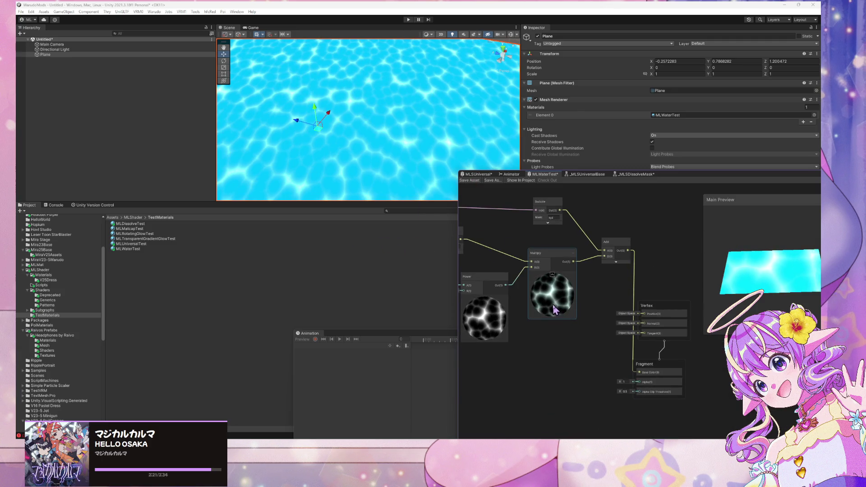
{"action": "left_click", "coordinate": [469, 180]}
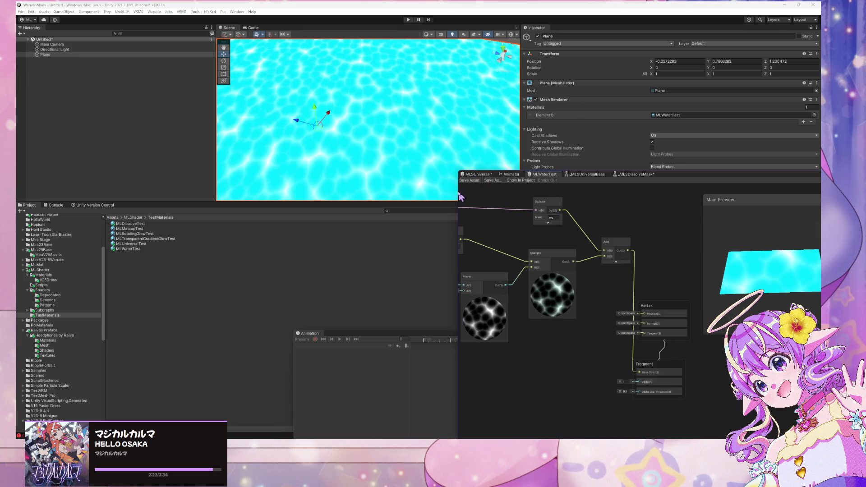
{"action": "scroll", "coordinate": [406, 177], "scroll_direction": "down", "scroll_amount": 5}
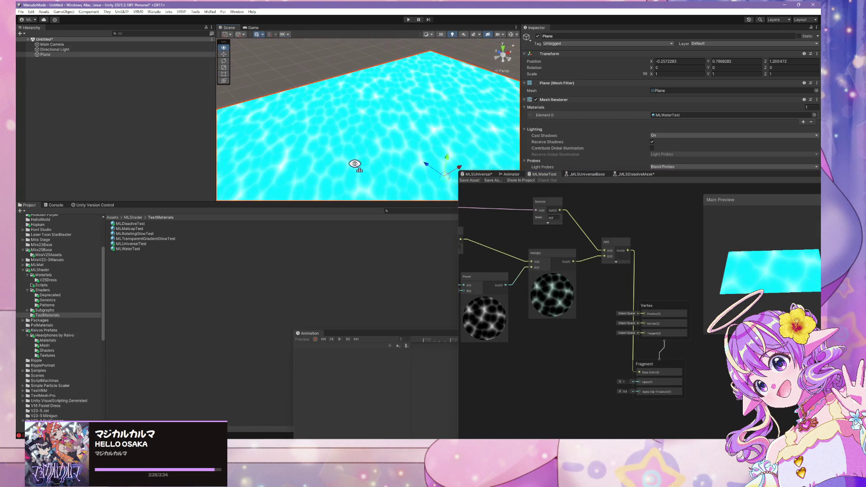
{"action": "scroll", "coordinate": [377, 172], "scroll_direction": "down", "scroll_amount": 3}
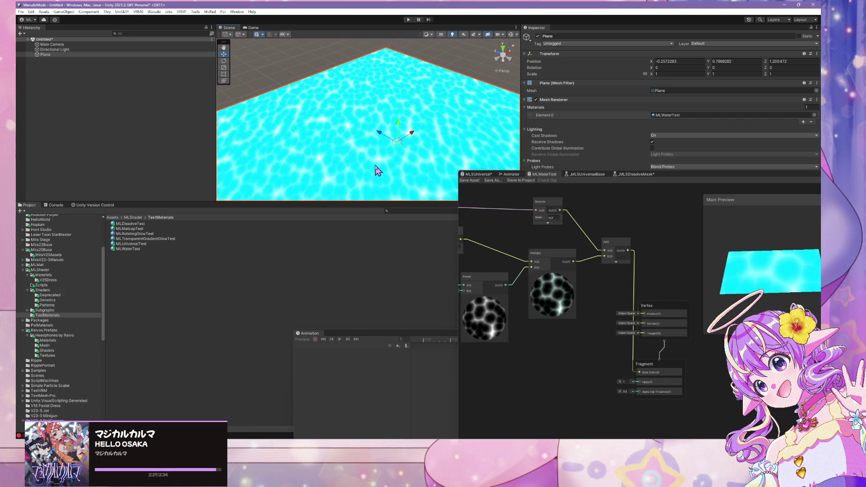
{"action": "scroll", "coordinate": [378, 172], "scroll_direction": "down", "scroll_amount": 5}
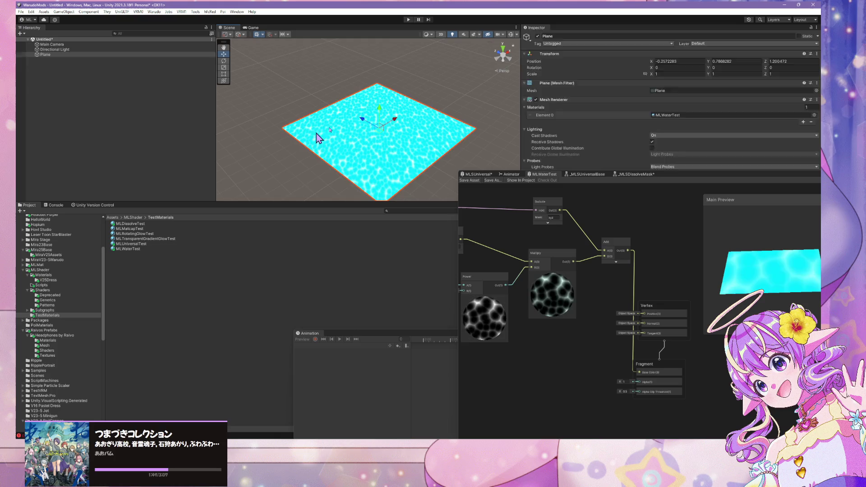
Step: Deselect the water plane and frame the graph's Color and Voronoi nodes
{"action": "key", "text": "q"}
{"action": "scroll", "coordinate": [370, 115], "scroll_direction": "up", "scroll_amount": 2}
{"action": "mouse_move", "coordinate": [370, 115]}
{"action": "left_mouse_down"}
{"action": "mouse_move", "coordinate": [384, 119]}
{"action": "mouse_move", "coordinate": [354, 145]}
{"action": "mouse_move", "coordinate": [380, 115]}
{"action": "mouse_move", "coordinate": [340, 148]}
{"action": "mouse_move", "coordinate": [295, 163]}
{"action": "mouse_move", "coordinate": [310, 159]}
{"action": "left_mouse_up"}
{"action": "scroll", "coordinate": [310, 157], "scroll_direction": "up", "scroll_amount": 2}
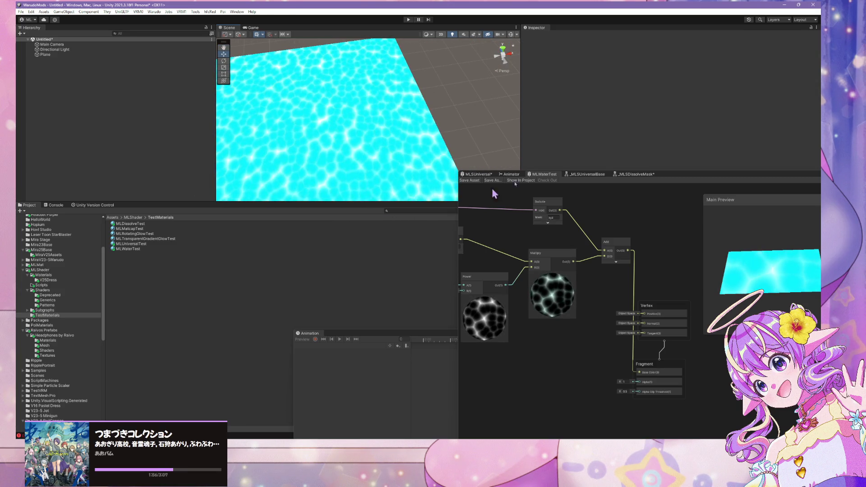
{"action": "left_click_drag", "start_coordinate": [531, 212], "coordinate": [680, 206]}
{"action": "scroll", "coordinate": [631, 270], "scroll_direction": "down", "scroll_amount": 5}
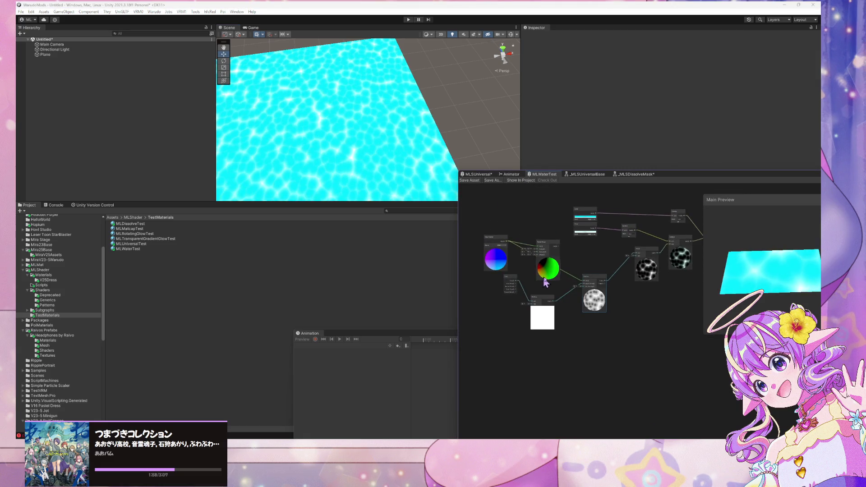
{"action": "mouse_move", "coordinate": [518, 271]}
{"action": "left_mouse_down"}
{"action": "mouse_move", "coordinate": [569, 283]}
{"action": "mouse_move", "coordinate": [547, 225]}
{"action": "left_mouse_up"}
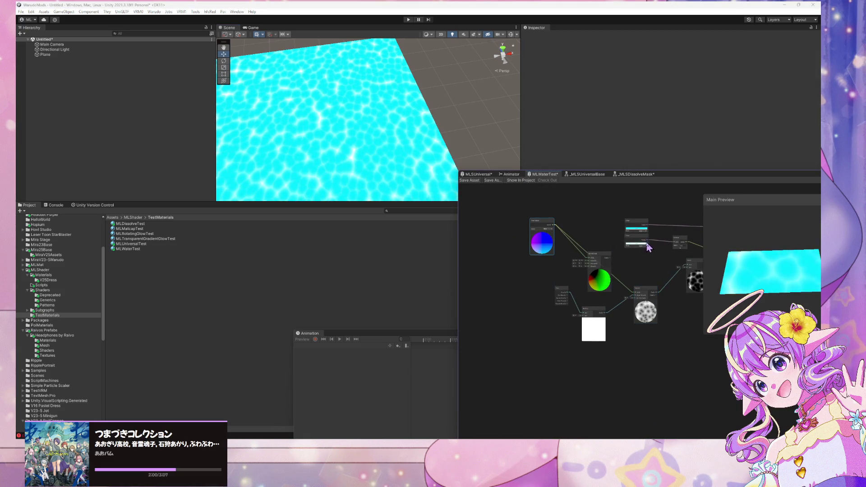
{"action": "scroll", "coordinate": [586, 271], "scroll_direction": "up", "scroll_amount": 3}
Step: Move the Power node down-left and the Multiply node below the Swizzle, beside Voronoi
{"action": "left_click", "coordinate": [553, 274]}
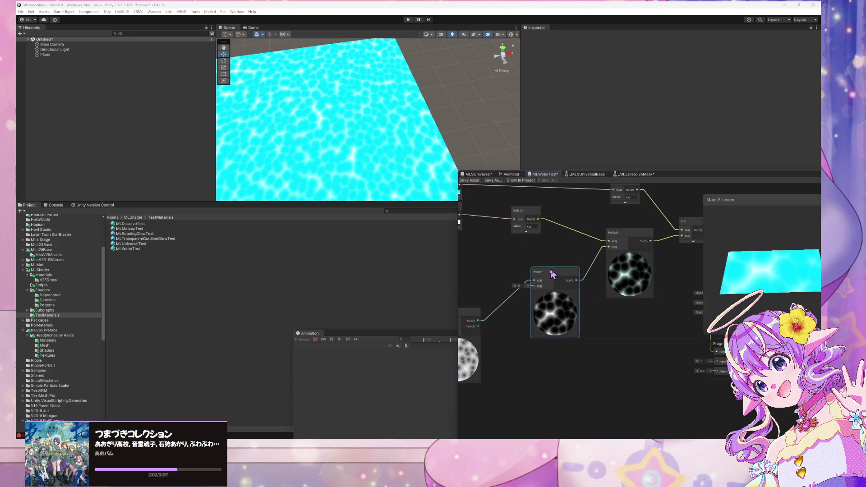
{"action": "left_click_drag", "start_coordinate": [552, 274], "coordinate": [532, 314]}
{"action": "left_click_drag", "start_coordinate": [633, 237], "coordinate": [597, 310]}
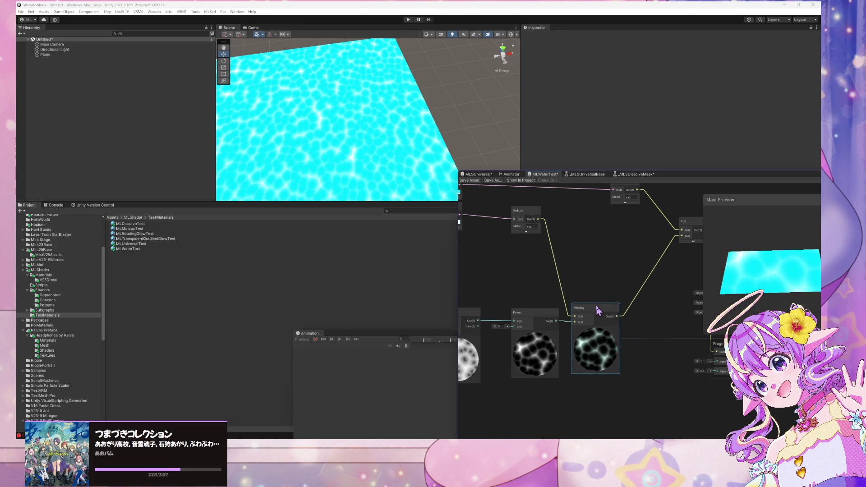
{"action": "mouse_move", "coordinate": [493, 234]}
{"action": "left_mouse_down"}
{"action": "mouse_move", "coordinate": [507, 253]}
{"action": "mouse_move", "coordinate": [522, 250]}
{"action": "left_mouse_up"}
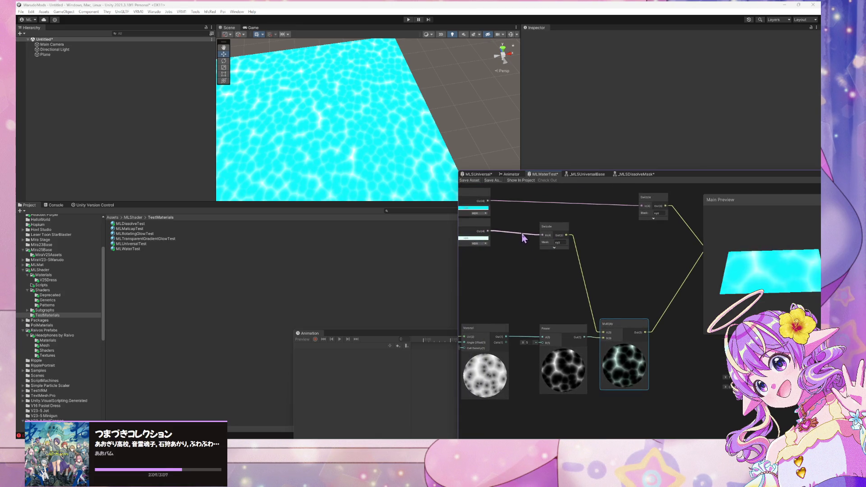
{"action": "scroll", "coordinate": [611, 248], "scroll_direction": "down", "scroll_amount": 3}
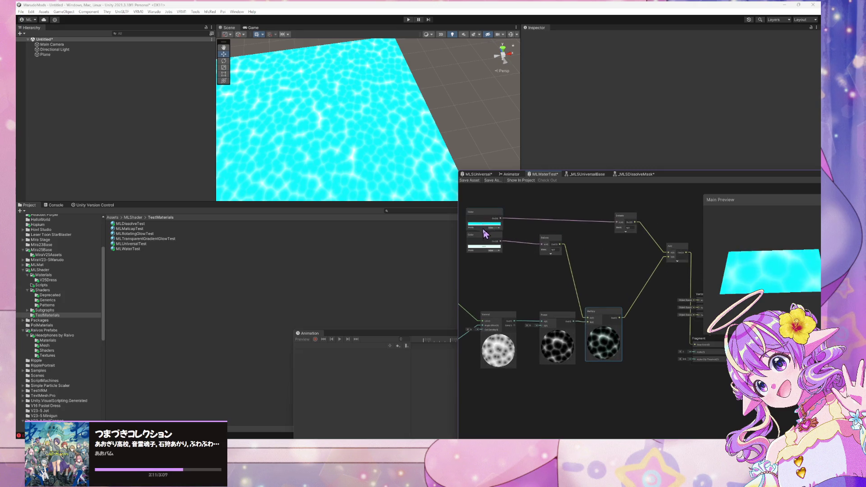
Step: Check the second Color node's Convert To options, cancel, and shift the Shader Graph window left
{"action": "right_click", "coordinate": [486, 239]}
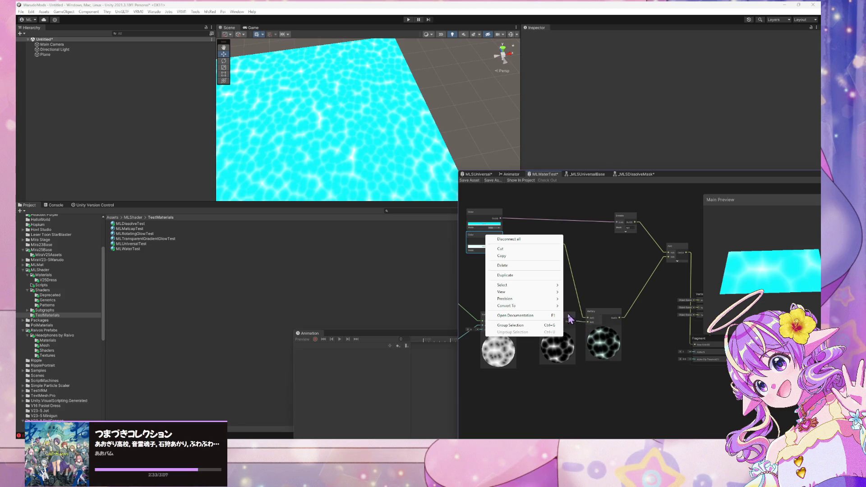
{"action": "mouse_move", "coordinate": [543, 305]}
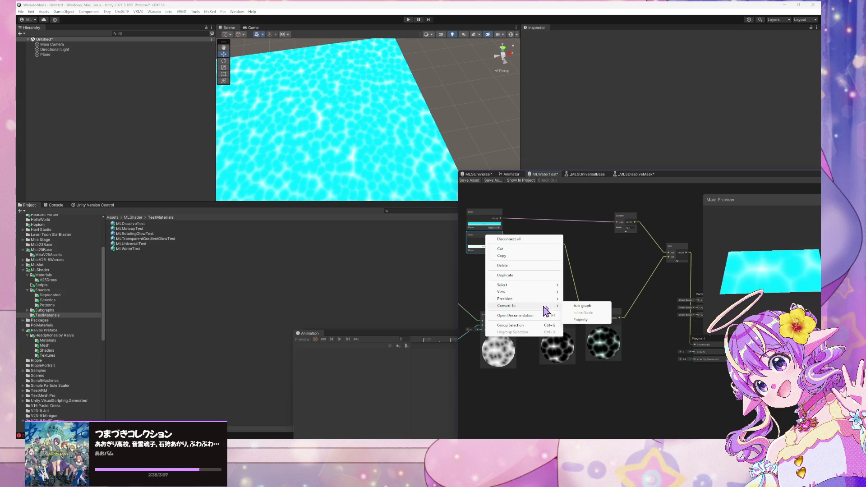
{"action": "left_click", "coordinate": [603, 261]}
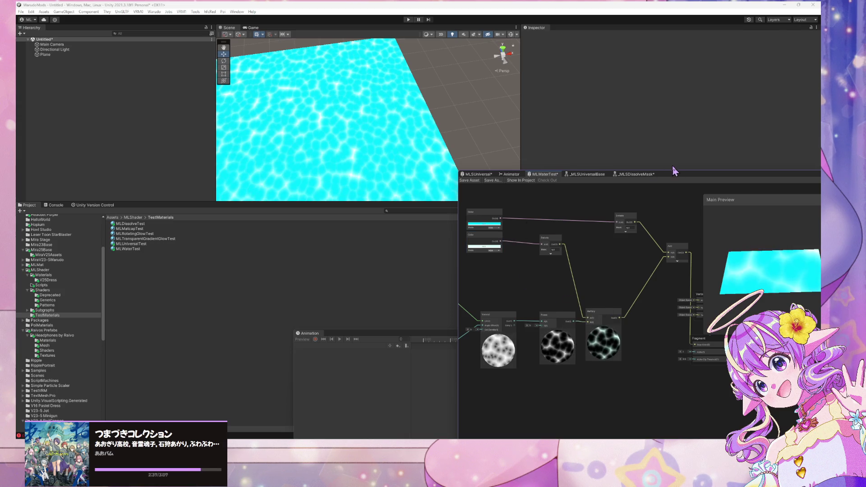
{"action": "left_click_drag", "start_coordinate": [667, 174], "coordinate": [511, 176]}
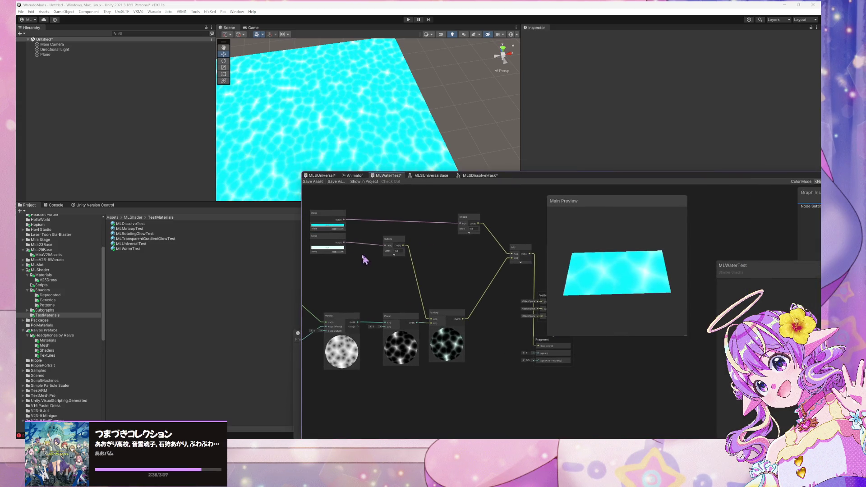
Step: Rearrange the Vertex, Fragment and Add nodes into a clearer layout
{"action": "right_click", "coordinate": [331, 242]}
{"action": "left_click", "coordinate": [475, 286]}
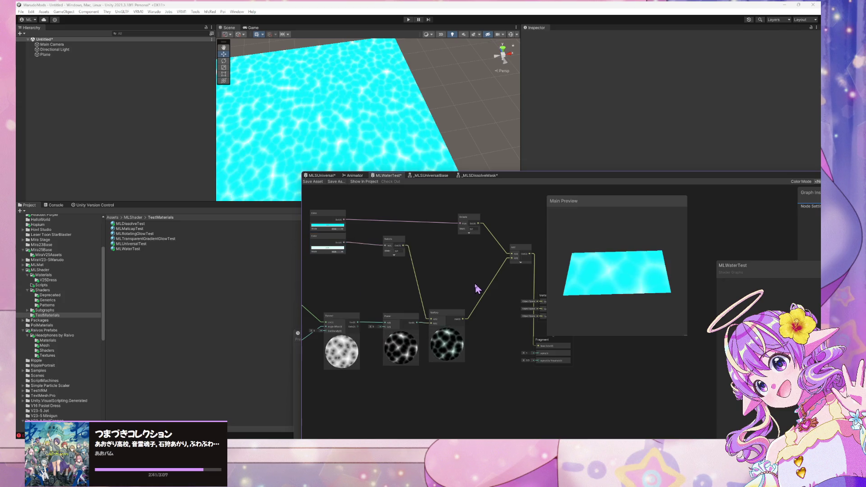
{"action": "scroll", "coordinate": [501, 286], "scroll_direction": "up", "scroll_amount": 3}
{"action": "left_click_drag", "start_coordinate": [500, 285], "coordinate": [360, 283]}
{"action": "mouse_move", "coordinate": [486, 307]}
{"action": "left_mouse_down"}
{"action": "mouse_move", "coordinate": [539, 305]}
{"action": "mouse_move", "coordinate": [525, 299]}
{"action": "left_mouse_up"}
{"action": "mouse_move", "coordinate": [496, 396]}
{"action": "left_mouse_down"}
{"action": "mouse_move", "coordinate": [641, 371]}
{"action": "mouse_move", "coordinate": [611, 378]}
{"action": "left_mouse_up"}
{"action": "left_click_drag", "start_coordinate": [424, 210], "coordinate": [357, 279]}
{"action": "left_click", "coordinate": [419, 311]}
{"action": "scroll", "coordinate": [406, 325], "scroll_direction": "down", "scroll_amount": 3}
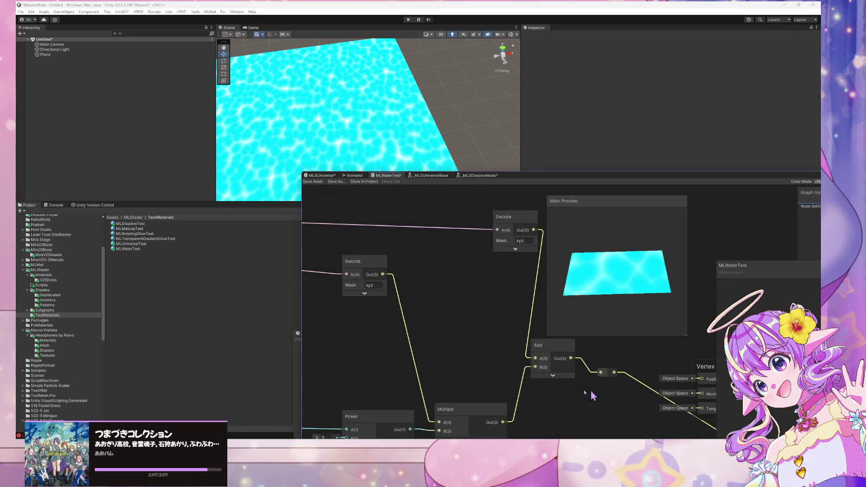
{"action": "scroll", "coordinate": [538, 326], "scroll_direction": "up", "scroll_amount": 3}
Step: Convert the first Color node into a blackboard property named 'Water Base Color'
{"action": "right_click", "coordinate": [407, 233]}
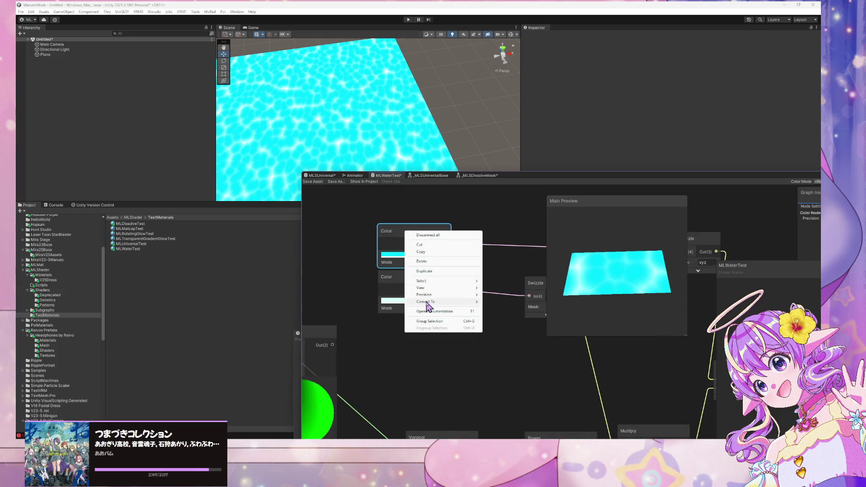
{"action": "mouse_move", "coordinate": [426, 301]}
{"action": "left_click", "coordinate": [514, 303]}
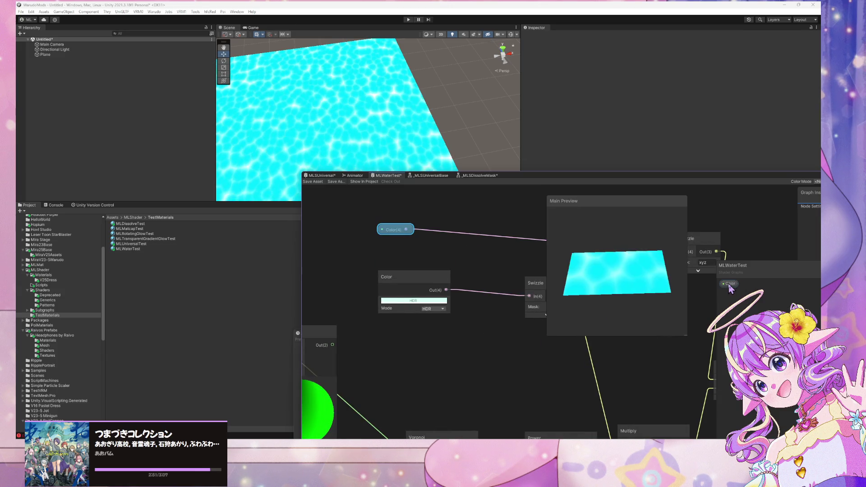
{"action": "double_click", "coordinate": [727, 285]}
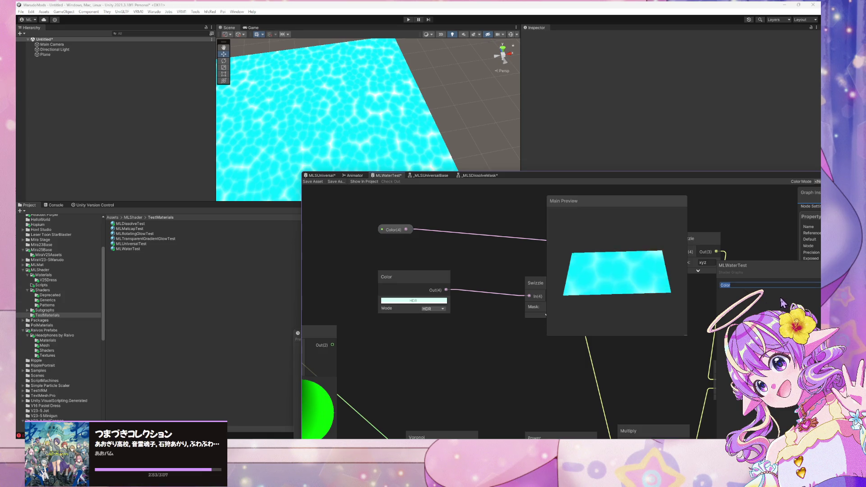
{"action": "type", "text": "Wa"}
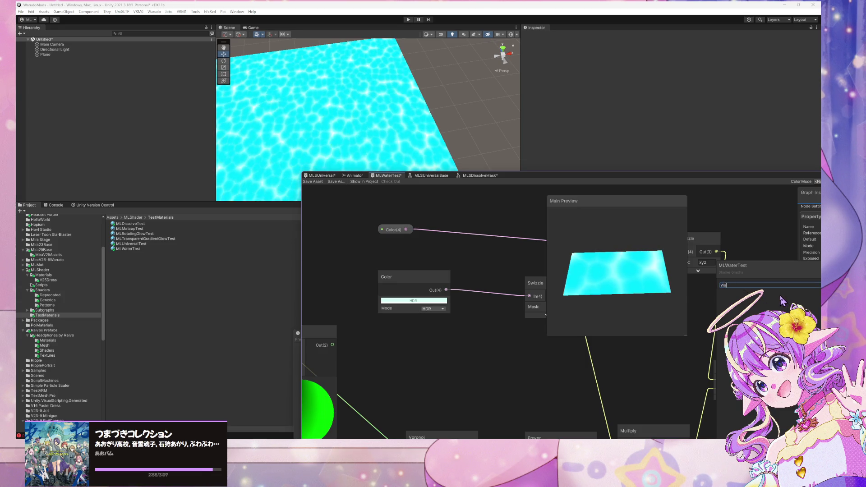
{"action": "type", "text": "ter Color"}
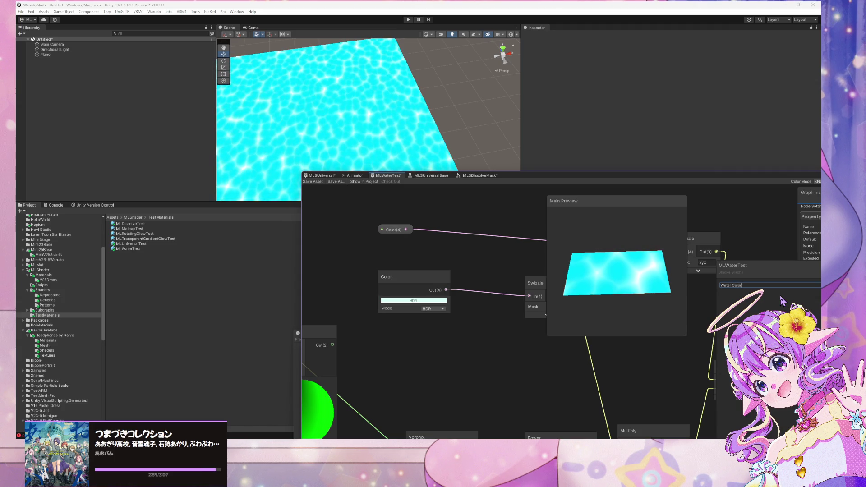
{"action": "key", "text": "ctrl+Left"}
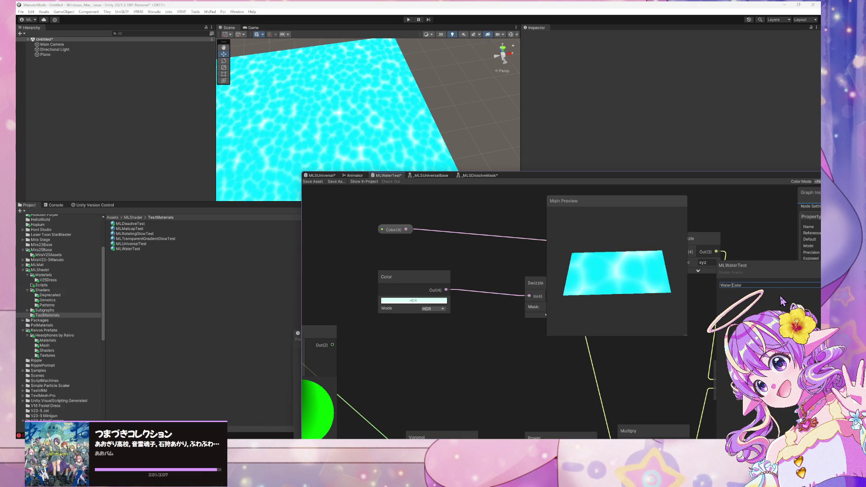
{"action": "type", "text": "Base"}
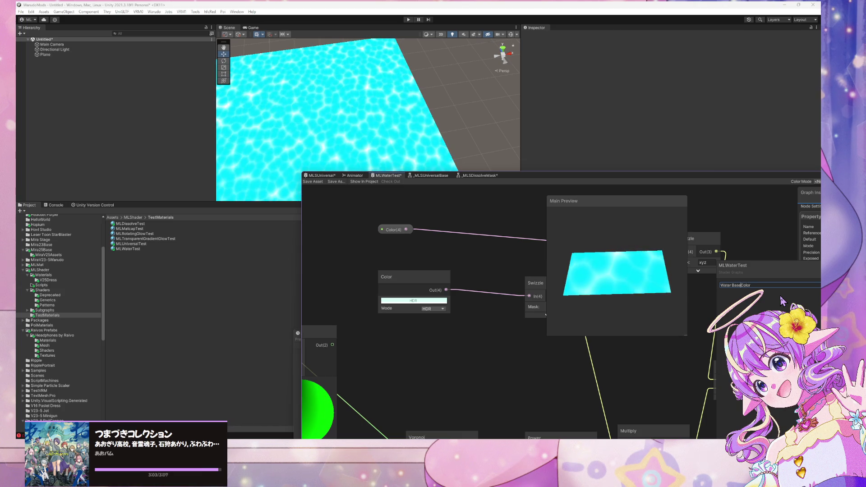
{"action": "key", "text": "Return"}
Step: Convert the other Color node into a property named 'Water Foam Color'
{"action": "mouse_move", "coordinate": [491, 226]}
{"action": "left_mouse_down"}
{"action": "mouse_move", "coordinate": [449, 247]}
{"action": "mouse_move", "coordinate": [363, 253]}
{"action": "mouse_move", "coordinate": [485, 256]}
{"action": "left_mouse_up"}
{"action": "scroll", "coordinate": [404, 251], "scroll_direction": "down", "scroll_amount": 1}
{"action": "right_click", "coordinate": [369, 289]}
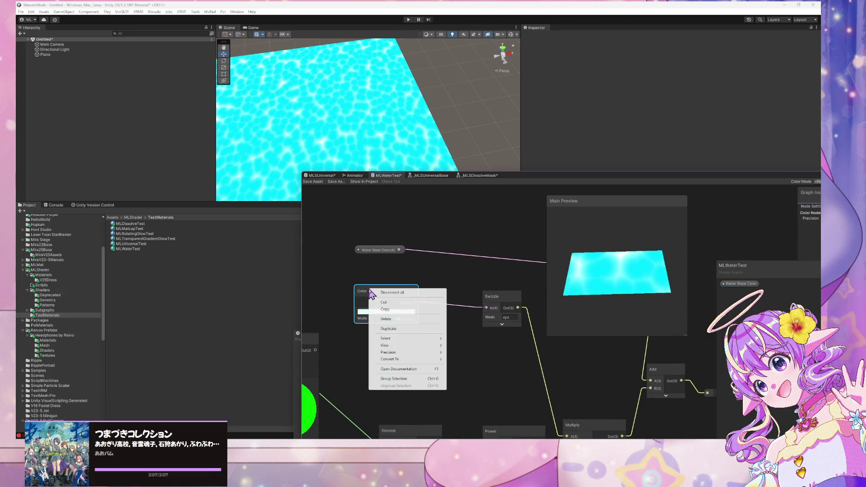
{"action": "mouse_move", "coordinate": [402, 361]}
{"action": "left_click", "coordinate": [464, 361]}
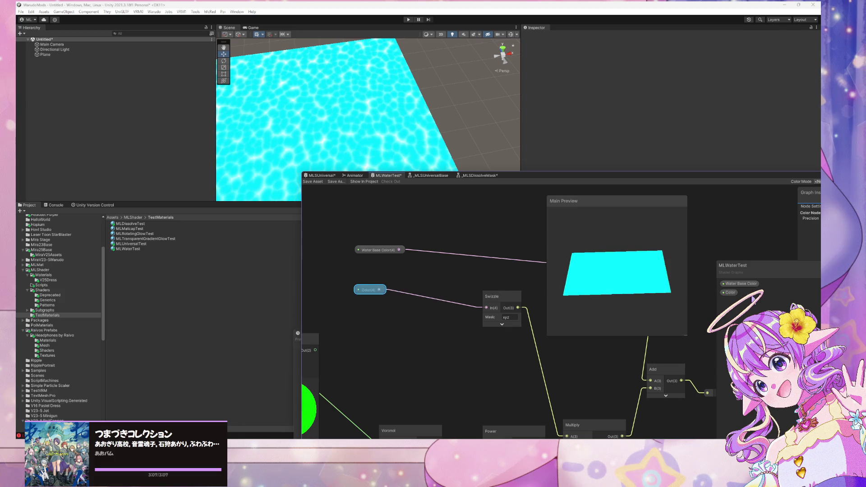
{"action": "type", "text": "Wat"}
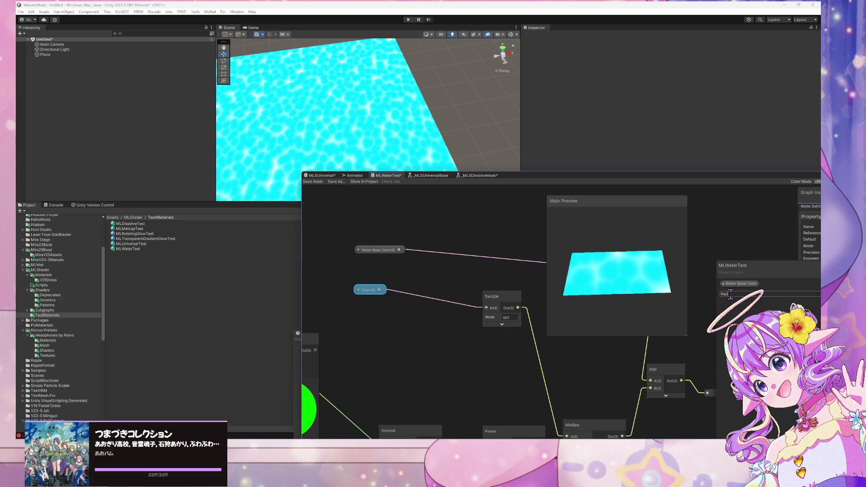
{"action": "type", "text": "er Foam Color"}
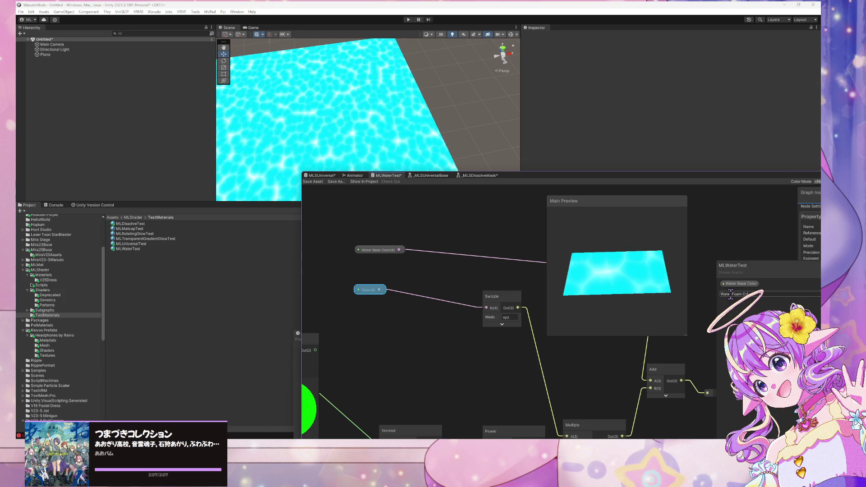
{"action": "key", "text": "Return"}
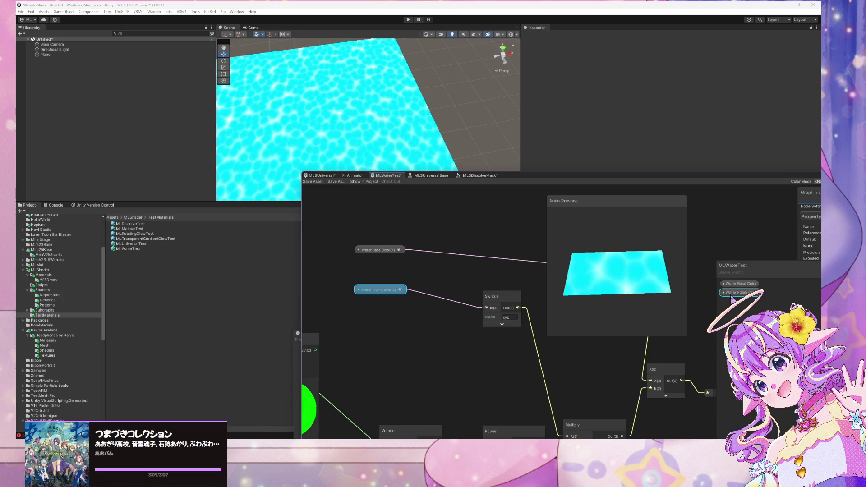
{"action": "scroll", "coordinate": [483, 260], "scroll_direction": "down", "scroll_amount": 5}
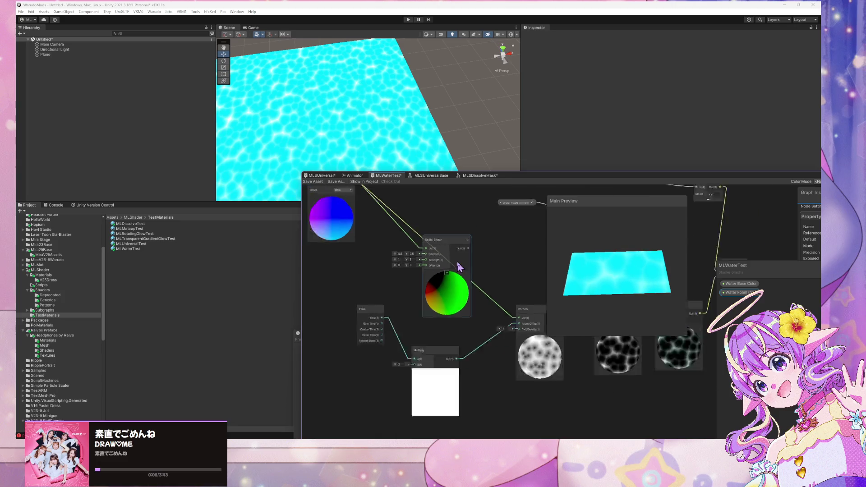
Step: Delete the Radial Shear node from the graph
{"action": "scroll", "coordinate": [420, 278], "scroll_direction": "up", "scroll_amount": 2}
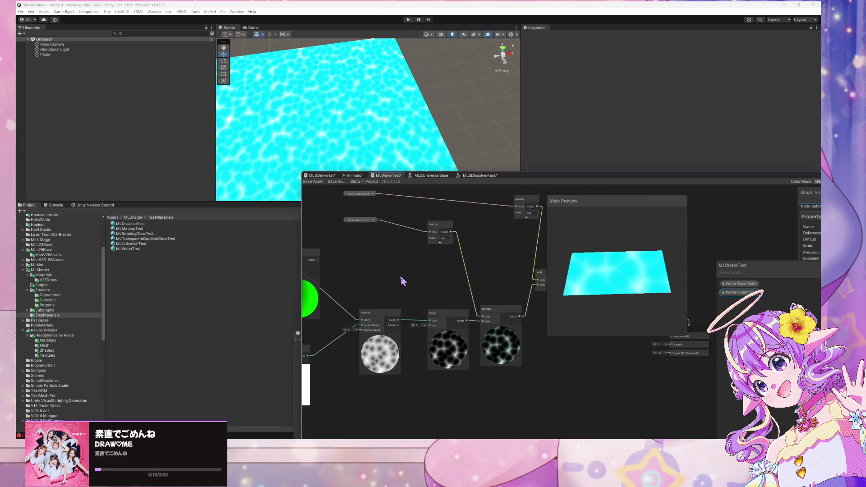
{"action": "left_click_drag", "start_coordinate": [403, 281], "coordinate": [426, 305]}
{"action": "scroll", "coordinate": [416, 301], "scroll_direction": "up", "scroll_amount": 2}
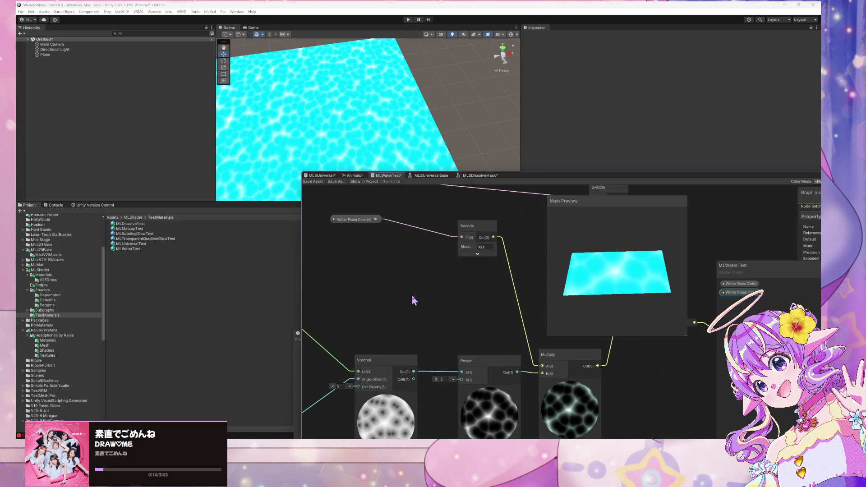
{"action": "scroll", "coordinate": [411, 294], "scroll_direction": "down", "scroll_amount": 3}
{"action": "scroll", "coordinate": [447, 315], "scroll_direction": "up", "scroll_amount": 2}
{"action": "scroll", "coordinate": [469, 329], "scroll_direction": "up", "scroll_amount": 1}
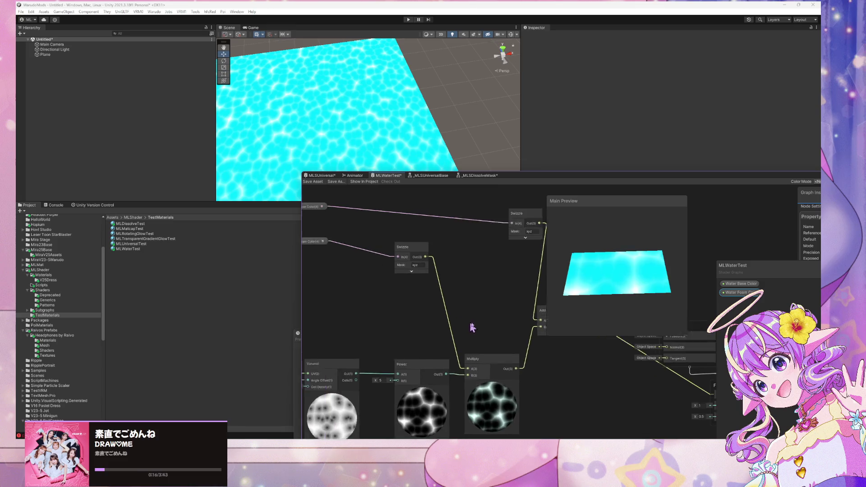
{"action": "left_click_drag", "start_coordinate": [469, 328], "coordinate": [557, 321]}
{"action": "scroll", "coordinate": [486, 302], "scroll_direction": "down", "scroll_amount": 4}
{"action": "left_click_drag", "start_coordinate": [487, 304], "coordinate": [507, 280]}
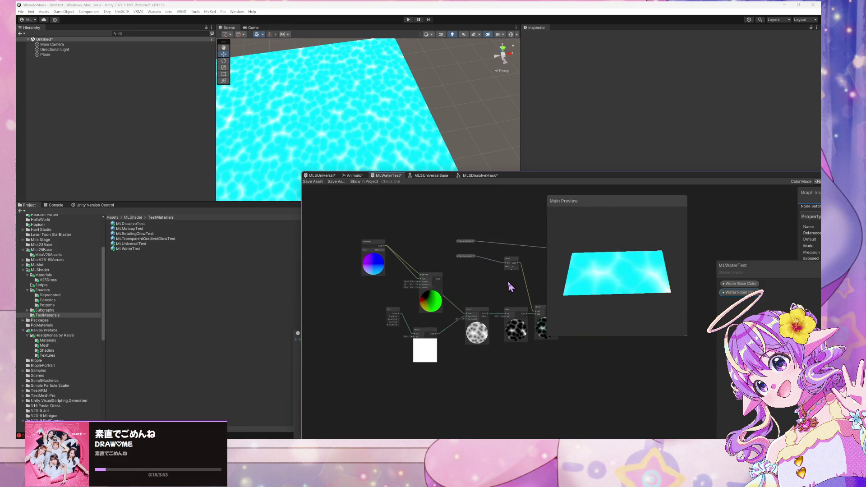
{"action": "scroll", "coordinate": [508, 281], "scroll_direction": "up", "scroll_amount": 3}
{"action": "left_click", "coordinate": [366, 281]}
{"action": "left_click_drag", "start_coordinate": [384, 279], "coordinate": [478, 290]}
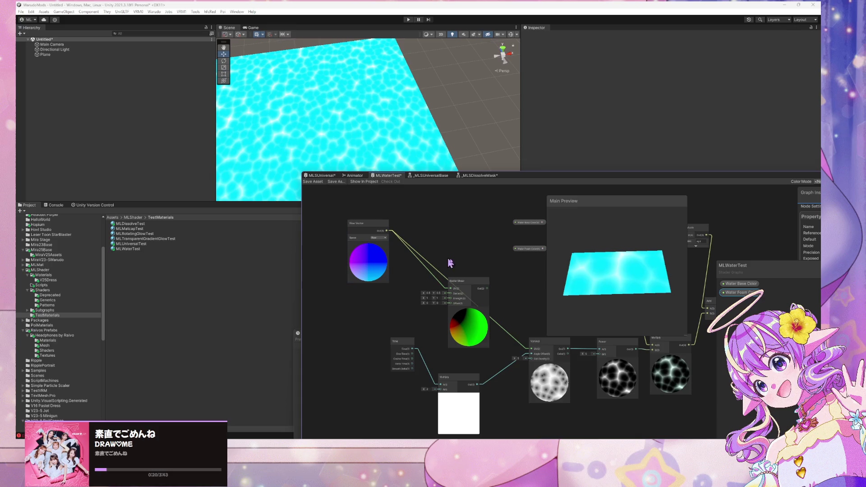
{"action": "key", "text": "Delete"}
Step: Move the View Vector node into the freed spot and shift the Time node down
{"action": "left_click_drag", "start_coordinate": [364, 232], "coordinate": [455, 300]}
{"action": "left_click_drag", "start_coordinate": [401, 342], "coordinate": [392, 368]}
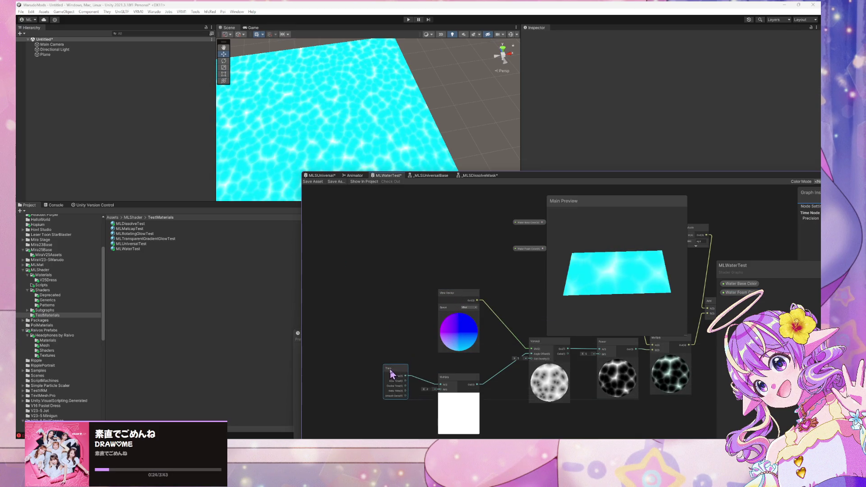
{"action": "scroll", "coordinate": [431, 331], "scroll_direction": "up", "scroll_amount": 2}
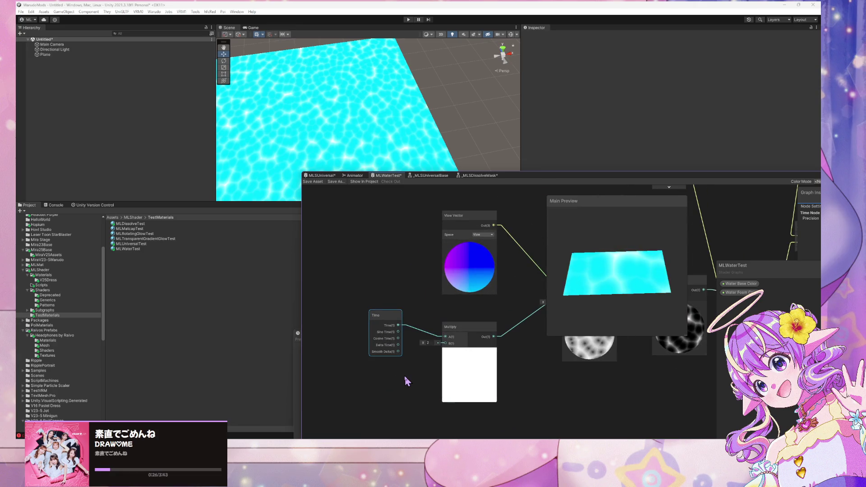
{"action": "left_click_drag", "start_coordinate": [419, 361], "coordinate": [411, 346]}
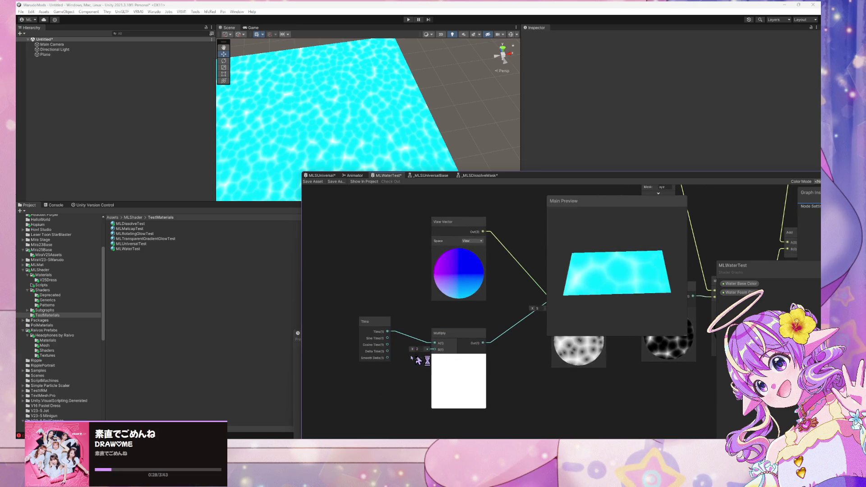
{"action": "key", "text": "space"}
Step: Add a Float node below the Multiply node and set its value to 2
{"action": "type", "text": "float"}
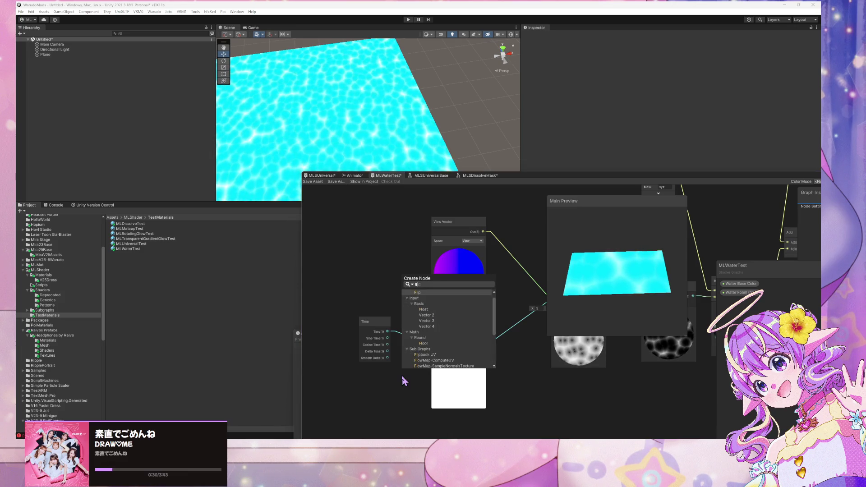
{"action": "key", "text": "Return"}
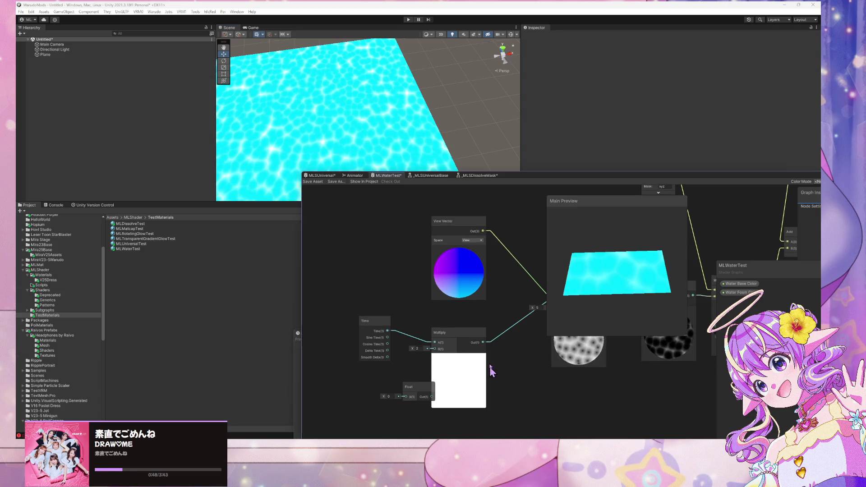
{"action": "left_click_drag", "start_coordinate": [489, 367], "coordinate": [453, 305]}
{"action": "scroll", "coordinate": [405, 305], "scroll_direction": "up", "scroll_amount": 5}
{"action": "left_click", "coordinate": [391, 306]}
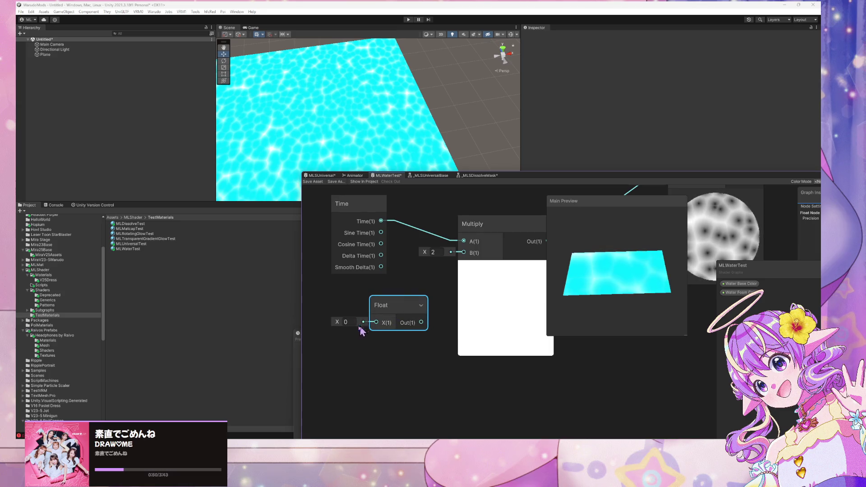
{"action": "left_click", "coordinate": [346, 322]}
{"action": "type", "text": "2"}
Step: Convert the Float into an exposed 'Water Ripple Speed' property and wire it into Multiply B
{"action": "right_click", "coordinate": [393, 309]}
{"action": "mouse_move", "coordinate": [429, 377]}
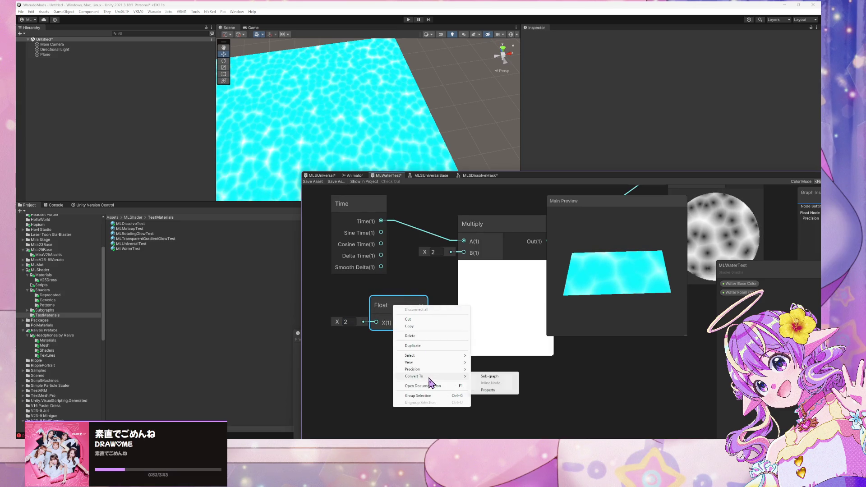
{"action": "left_click", "coordinate": [488, 390]}
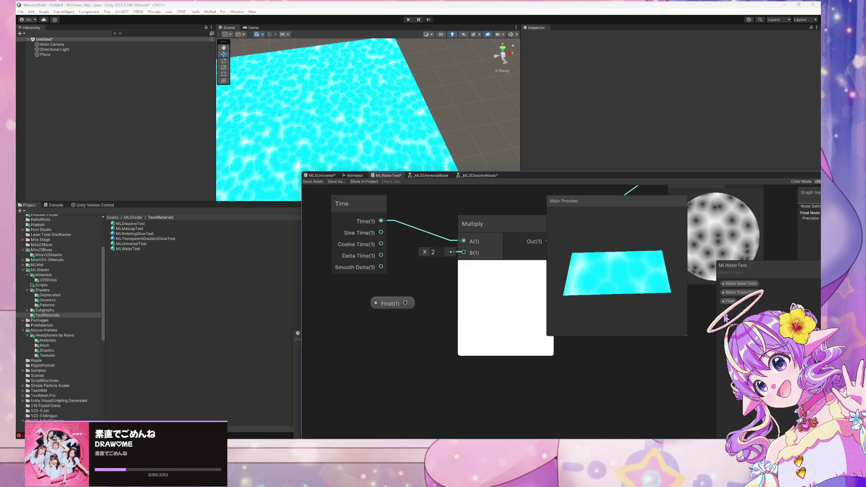
{"action": "type", "text": "Wa"}
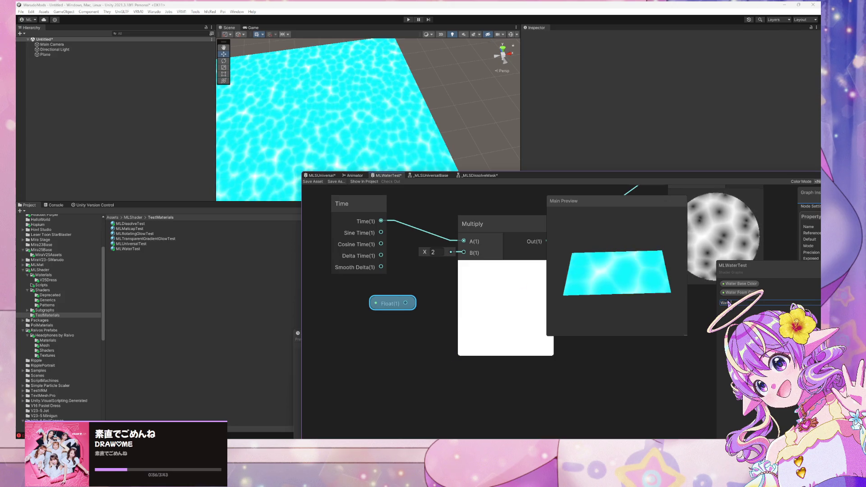
{"action": "type", "text": "ter Blpple S"}
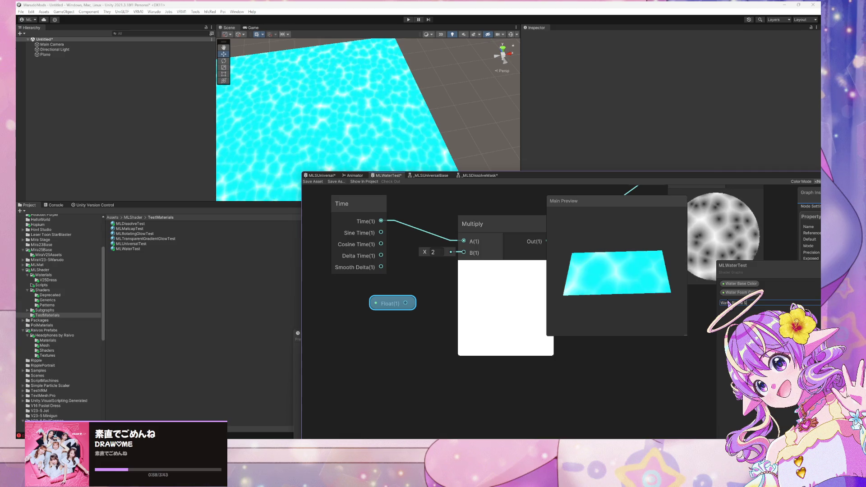
{"action": "type", "text": "peed"}
{"action": "key", "text": "Return"}
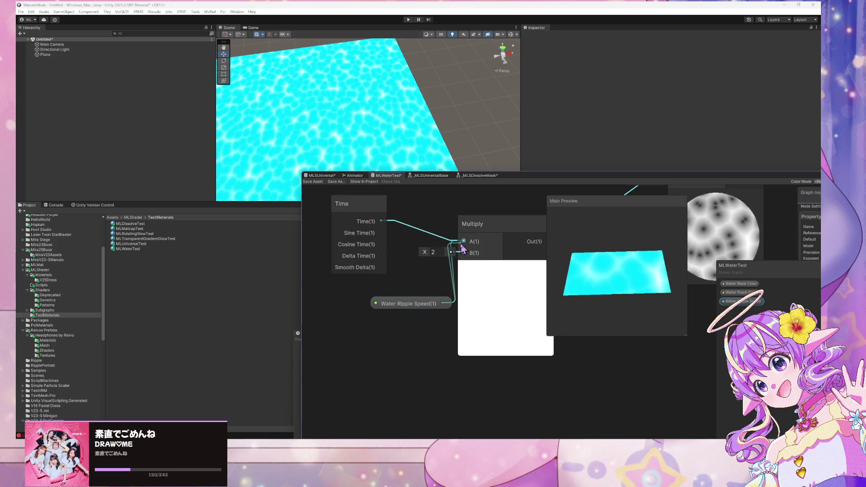
{"action": "left_click_drag", "start_coordinate": [423, 308], "coordinate": [382, 300]}
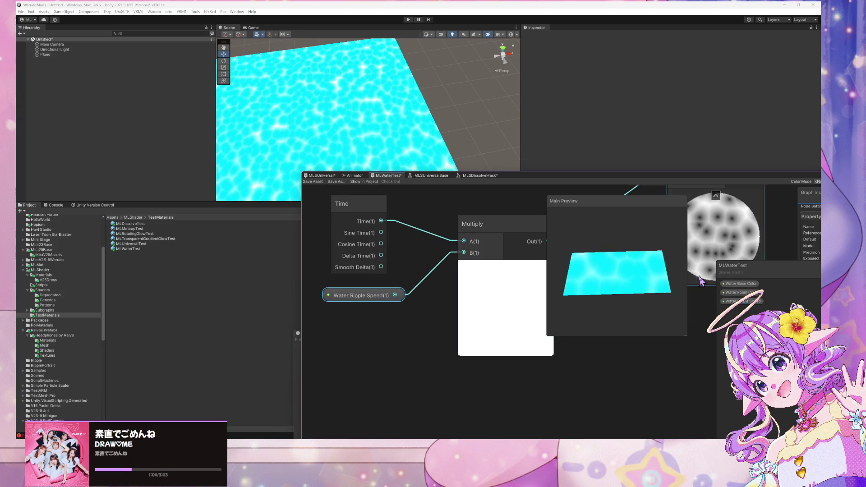
Step: Add a Float node with value 5 and connect it to the Voronoi Cell Density input
{"action": "scroll", "coordinate": [499, 216], "scroll_direction": "down", "scroll_amount": 3}
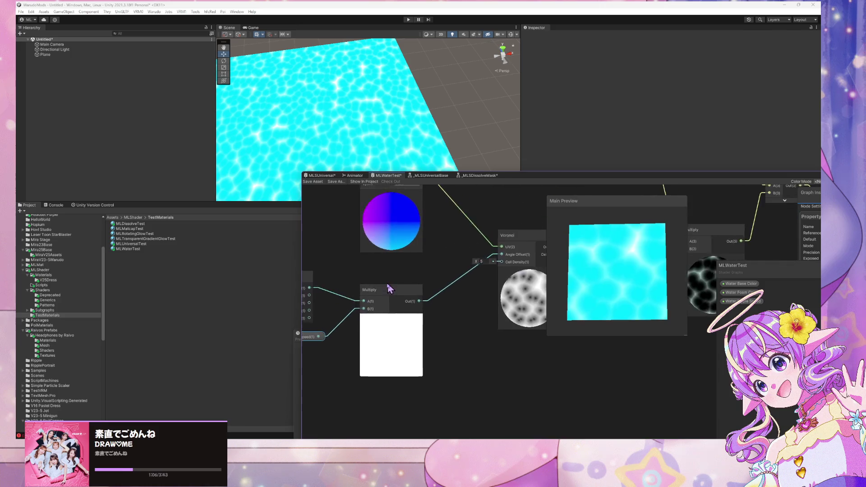
{"action": "scroll", "coordinate": [443, 257], "scroll_direction": "up", "scroll_amount": 3}
{"action": "scroll", "coordinate": [383, 292], "scroll_direction": "down", "scroll_amount": 2}
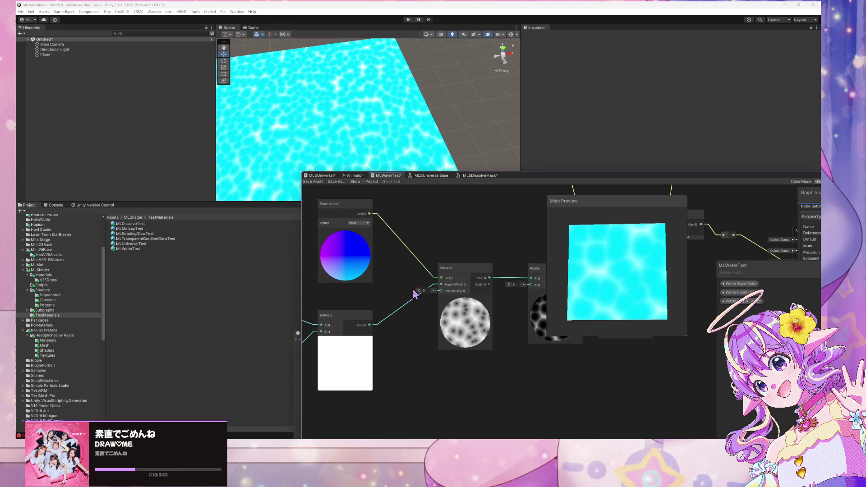
{"action": "scroll", "coordinate": [415, 294], "scroll_direction": "up", "scroll_amount": 3}
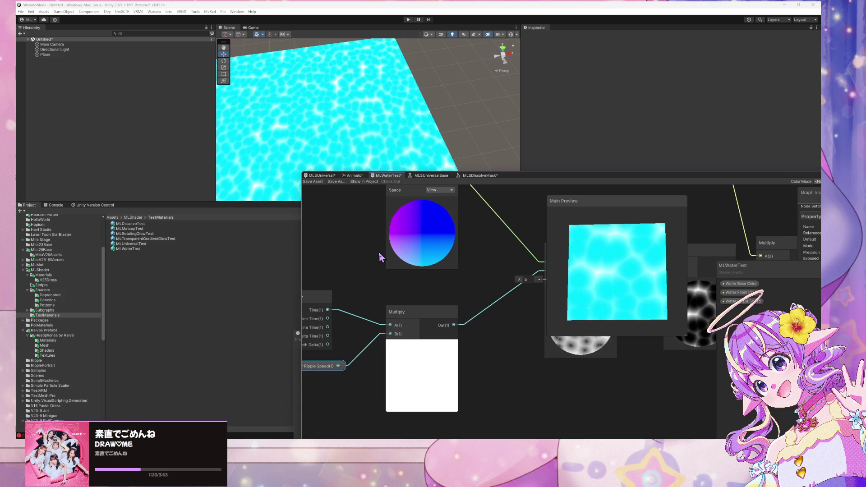
{"action": "scroll", "coordinate": [488, 325], "scroll_direction": "down", "scroll_amount": 4}
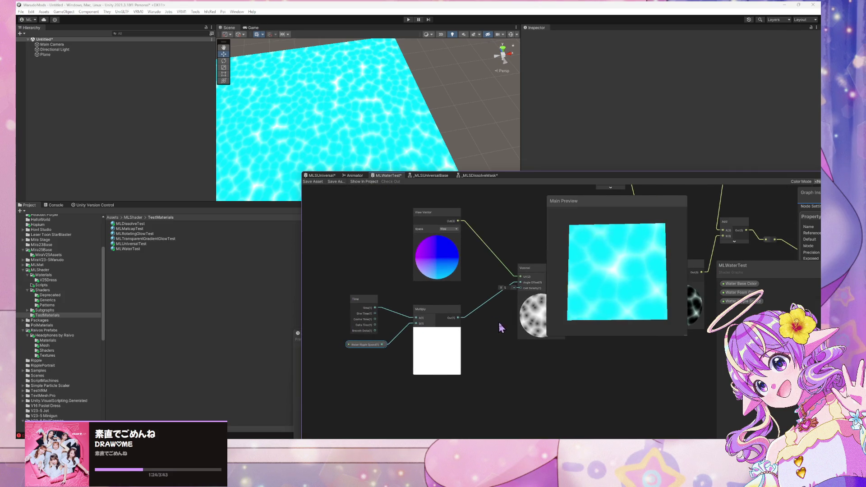
{"action": "scroll", "coordinate": [500, 327], "scroll_direction": "up", "scroll_amount": 2}
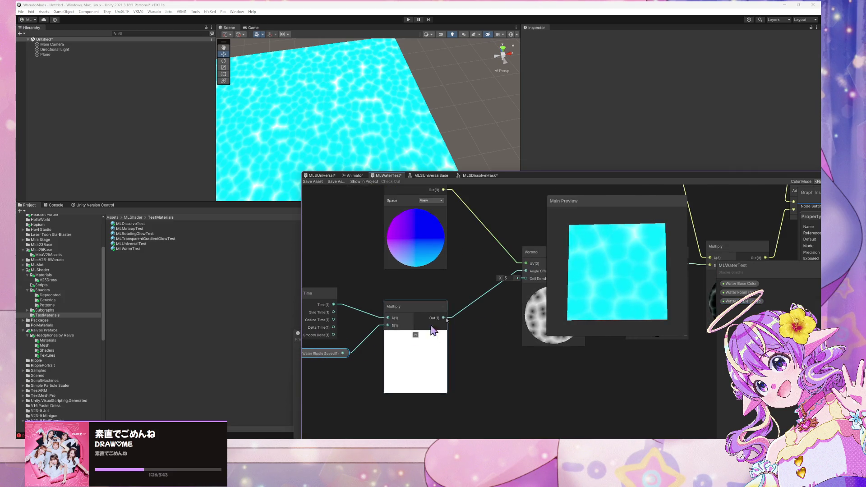
{"action": "key", "text": "space"}
{"action": "type", "text": "floa"}
{"action": "key", "text": "Return"}
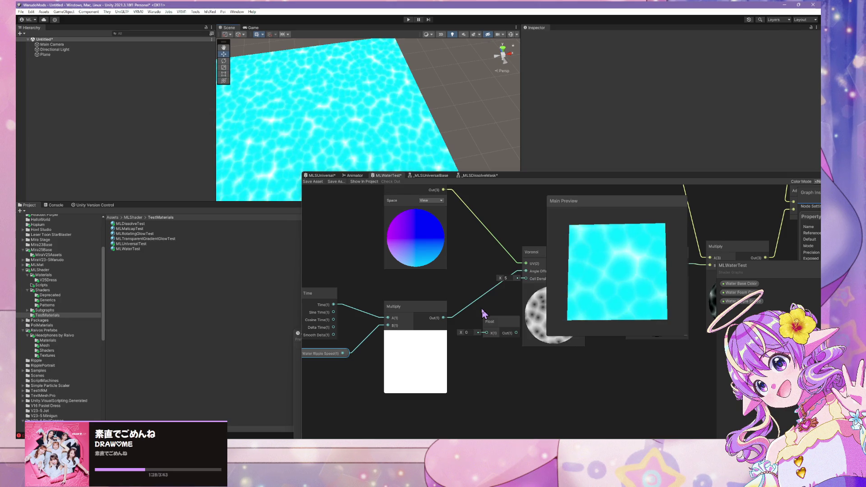
{"action": "left_click", "coordinate": [469, 333]}
{"action": "type", "text": "5"}
{"action": "left_click_drag", "start_coordinate": [504, 324], "coordinate": [467, 283]}
{"action": "left_click_drag", "start_coordinate": [535, 278], "coordinate": [527, 278]}
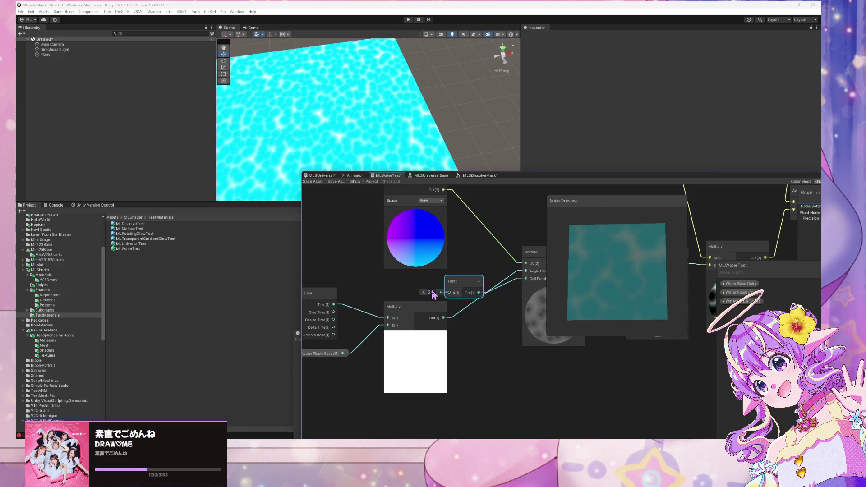
Step: Convert that Float into an exposed 'Water Cell Density' property and shift it left
{"action": "right_click", "coordinate": [471, 287]}
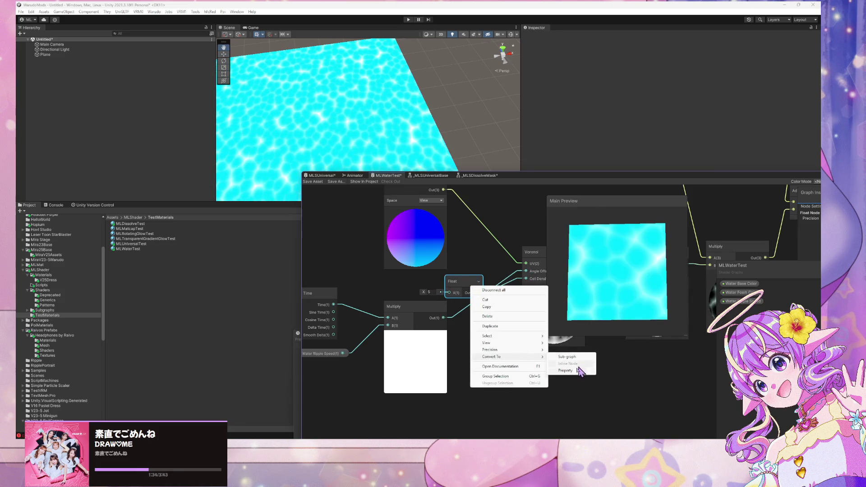
{"action": "left_click", "coordinate": [578, 370]}
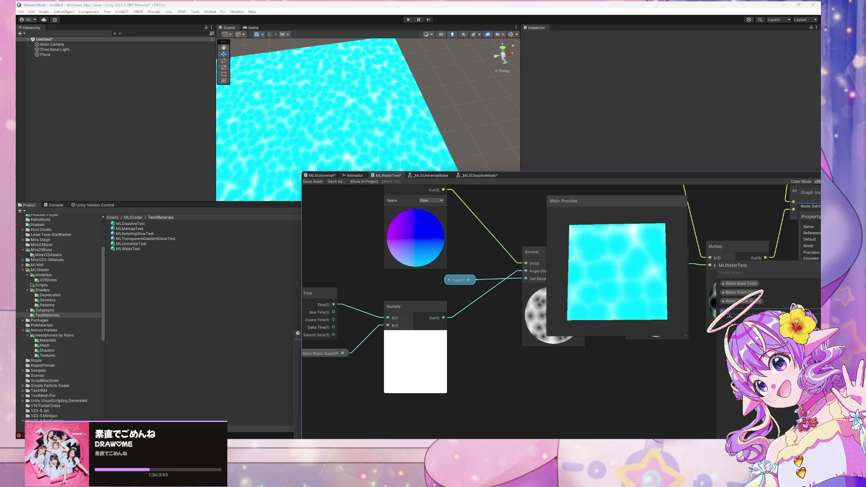
{"action": "type", "text": "Cell Density"}
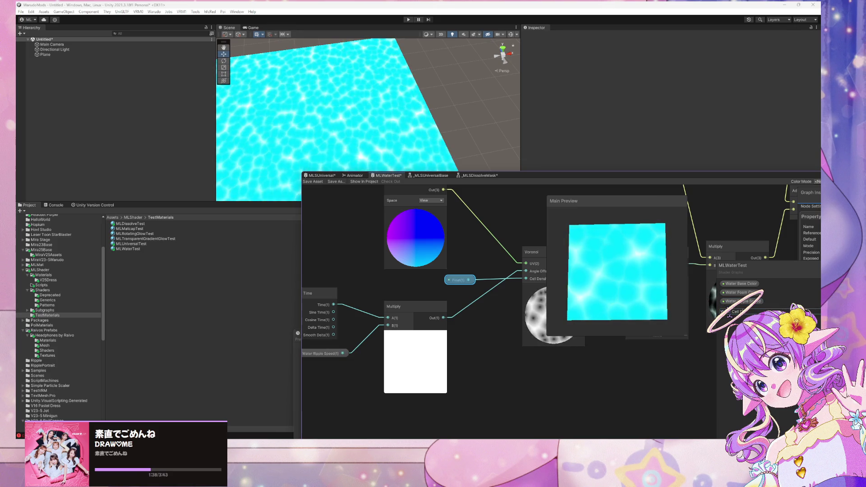
{"action": "key", "text": "Return"}
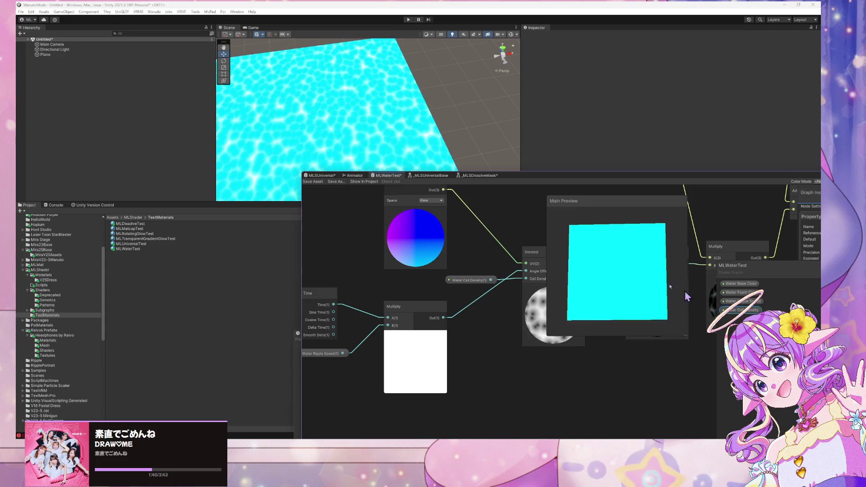
{"action": "left_click_drag", "start_coordinate": [485, 283], "coordinate": [450, 289]}
Step: Adjust the Power node's exponent, trying values such as 5 and 3.165
{"action": "scroll", "coordinate": [508, 269], "scroll_direction": "down", "scroll_amount": 5}
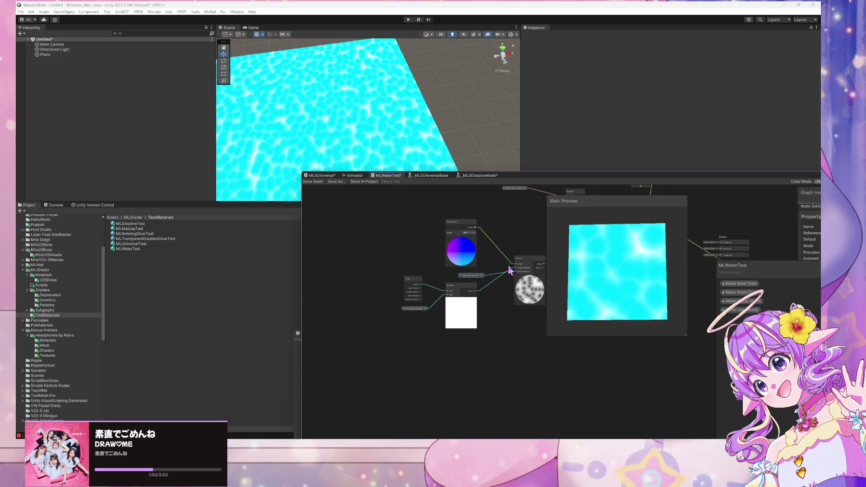
{"action": "left_click_drag", "start_coordinate": [521, 283], "coordinate": [428, 283]}
{"action": "scroll", "coordinate": [523, 271], "scroll_direction": "up", "scroll_amount": 5}
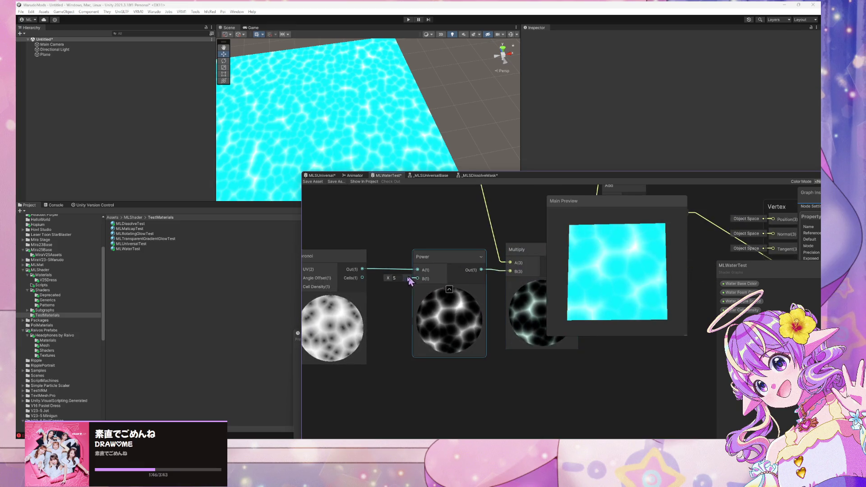
{"action": "left_click", "coordinate": [388, 278]}
{"action": "left_click_drag", "start_coordinate": [388, 279], "coordinate": [396, 277]}
{"action": "mouse_move", "coordinate": [387, 278]}
{"action": "left_mouse_down"}
{"action": "mouse_move", "coordinate": [373, 280]}
{"action": "mouse_move", "coordinate": [396, 282]}
{"action": "mouse_move", "coordinate": [364, 280]}
{"action": "mouse_move", "coordinate": [386, 282]}
{"action": "mouse_move", "coordinate": [377, 282]}
{"action": "left_mouse_up"}
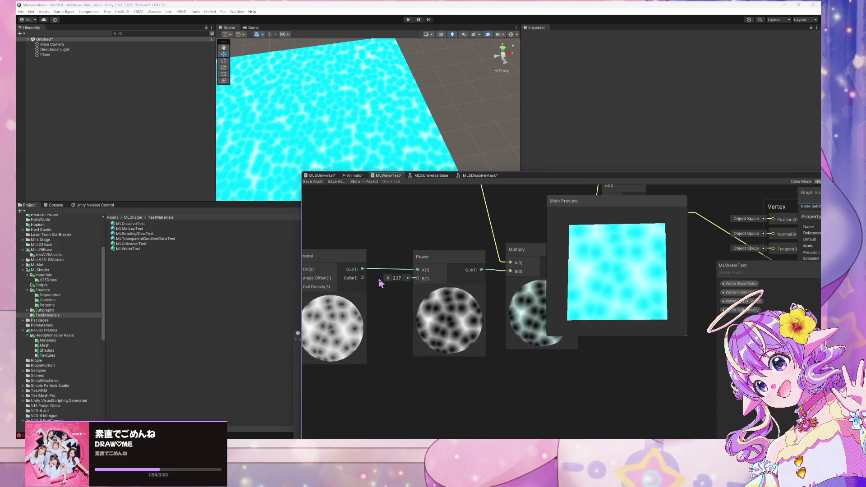
{"action": "left_click", "coordinate": [393, 277]}
{"action": "type", "text": "5"}
{"action": "key", "text": "BackSpace"}
{"action": "type", "text": "3.16"}
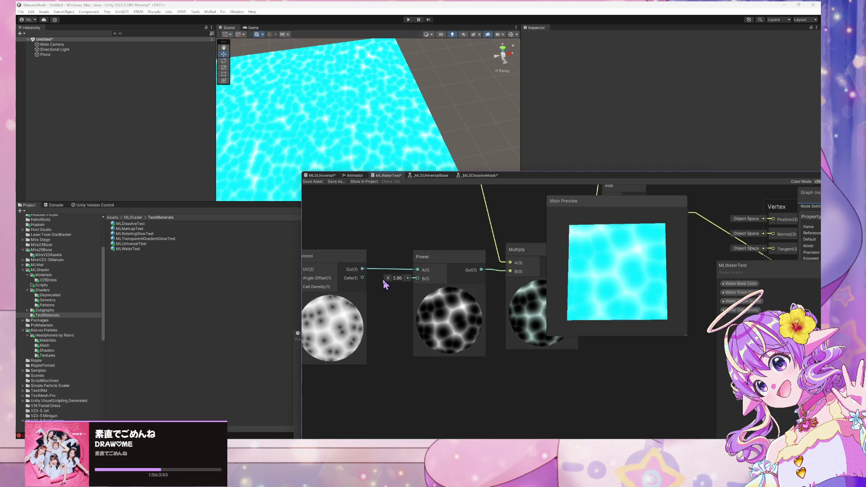
{"action": "type", "text": "5"}
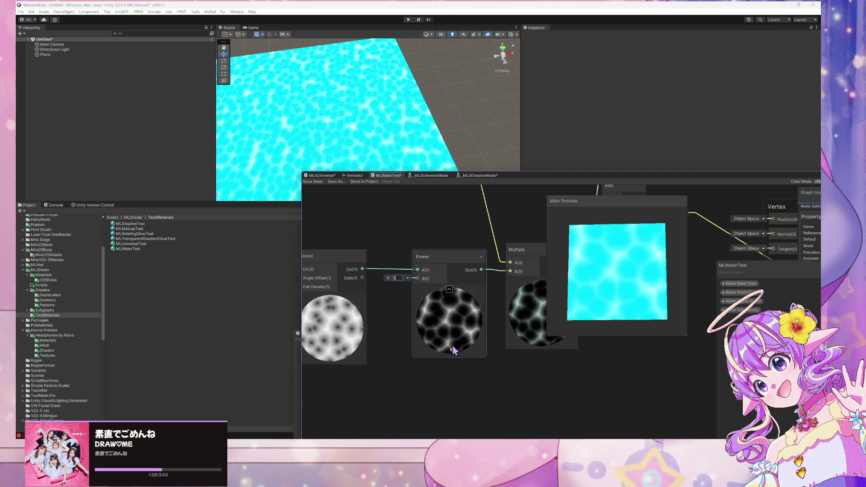
{"action": "scroll", "coordinate": [417, 288], "scroll_direction": "down", "scroll_amount": 3}
{"action": "scroll", "coordinate": [418, 289], "scroll_direction": "up", "scroll_amount": 3}
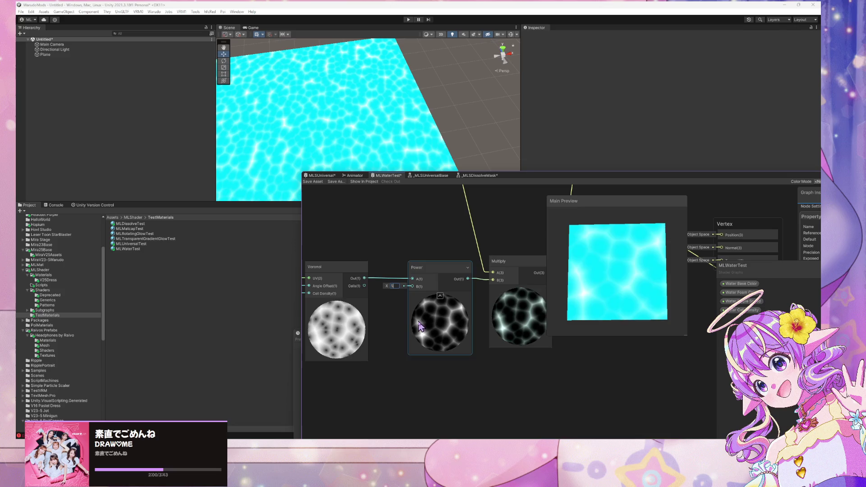
Step: Add a Float node above the Power node and connect it to Power's B input
{"action": "left_click_drag", "start_coordinate": [395, 266], "coordinate": [459, 278]}
{"action": "key", "text": "space"}
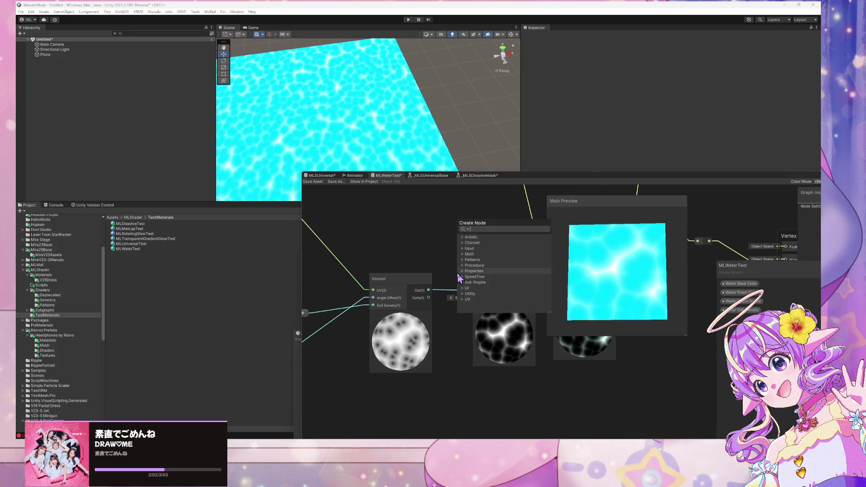
{"action": "type", "text": "water"}
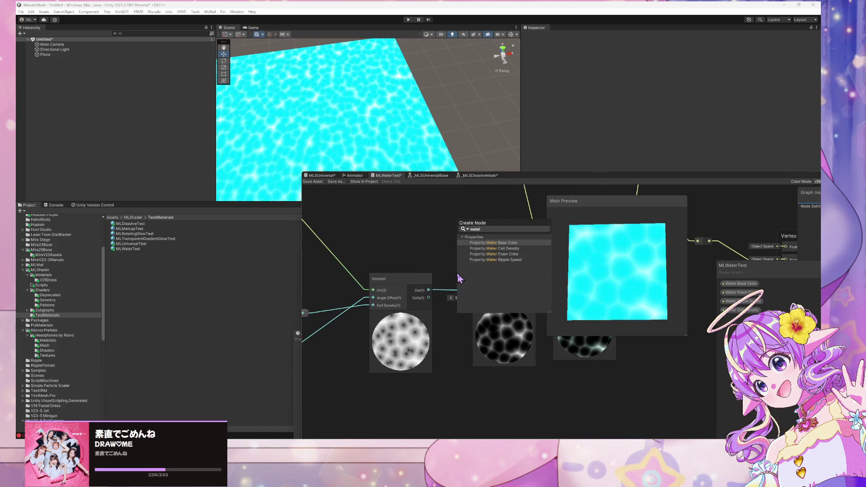
{"action": "key", "text": "BackSpace"}
{"action": "key", "text": "BackSpace"}
{"action": "key", "text": "BackSpace"}
{"action": "type", "text": "float"}
{"action": "key", "text": "Return"}
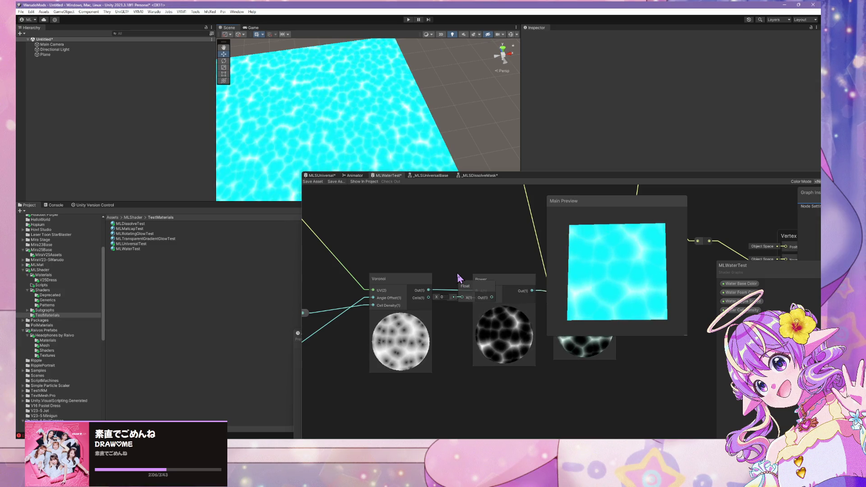
{"action": "left_click_drag", "start_coordinate": [467, 293], "coordinate": [440, 245]}
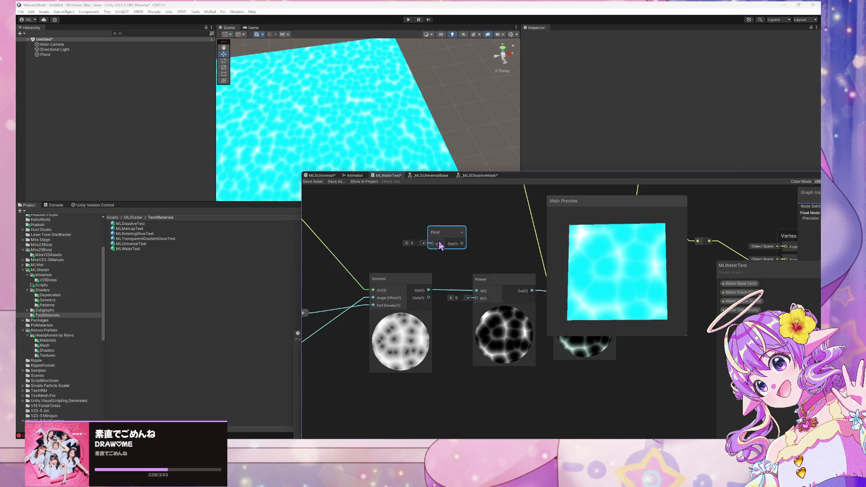
{"action": "left_click_drag", "start_coordinate": [479, 305], "coordinate": [477, 298]}
Step: Convert the Float into an exposed property named 'Water Foam Intensity'
{"action": "right_click", "coordinate": [449, 234]}
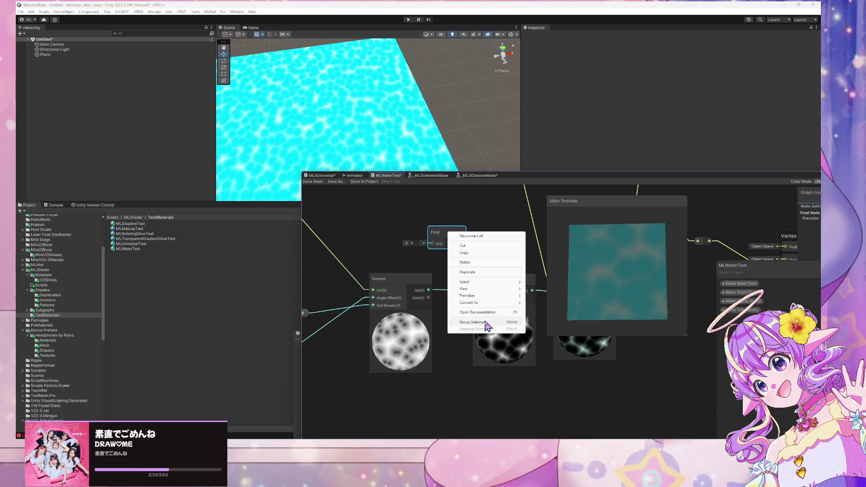
{"action": "left_click", "coordinate": [546, 317]}
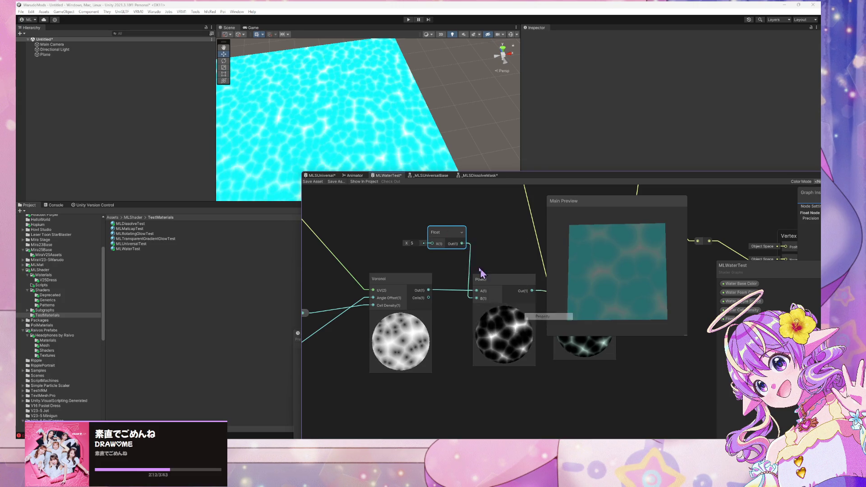
{"action": "type", "text": "Water Speed"}
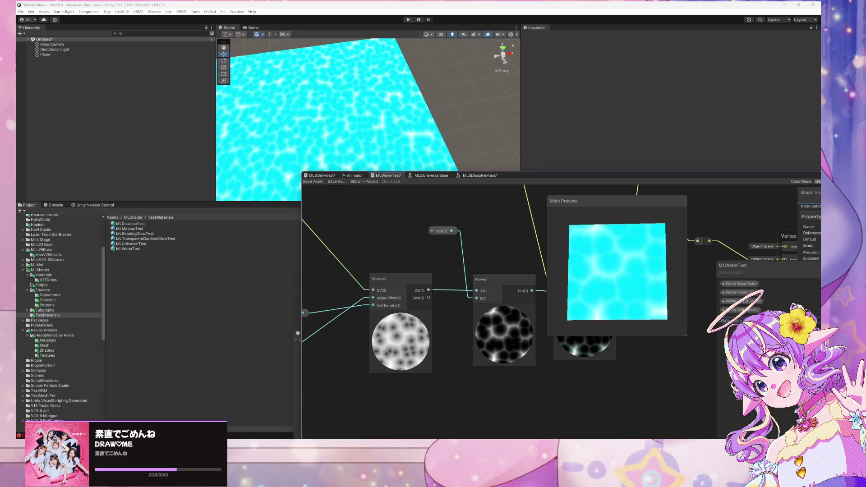
{"action": "key", "text": "Return"}
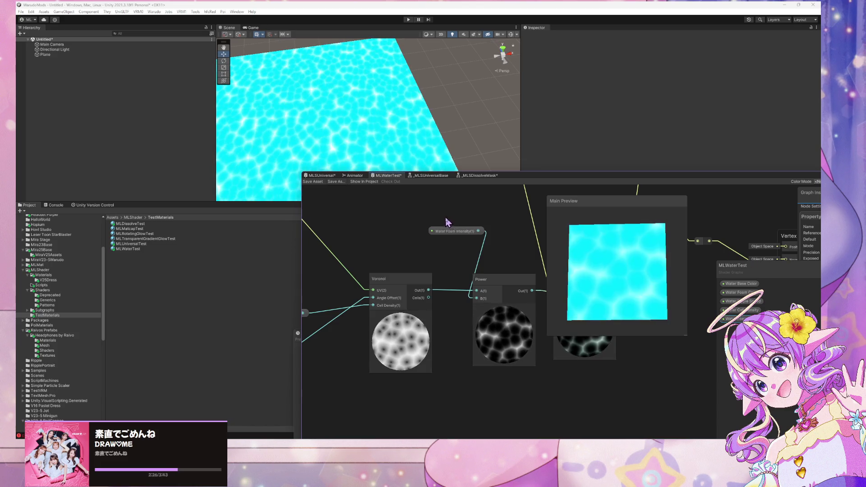
Step: Zoom out to fit the whole water network, then box-select all its nodes
{"action": "left_click_drag", "start_coordinate": [509, 240], "coordinate": [382, 286]}
{"action": "scroll", "coordinate": [381, 286], "scroll_direction": "down", "scroll_amount": 2}
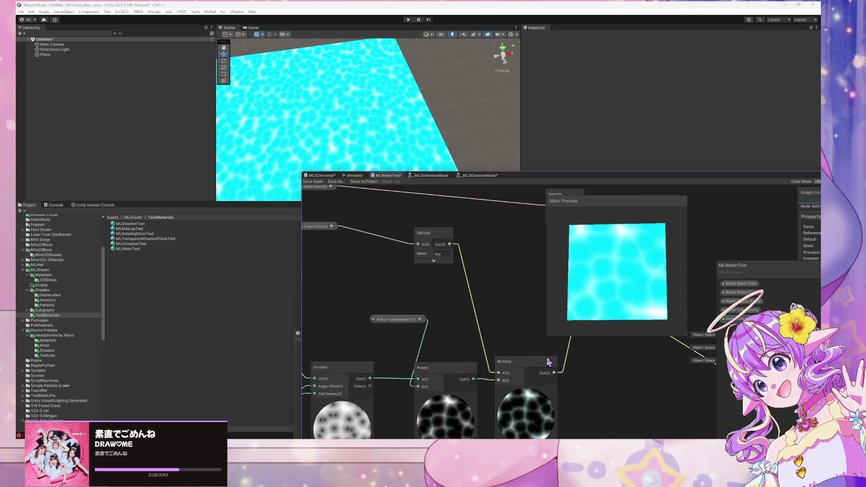
{"action": "left_click_drag", "start_coordinate": [492, 331], "coordinate": [412, 261]}
{"action": "scroll", "coordinate": [454, 263], "scroll_direction": "up", "scroll_amount": 1}
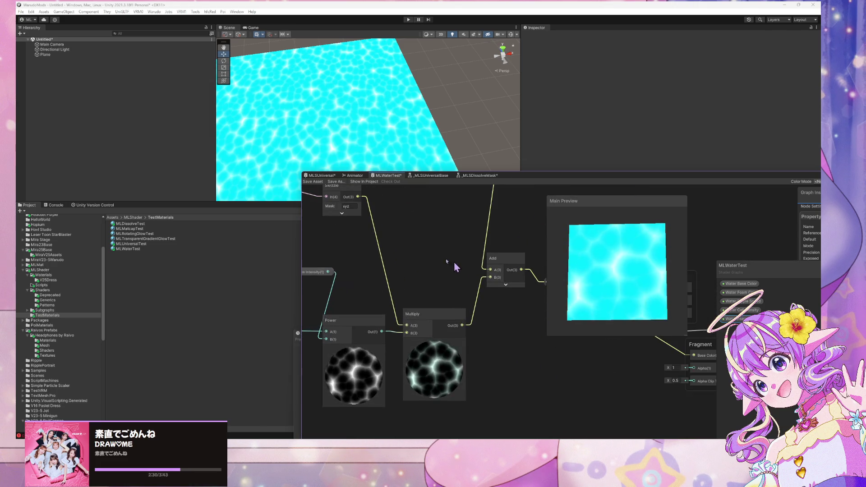
{"action": "scroll", "coordinate": [433, 269], "scroll_direction": "down", "scroll_amount": 1}
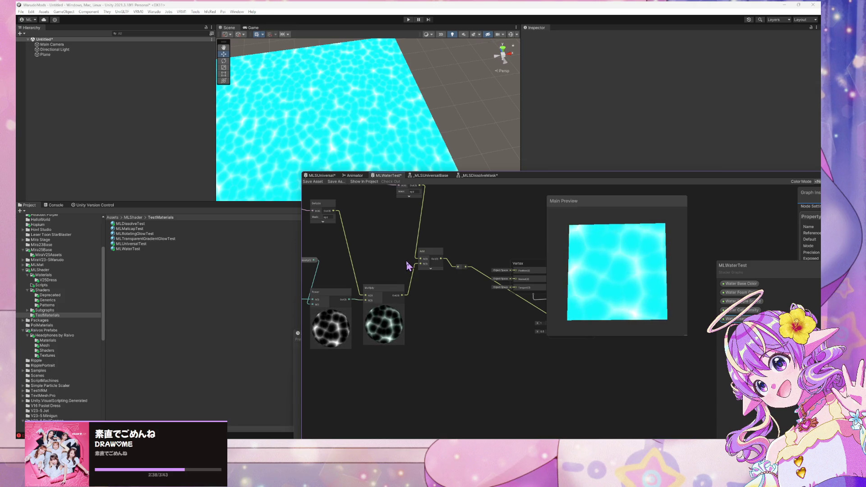
{"action": "left_click_drag", "start_coordinate": [429, 270], "coordinate": [570, 300]}
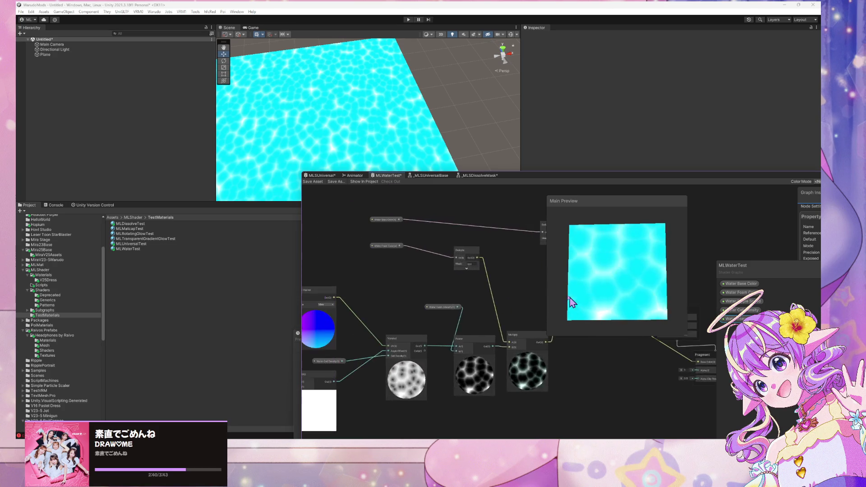
{"action": "scroll", "coordinate": [450, 270], "scroll_direction": "down", "scroll_amount": 3}
{"action": "scroll", "coordinate": [451, 255], "scroll_direction": "up", "scroll_amount": 2}
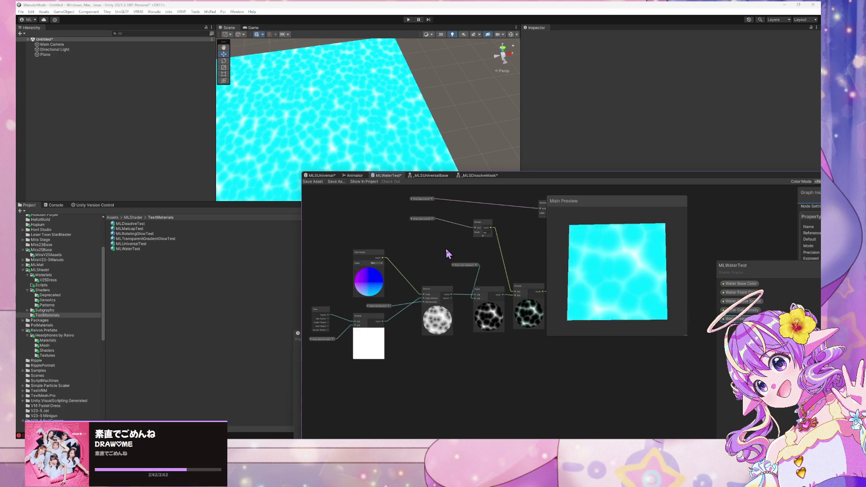
{"action": "scroll", "coordinate": [451, 251], "scroll_direction": "down", "scroll_amount": 1}
{"action": "mouse_move", "coordinate": [452, 251]}
{"action": "left_mouse_down"}
{"action": "mouse_move", "coordinate": [462, 292]}
{"action": "mouse_move", "coordinate": [480, 287]}
{"action": "left_mouse_up"}
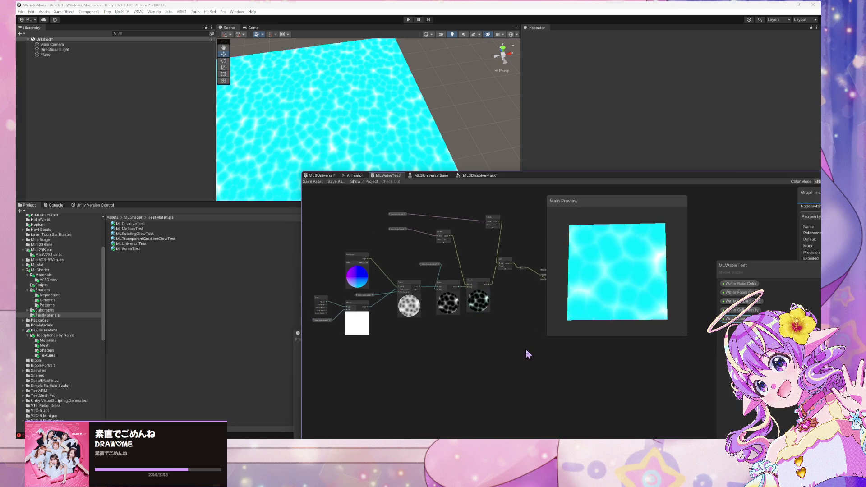
{"action": "mouse_move", "coordinate": [527, 354]}
{"action": "left_mouse_down"}
{"action": "mouse_move", "coordinate": [317, 209]}
{"action": "mouse_move", "coordinate": [319, 187]}
{"action": "left_mouse_up"}
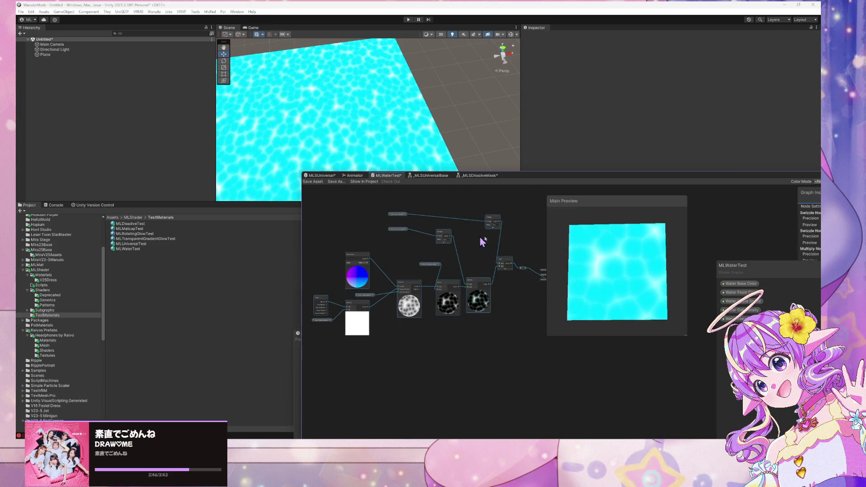
{"action": "mouse_move", "coordinate": [522, 346]}
{"action": "left_mouse_down"}
{"action": "mouse_move", "coordinate": [307, 193]}
{"action": "mouse_move", "coordinate": [315, 193]}
{"action": "left_mouse_up"}
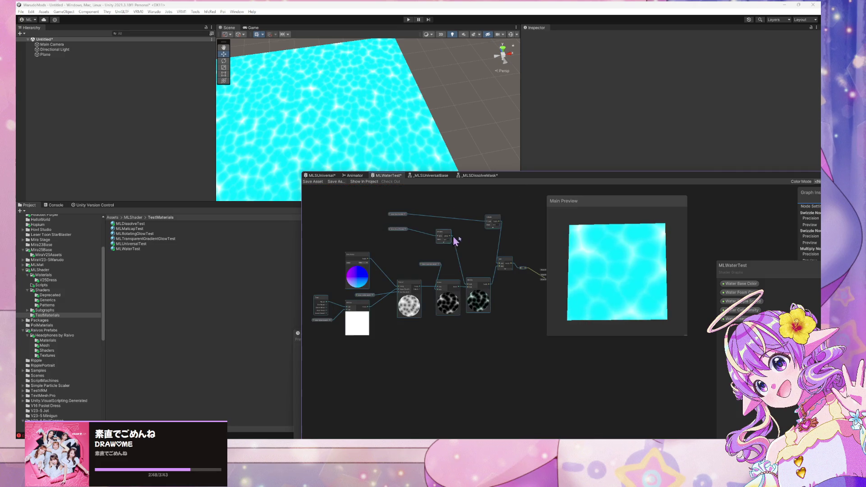
Step: Convert the selected nodes into a sub-graph saved as _MLSWater in Subgraphs/Patterns
{"action": "right_click", "coordinate": [493, 221]}
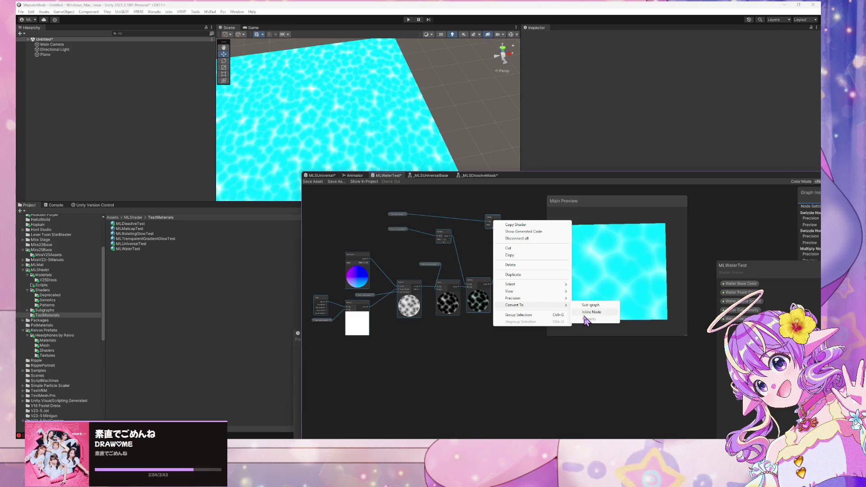
{"action": "left_click", "coordinate": [587, 305]}
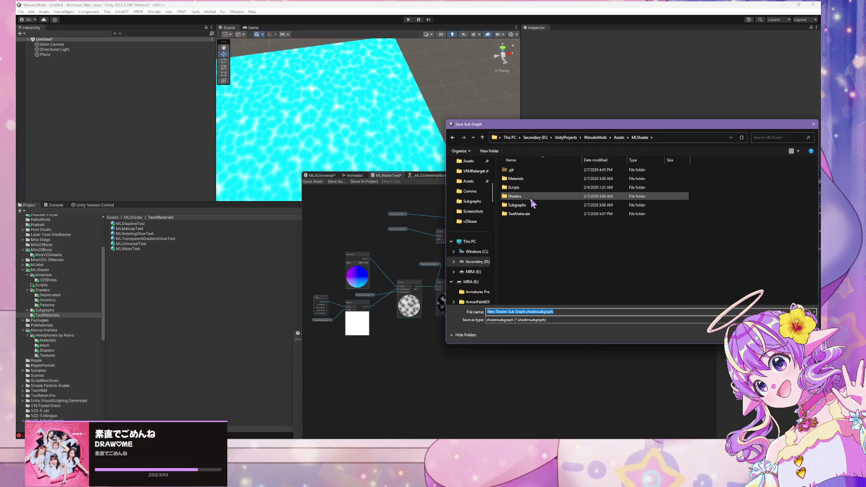
{"action": "double_click", "coordinate": [532, 205]}
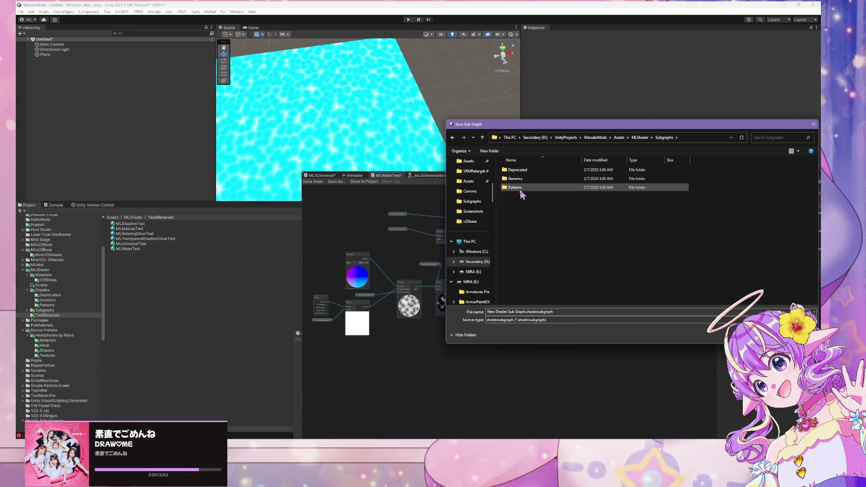
{"action": "double_click", "coordinate": [520, 189]}
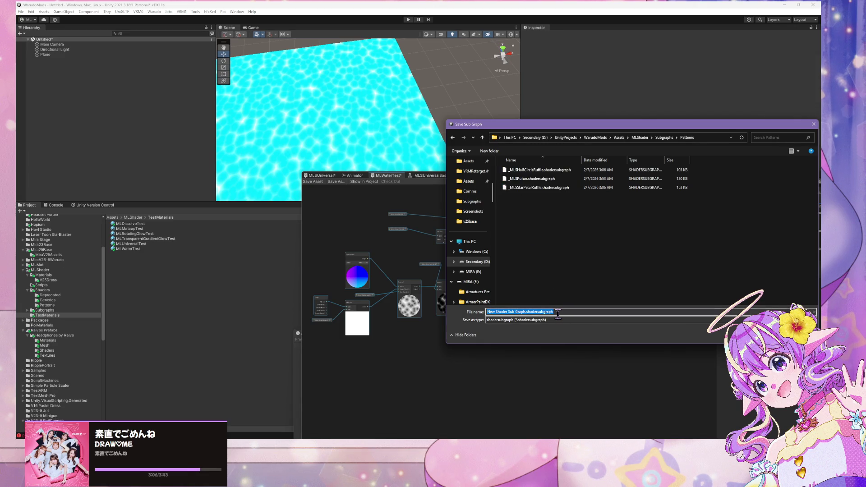
{"action": "type", "text": "_MLSWater"}
{"action": "key", "text": "Return"}
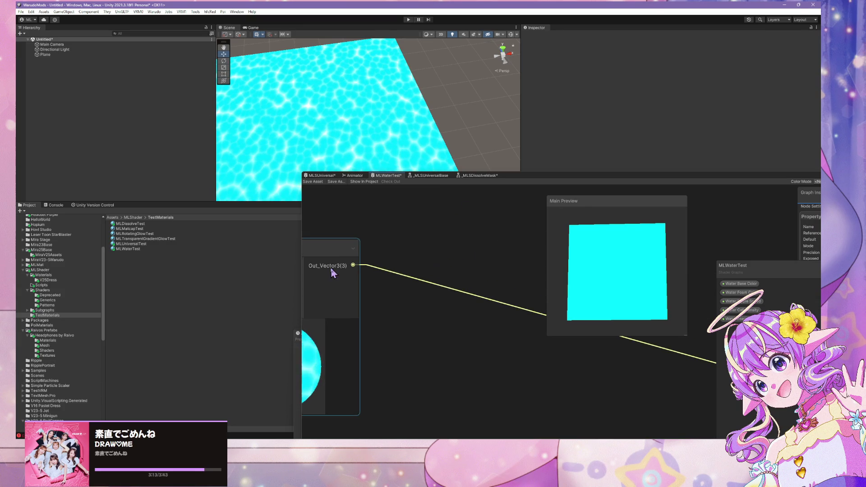
Step: Move the Foam Intensity, Cell Density, Ripple Speed, Foam Color and Base Color property nodes down beside _MLSWater
{"action": "scroll", "coordinate": [331, 267], "scroll_direction": "up", "scroll_amount": 5}
{"action": "scroll", "coordinate": [487, 223], "scroll_direction": "down", "scroll_amount": 2}
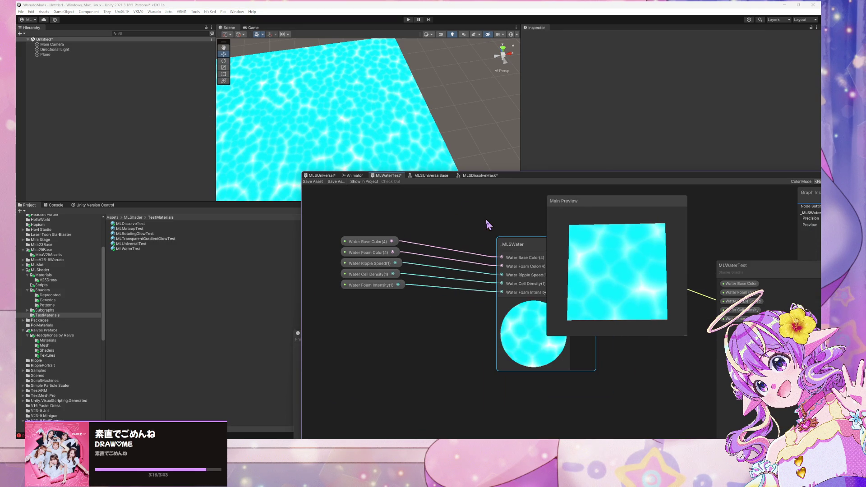
{"action": "left_click_drag", "start_coordinate": [376, 288], "coordinate": [382, 313]}
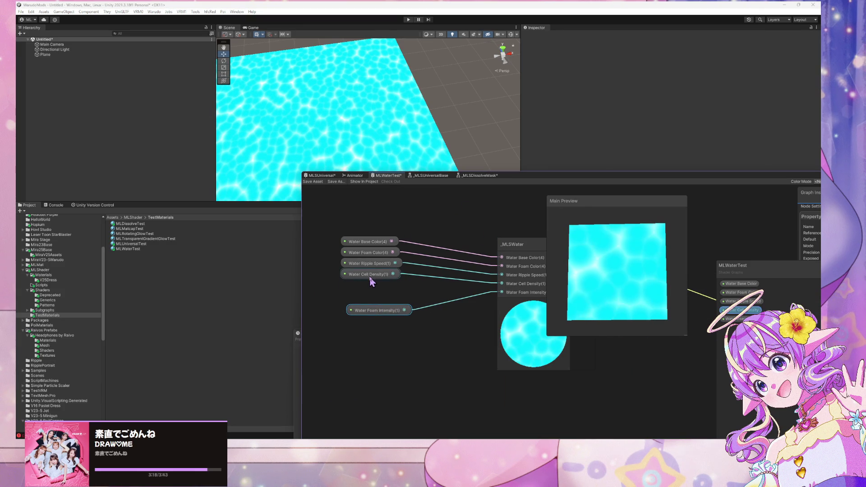
{"action": "left_click_drag", "start_coordinate": [370, 280], "coordinate": [381, 304]}
{"action": "left_click_drag", "start_coordinate": [368, 265], "coordinate": [380, 287]}
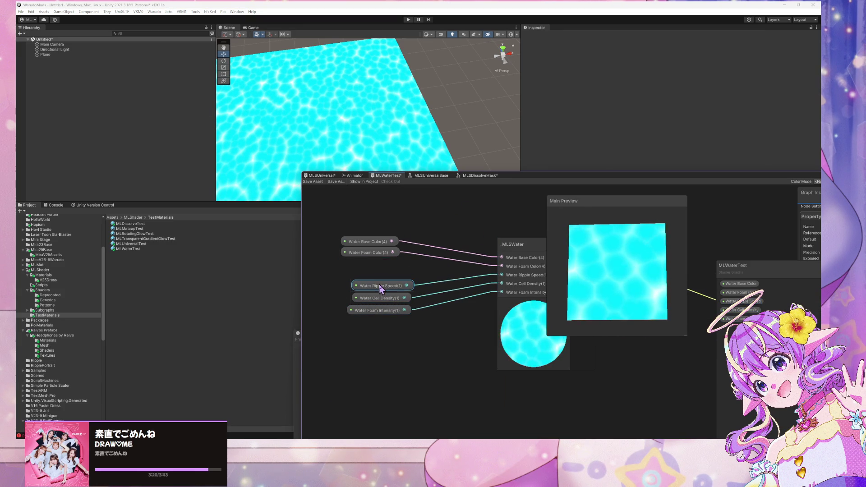
{"action": "mouse_move", "coordinate": [362, 253]}
{"action": "left_mouse_down"}
{"action": "mouse_move", "coordinate": [373, 276]}
{"action": "mouse_move", "coordinate": [382, 263]}
{"action": "left_mouse_up"}
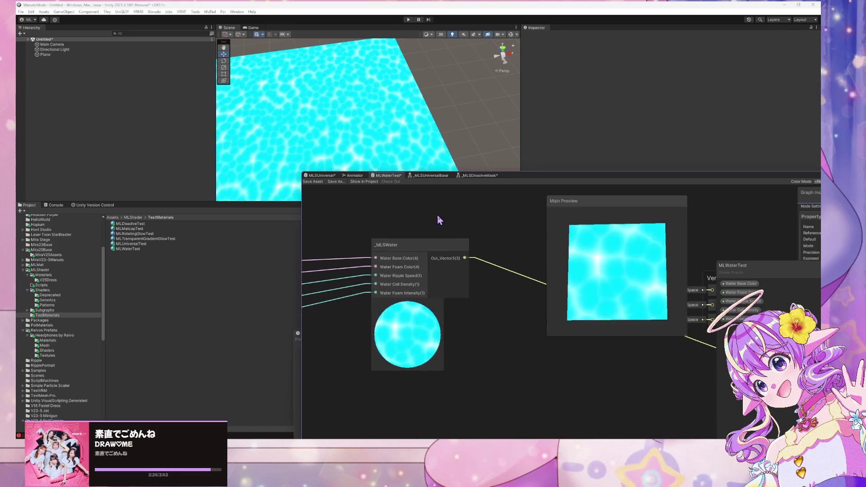
Step: Open the _MLSWater sub-graph to look over its nodes, then view the _MLSDissolveMask graph
{"action": "scroll", "coordinate": [440, 221], "scroll_direction": "down", "scroll_amount": 3}
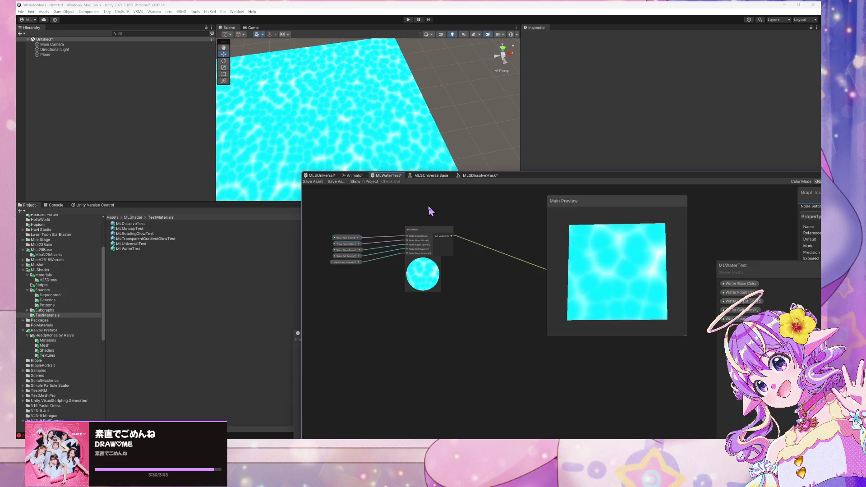
{"action": "scroll", "coordinate": [467, 248], "scroll_direction": "up", "scroll_amount": 3}
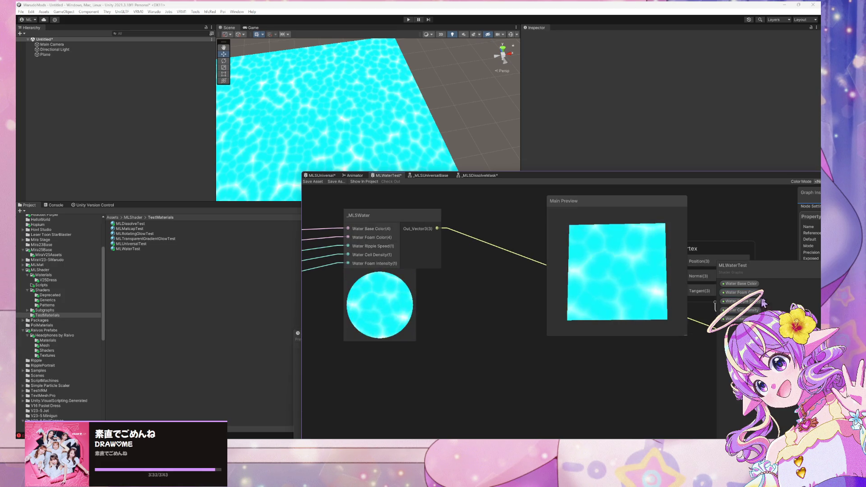
{"action": "double_click", "coordinate": [392, 228]}
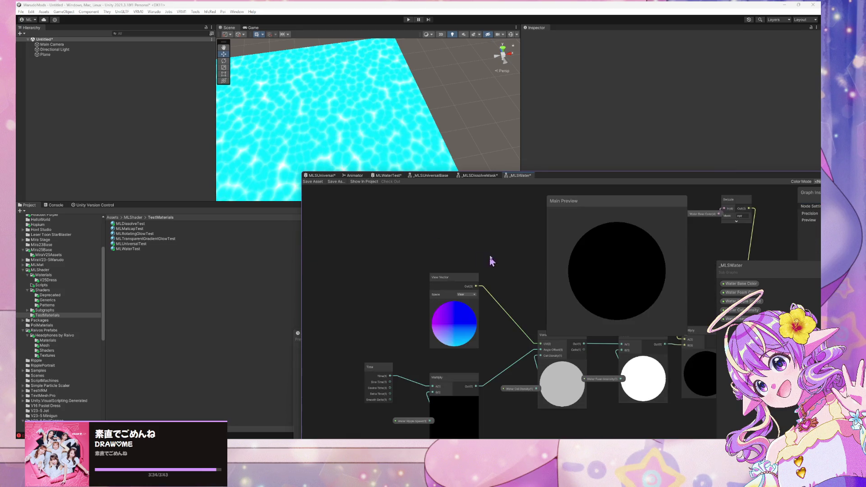
{"action": "left_click_drag", "start_coordinate": [491, 260], "coordinate": [330, 203]}
{"action": "left_click_drag", "start_coordinate": [389, 258], "coordinate": [475, 261]}
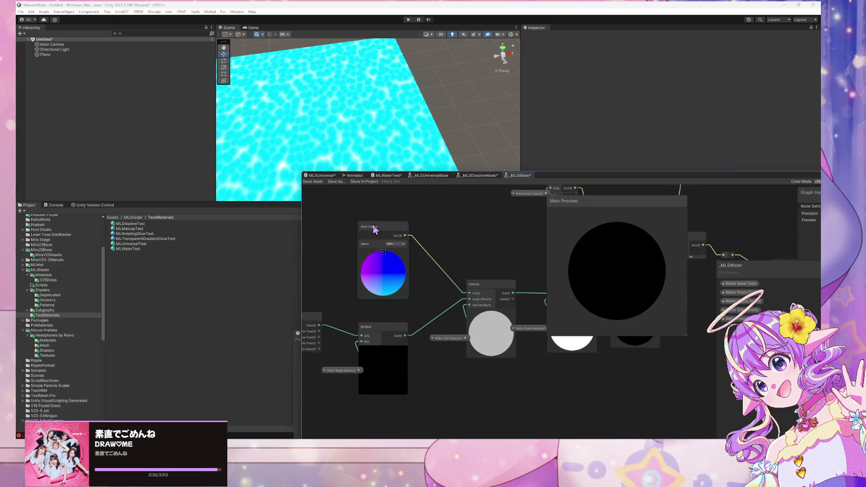
{"action": "left_click_drag", "start_coordinate": [374, 230], "coordinate": [347, 228]}
{"action": "left_click_drag", "start_coordinate": [347, 374], "coordinate": [316, 371]}
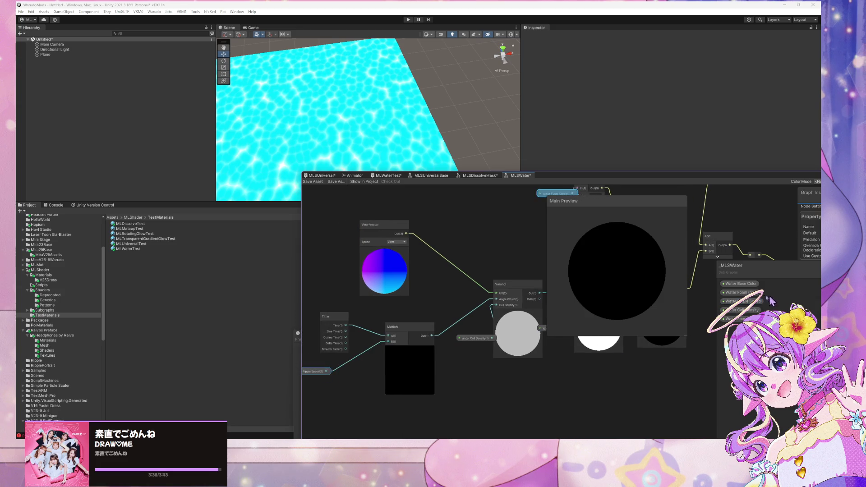
{"action": "left_click", "coordinate": [478, 176]}
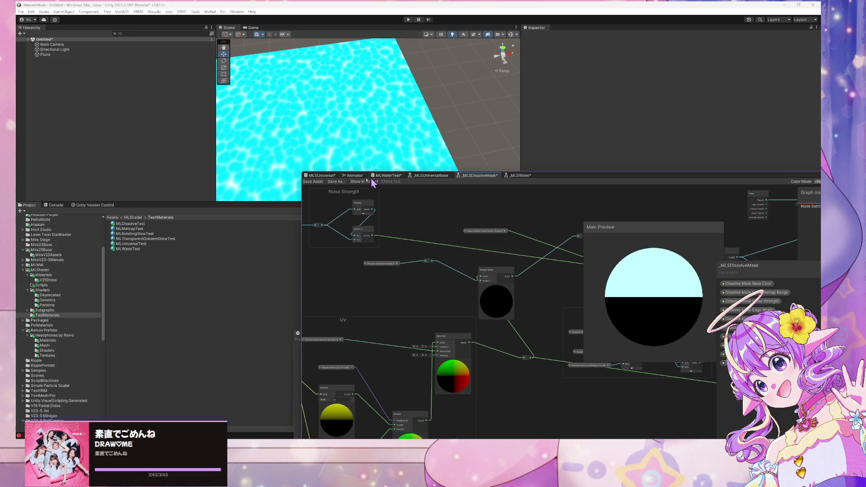
Step: Back in MLWaterTest, enlarge the window and inspect Water Base Color's bright cyan default colour
{"action": "left_click", "coordinate": [377, 176]}
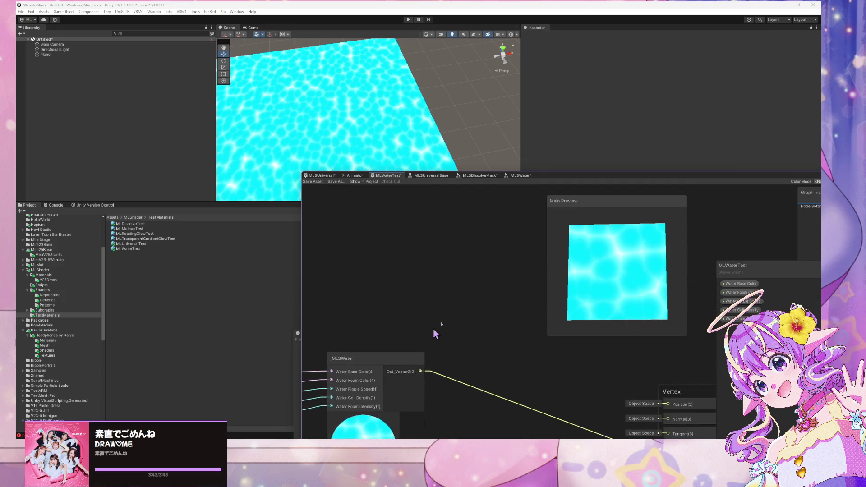
{"action": "scroll", "coordinate": [379, 232], "scroll_direction": "up", "scroll_amount": 2}
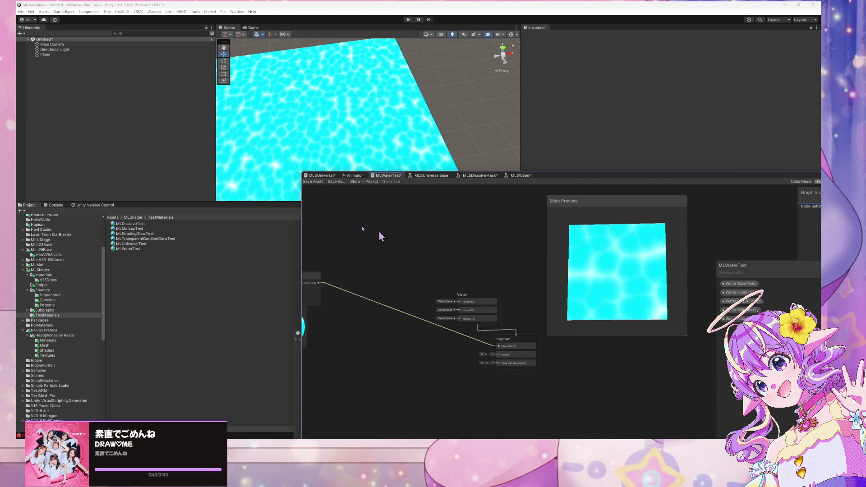
{"action": "scroll", "coordinate": [402, 241], "scroll_direction": "down", "scroll_amount": 2}
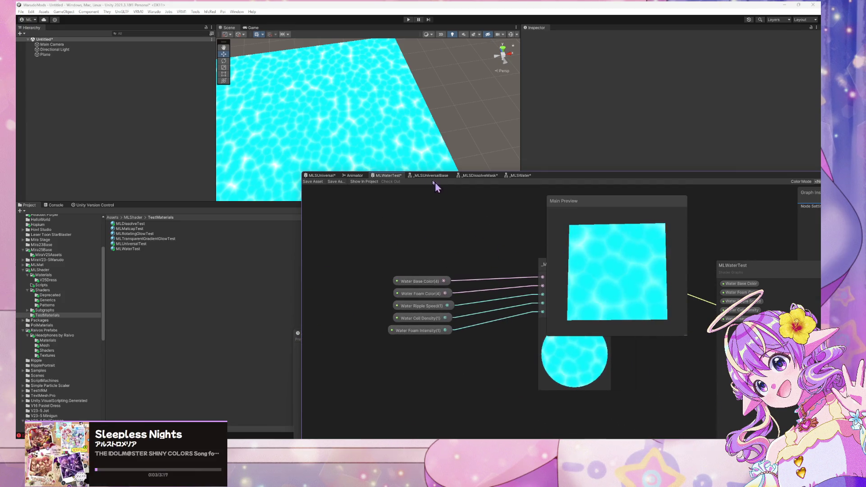
{"action": "left_click", "coordinate": [412, 283]}
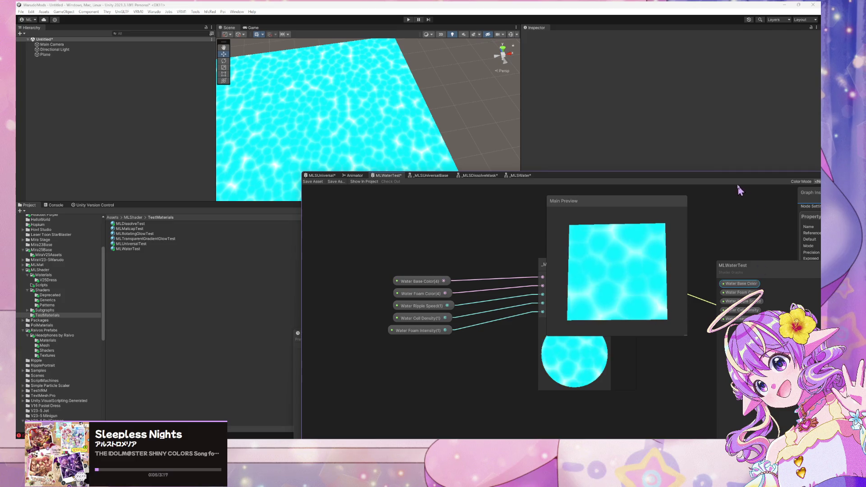
{"action": "left_click_drag", "start_coordinate": [736, 178], "coordinate": [564, 100]}
{"action": "left_click_drag", "start_coordinate": [581, 216], "coordinate": [609, 214]}
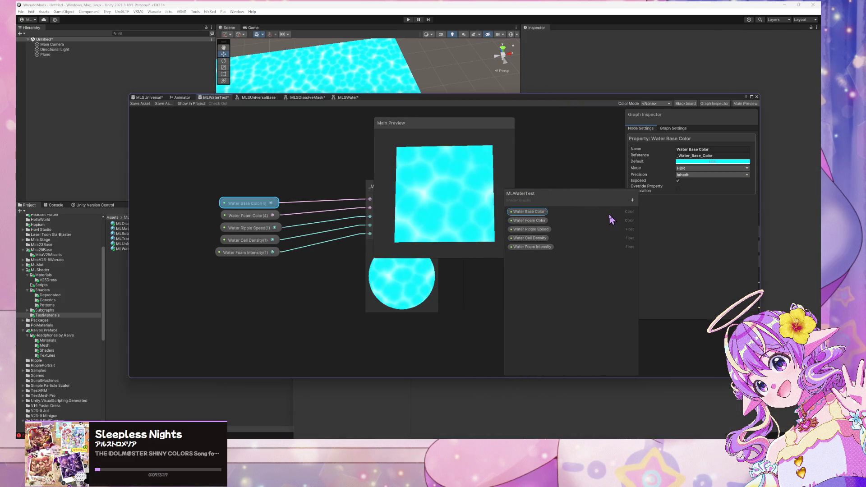
{"action": "left_click", "coordinate": [710, 162]}
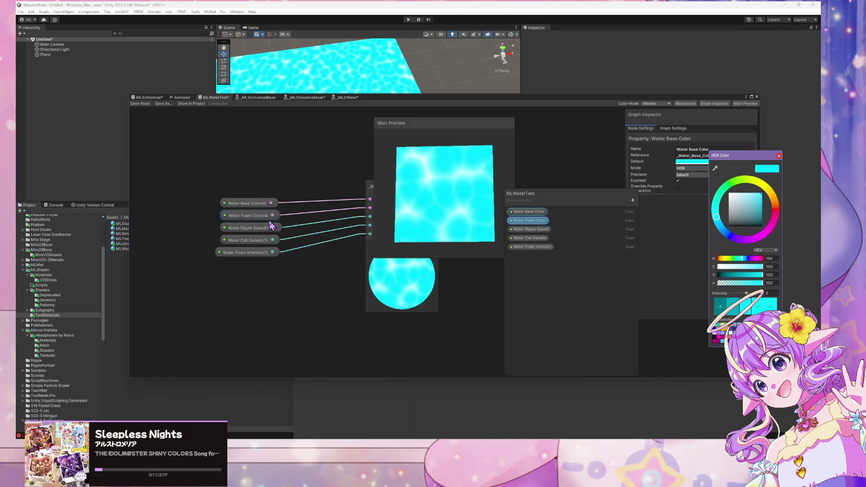
Step: Inspect Water Foam Color's pale cyan default, then pan toward the Vertex and Fragment outputs
{"action": "left_click", "coordinate": [248, 215]}
{"action": "left_click", "coordinate": [712, 162]}
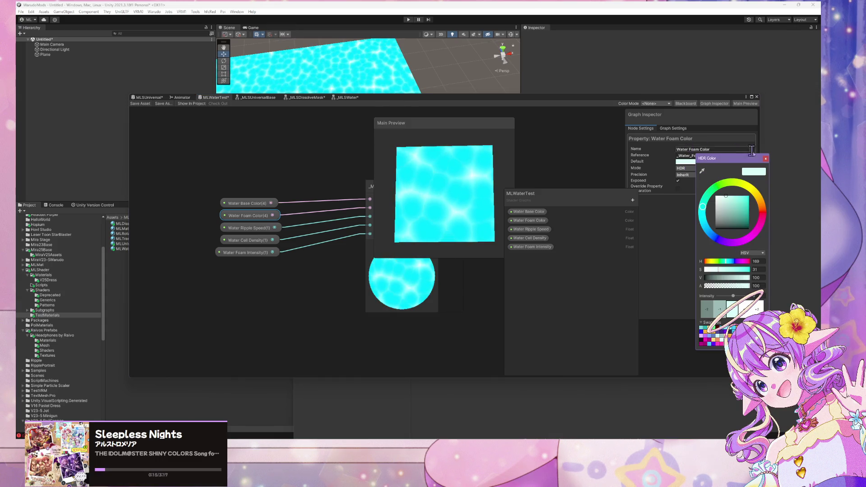
{"action": "left_click", "coordinate": [766, 158]}
{"action": "left_click_drag", "start_coordinate": [443, 270], "coordinate": [267, 311]}
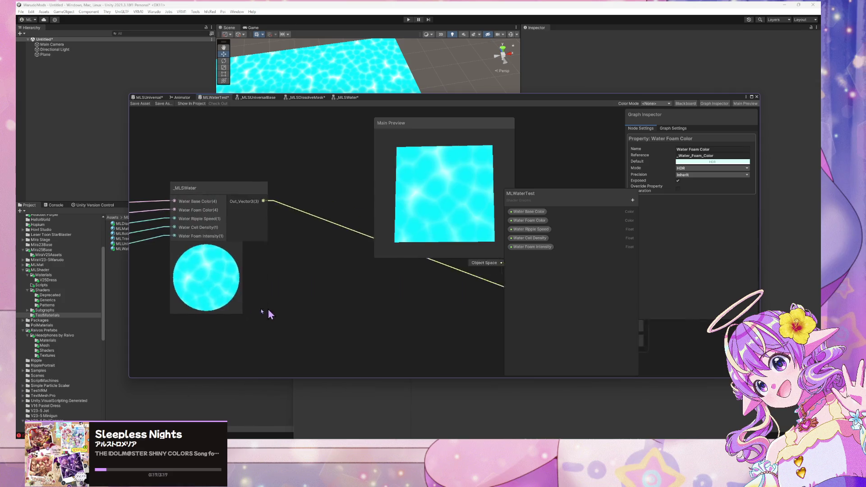
{"action": "scroll", "coordinate": [300, 319], "scroll_direction": "up", "scroll_amount": 3}
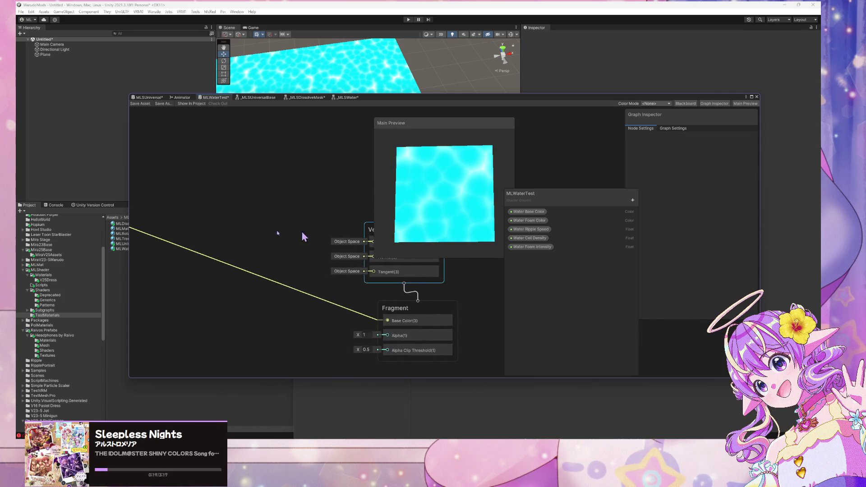
Step: In the _MLSWater sub-graph, add a Float property 'Water Opacity' with default value 1
{"action": "mouse_move", "coordinate": [301, 230]}
{"action": "left_mouse_down"}
{"action": "mouse_move", "coordinate": [373, 251]}
{"action": "mouse_move", "coordinate": [332, 235]}
{"action": "left_mouse_up"}
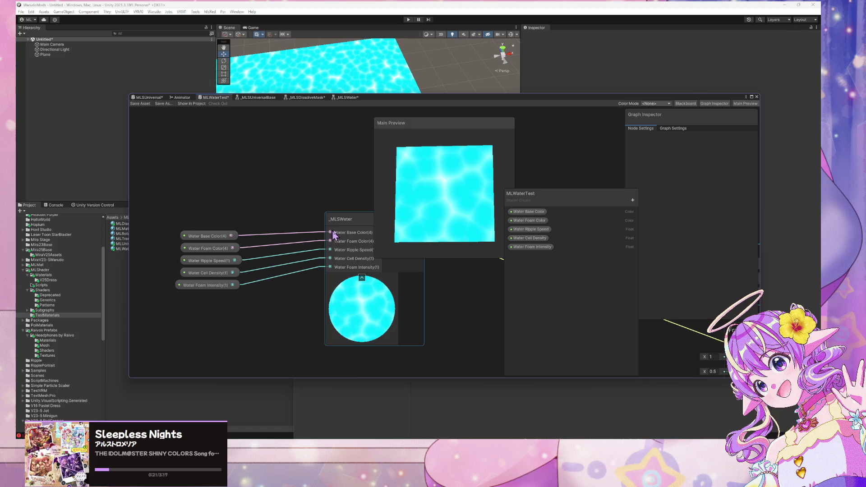
{"action": "double_click", "coordinate": [354, 221]}
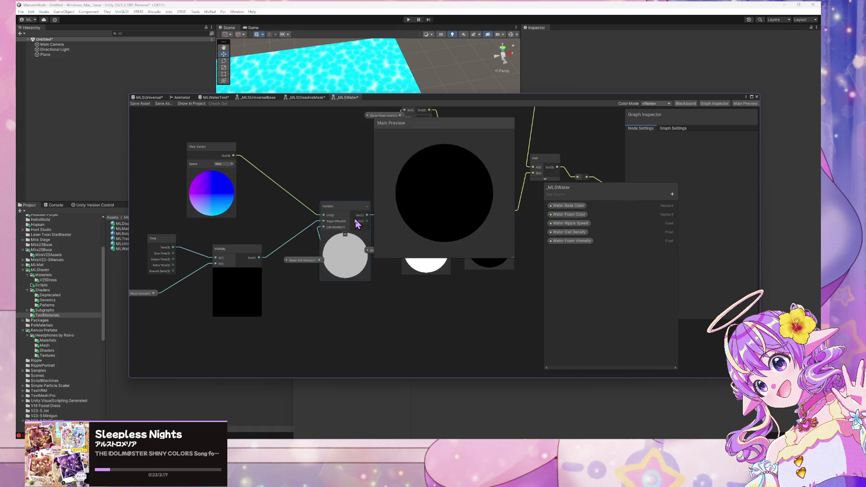
{"action": "left_click", "coordinate": [672, 194]}
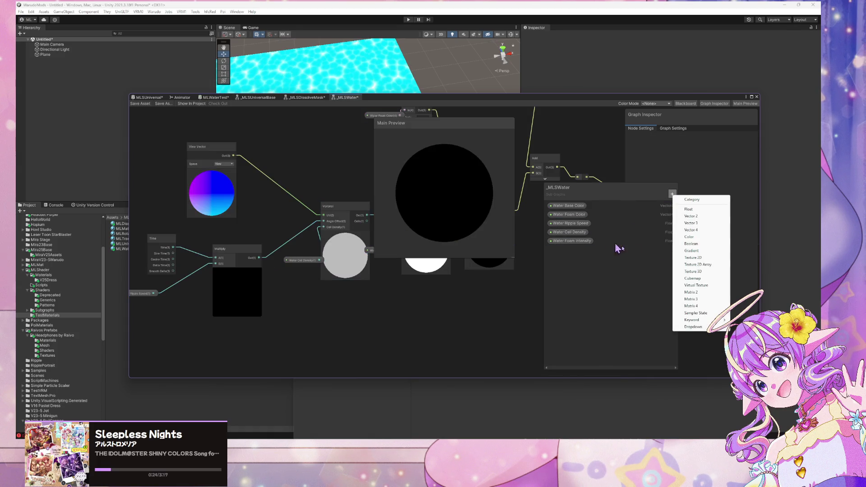
{"action": "left_click", "coordinate": [711, 211]}
{"action": "type", "text": "Water O"}
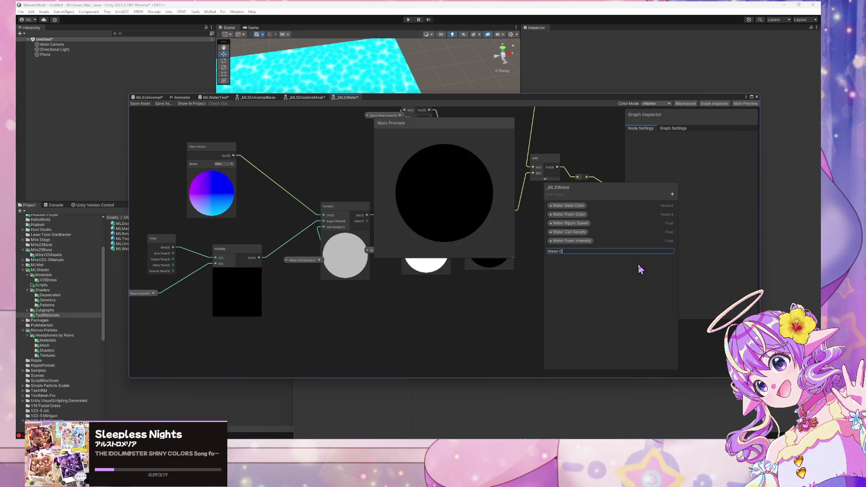
{"action": "type", "text": "pacity"}
{"action": "key", "text": "Return"}
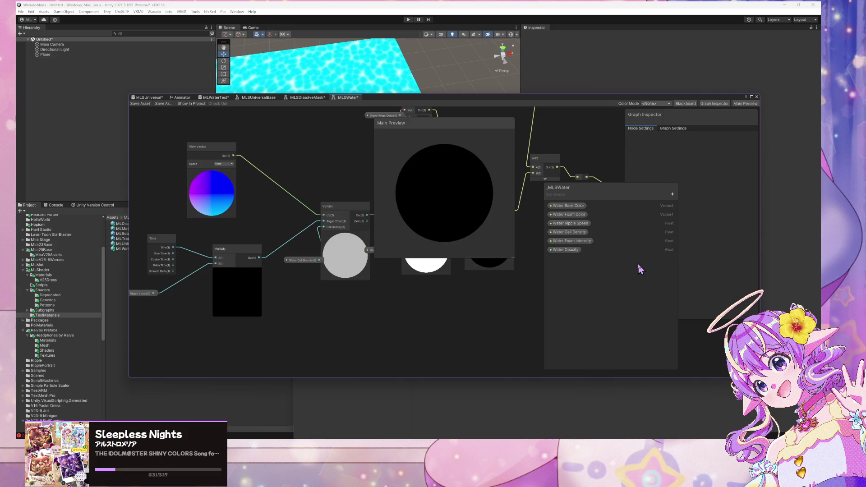
{"action": "left_click", "coordinate": [562, 251]}
{"action": "type", "text": "1"}
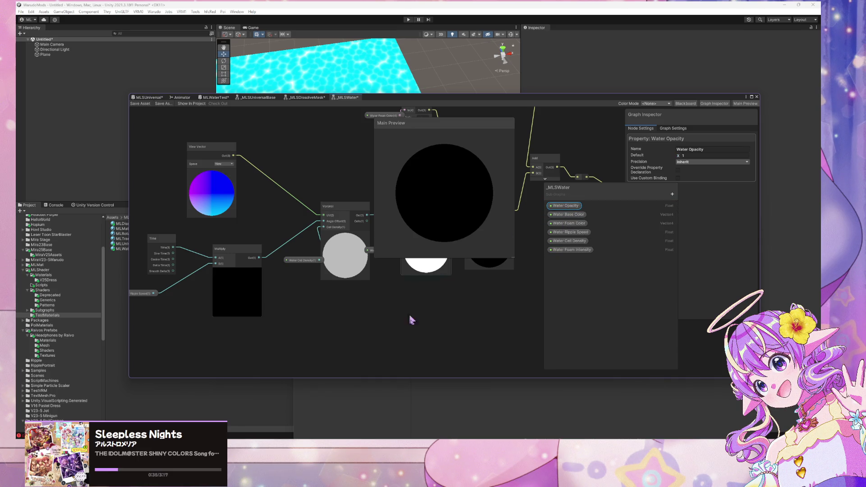
{"action": "left_click_drag", "start_coordinate": [411, 320], "coordinate": [396, 307]}
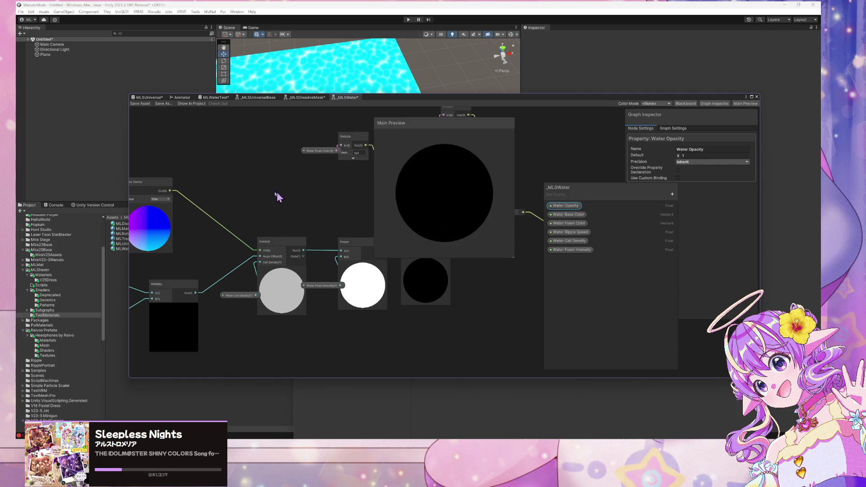
{"action": "left_click_drag", "start_coordinate": [277, 196], "coordinate": [151, 208]}
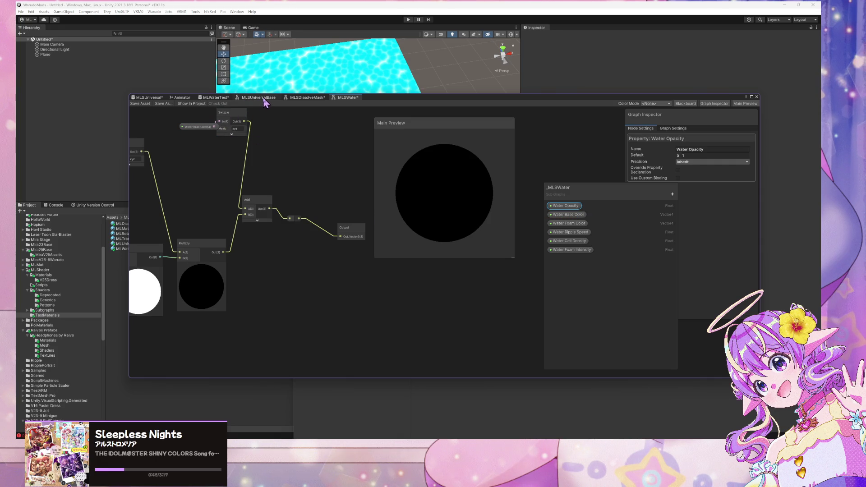
Step: Switch to the _MLSUniversalBase graph and zoom in on its _MLSDissolveMask node
{"action": "left_click", "coordinate": [266, 98]}
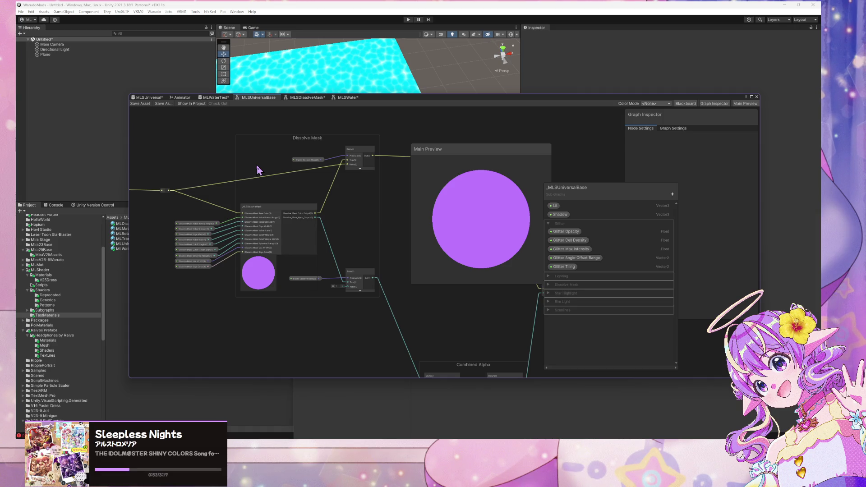
{"action": "scroll", "coordinate": [228, 169], "scroll_direction": "up", "scroll_amount": 5}
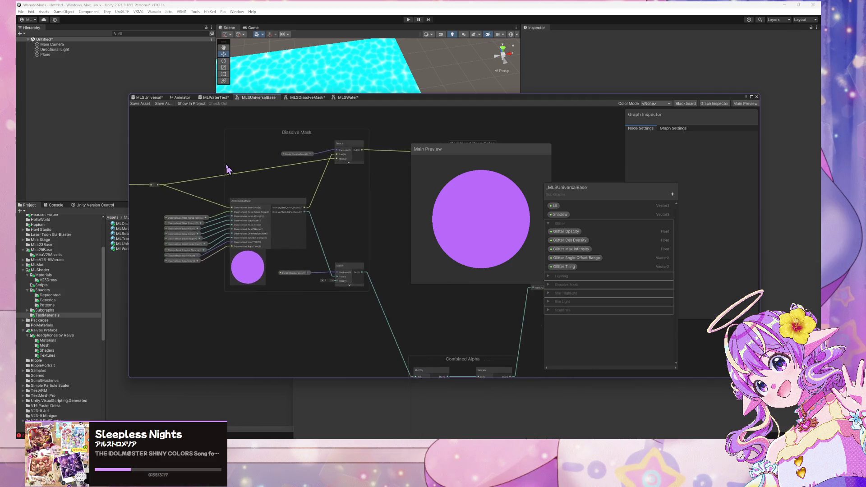
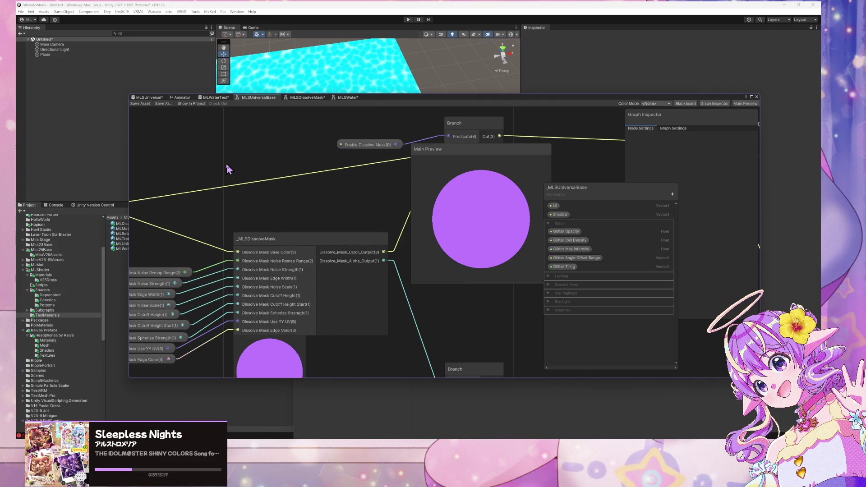
Step: Save the MLSUniversal graph and frame its master node and wires
{"action": "left_click", "coordinate": [161, 104]}
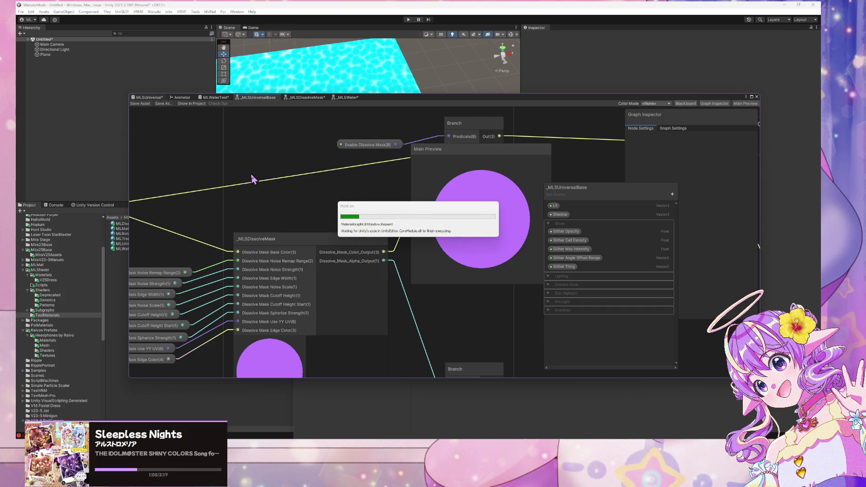
{"action": "scroll", "coordinate": [309, 177], "scroll_direction": "down", "scroll_amount": 5}
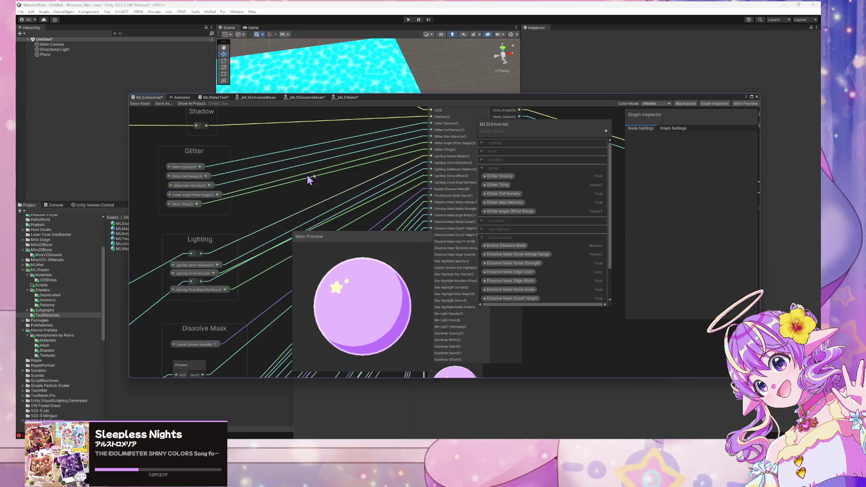
{"action": "scroll", "coordinate": [260, 170], "scroll_direction": "down", "scroll_amount": 2}
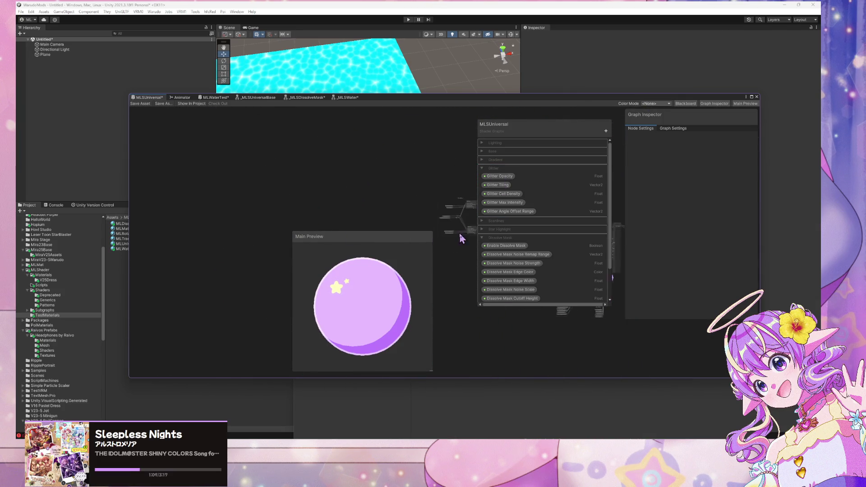
{"action": "scroll", "coordinate": [289, 181], "scroll_direction": "up", "scroll_amount": 6}
{"action": "left_click_drag", "start_coordinate": [305, 175], "coordinate": [168, 152]}
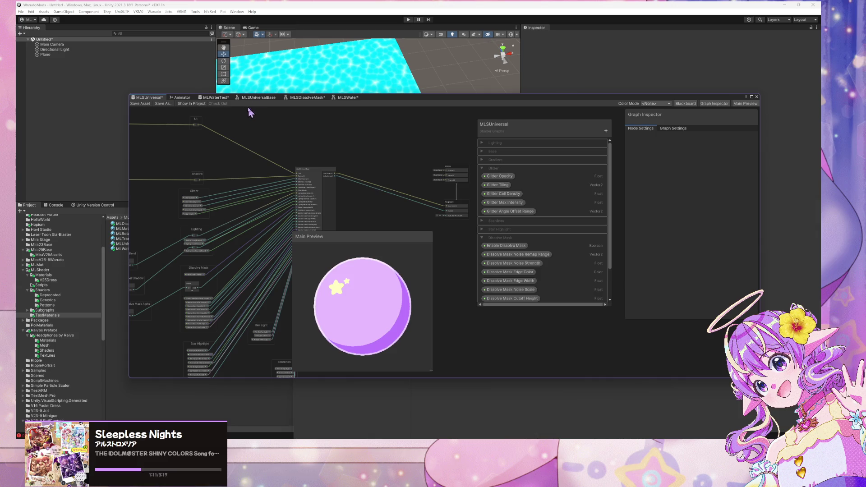
Step: Switch to the _MLSUniversalBase graph and pan over to its Scanlines and Rim Light groups
{"action": "left_click", "coordinate": [266, 99]}
{"action": "scroll", "coordinate": [193, 178], "scroll_direction": "down", "scroll_amount": 3}
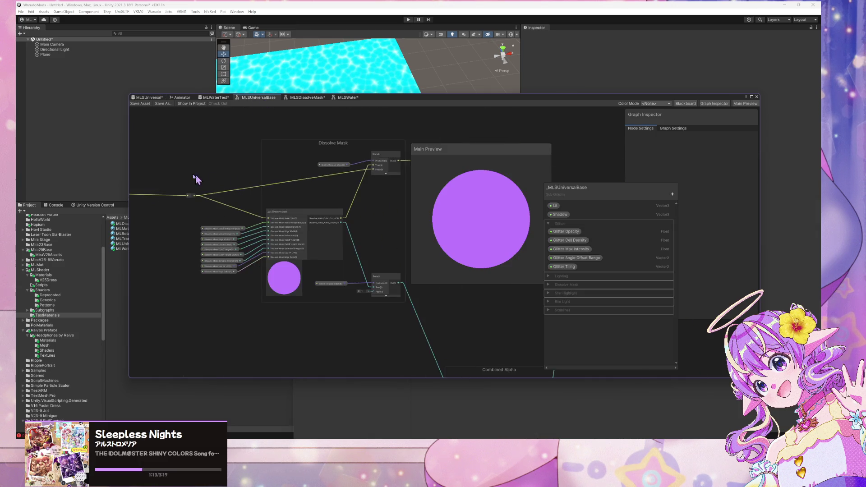
{"action": "mouse_move", "coordinate": [193, 177]}
{"action": "left_mouse_down"}
{"action": "mouse_move", "coordinate": [354, 239]}
{"action": "mouse_move", "coordinate": [421, 193]}
{"action": "left_mouse_up"}
{"action": "mouse_move", "coordinate": [322, 194]}
{"action": "left_mouse_down"}
{"action": "mouse_move", "coordinate": [245, 177]}
{"action": "mouse_move", "coordinate": [169, 180]}
{"action": "left_mouse_up"}
{"action": "scroll", "coordinate": [168, 180], "scroll_direction": "up", "scroll_amount": 3}
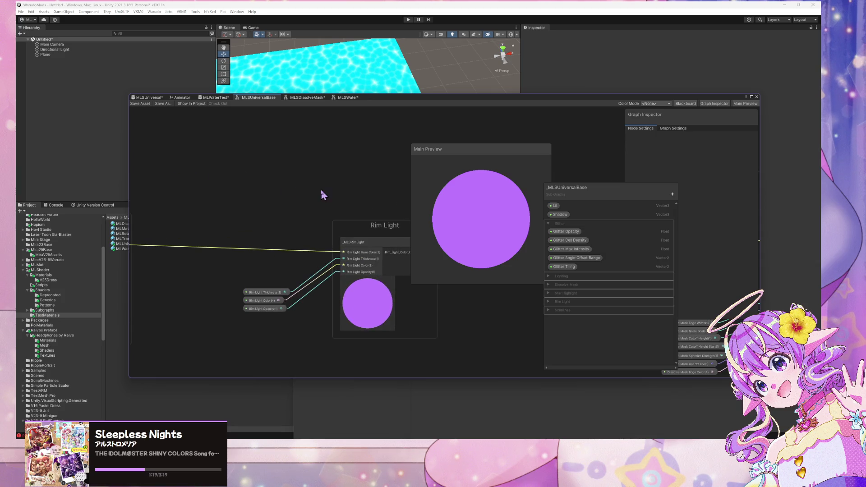
{"action": "left_click_drag", "start_coordinate": [321, 191], "coordinate": [165, 188]}
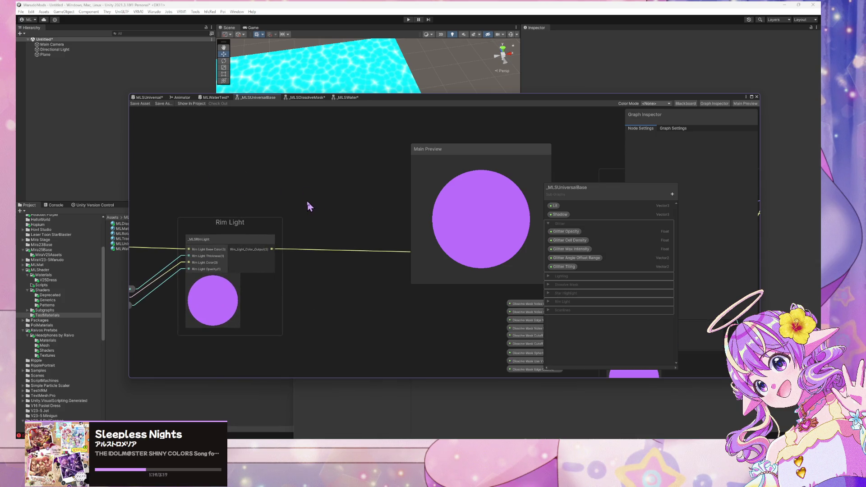
Step: In the _MLSWater graph, add a new Vector3 property named Water Color
{"action": "left_click", "coordinate": [353, 98]}
{"action": "left_click_drag", "start_coordinate": [247, 149], "coordinate": [390, 186]}
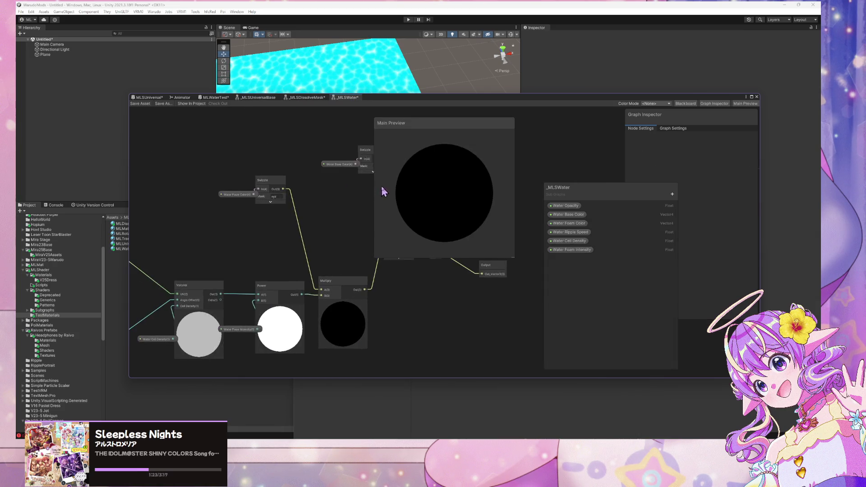
{"action": "left_click", "coordinate": [567, 215]}
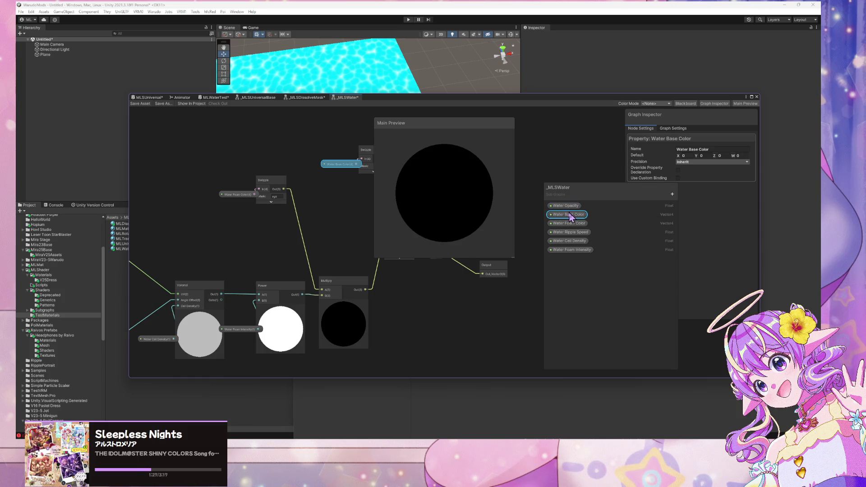
{"action": "left_click", "coordinate": [672, 194]}
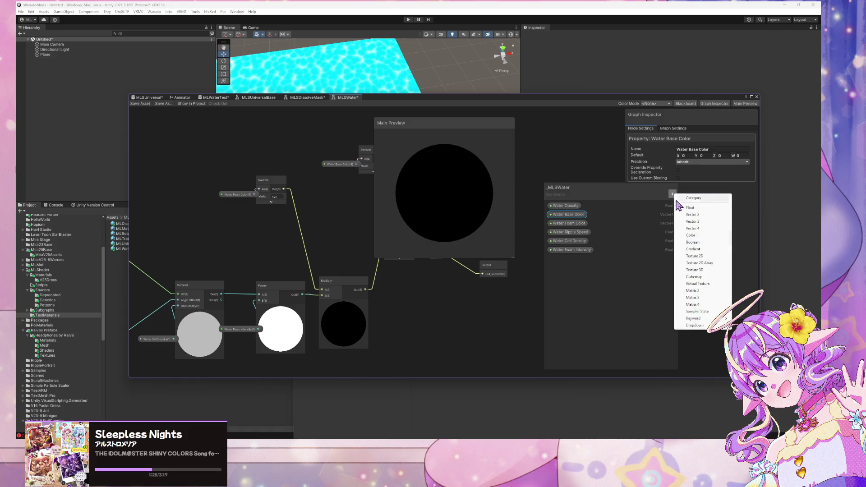
{"action": "left_click", "coordinate": [697, 223]}
{"action": "type", "text": "Water"}
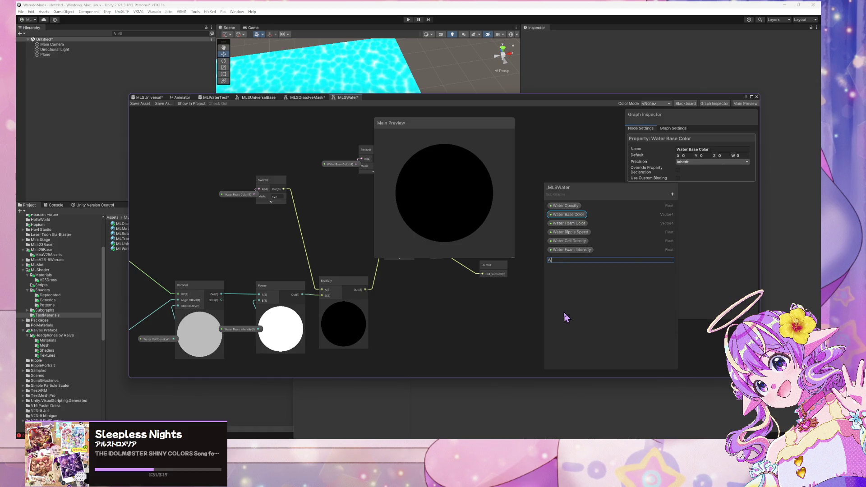
{"action": "type", "text": " Color"}
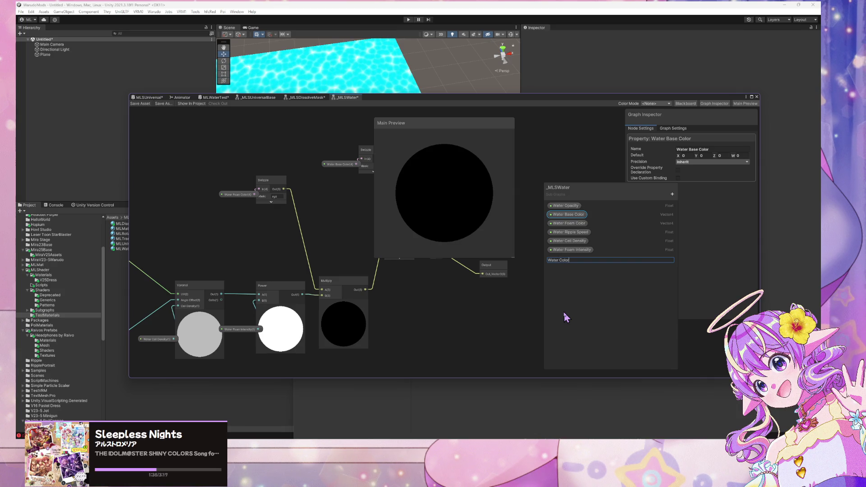
{"action": "key", "text": "Return"}
Step: Duplicate Water Color and rename the copy to Water Base Color
{"action": "right_click", "coordinate": [567, 259]}
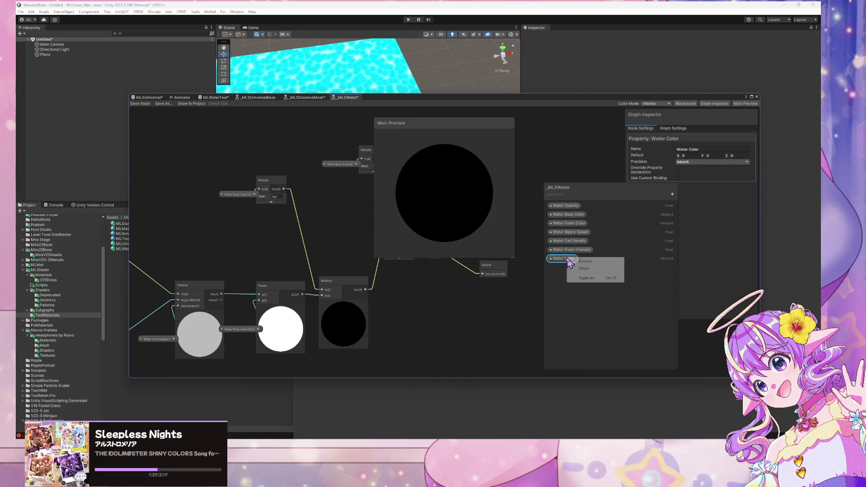
{"action": "left_click", "coordinate": [595, 279]}
{"action": "double_click", "coordinate": [573, 270]}
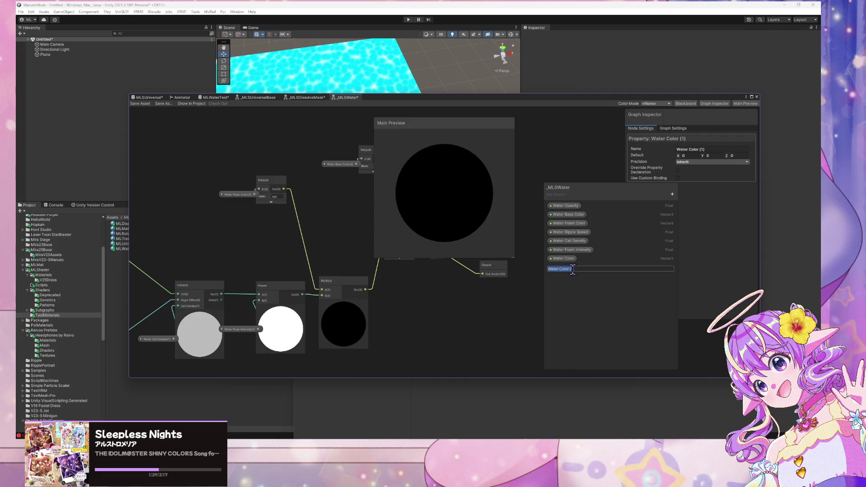
{"action": "type", "text": "Water Base Color"}
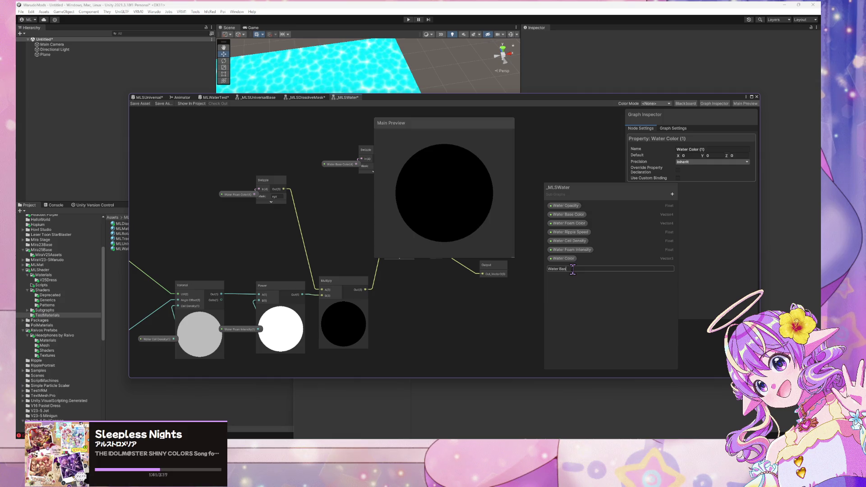
{"action": "key", "text": "Return"}
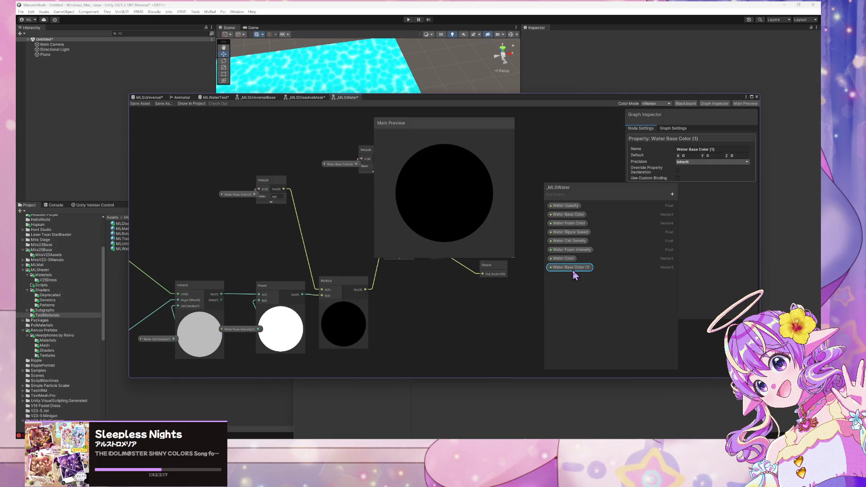
{"action": "right_click", "coordinate": [573, 270]}
{"action": "left_click", "coordinate": [577, 272]}
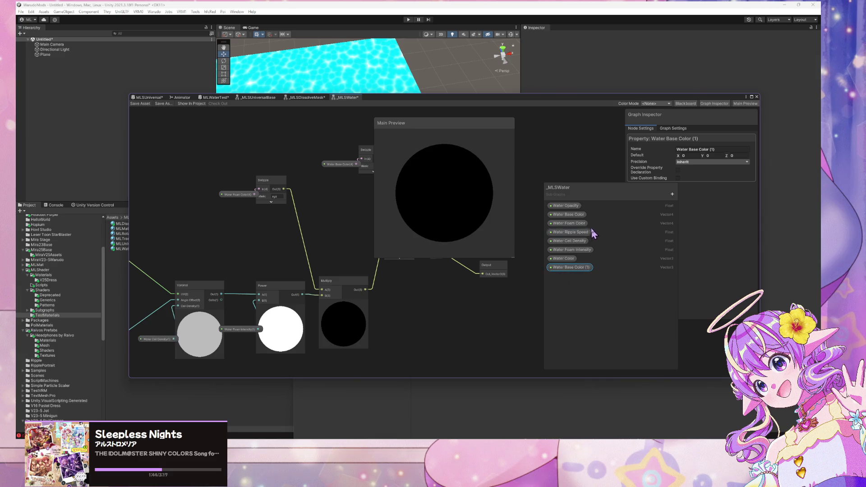
Step: Delete the old Vector4 Water Base Color and Water Foam Color properties
{"action": "left_click", "coordinate": [580, 216]}
{"action": "right_click", "coordinate": [579, 215]}
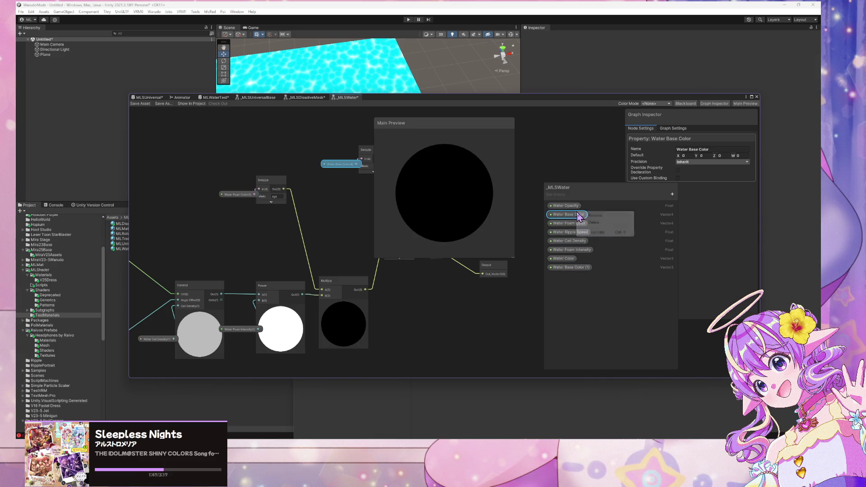
{"action": "left_click", "coordinate": [595, 225]}
{"action": "left_click", "coordinate": [440, 238]}
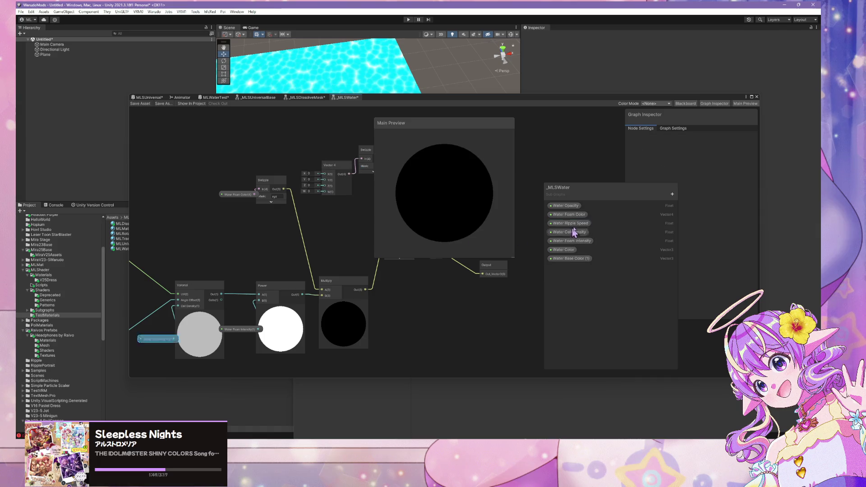
{"action": "left_click", "coordinate": [570, 215]}
{"action": "right_click", "coordinate": [574, 217]}
{"action": "left_click", "coordinate": [600, 225]}
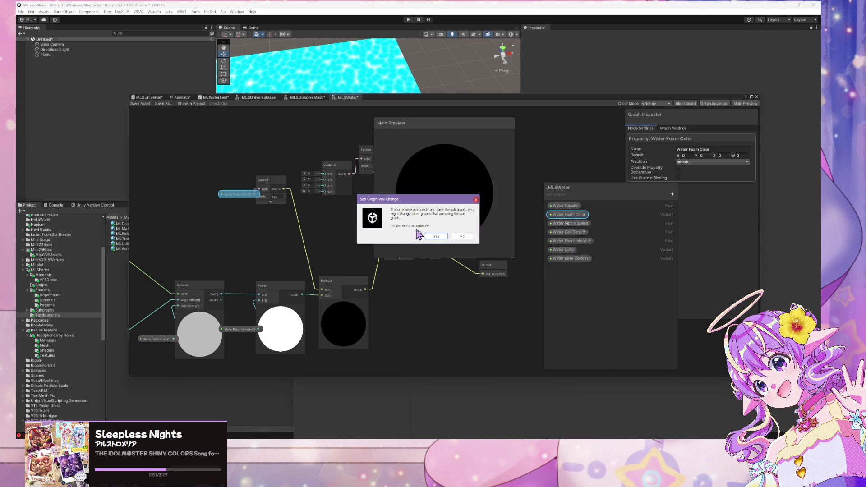
{"action": "left_click", "coordinate": [436, 236]}
Step: Rename Water Base Color (1) to Water Base Color, then duplicate it as Water Foam Color
{"action": "left_click", "coordinate": [580, 252]}
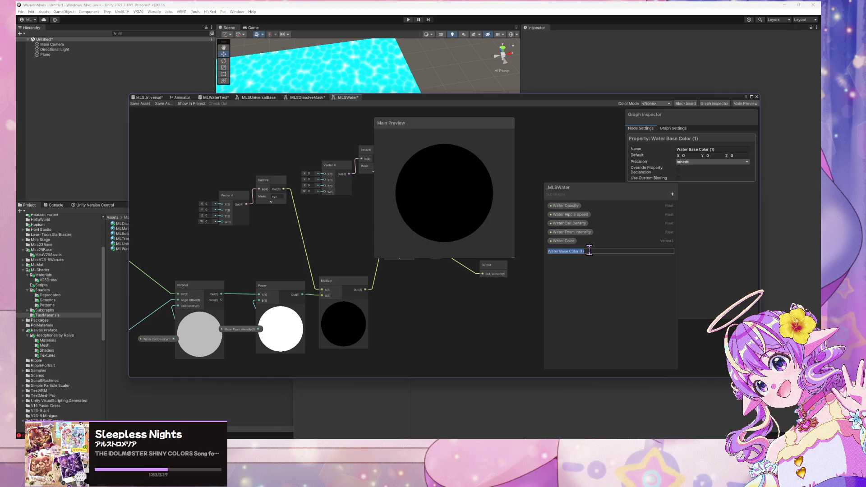
{"action": "double_click", "coordinate": [587, 250]}
{"action": "key", "text": "Return"}
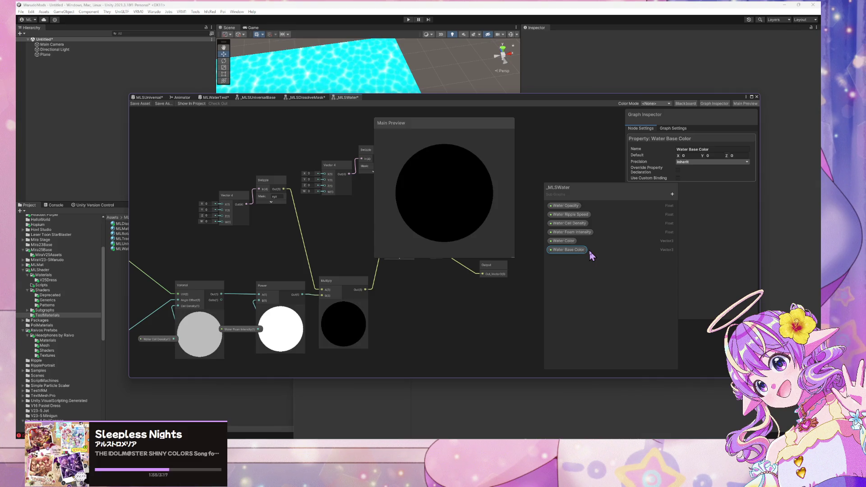
{"action": "right_click", "coordinate": [589, 249]}
{"action": "left_click", "coordinate": [607, 271]}
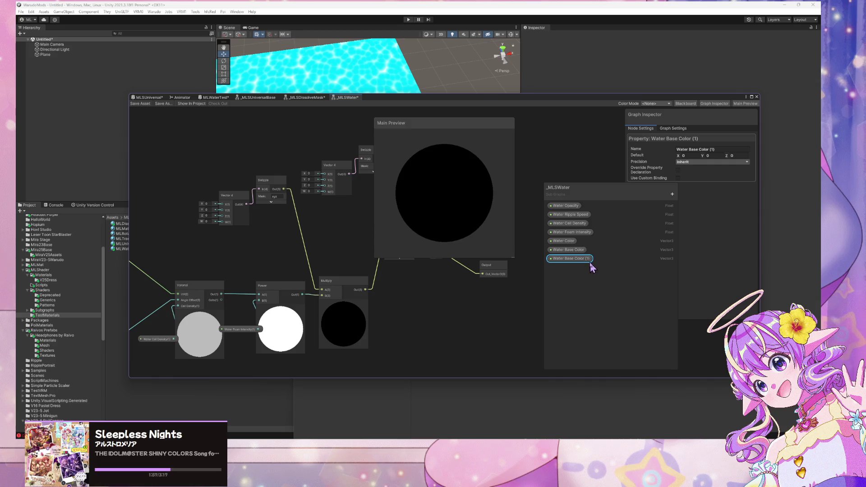
{"action": "key", "text": "BackSpace"}
{"action": "key", "text": "BackSpace"}
{"action": "key", "text": "BackSpace"}
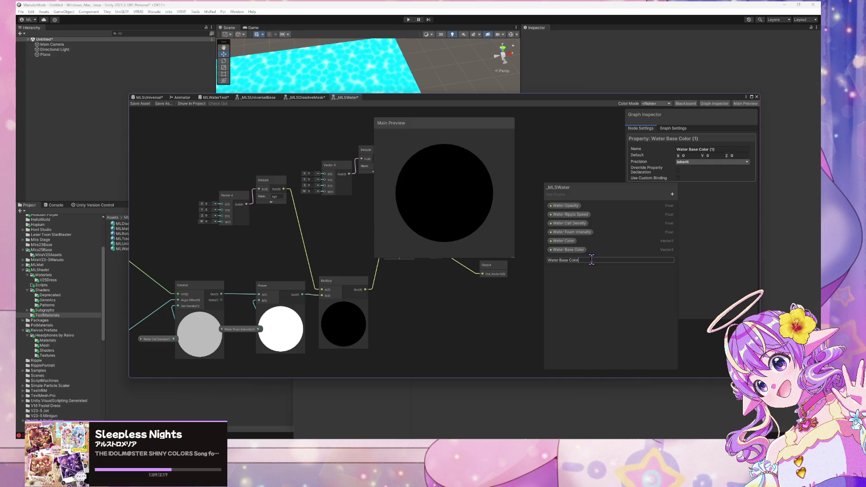
{"action": "key", "text": "BackSpace"}
{"action": "key", "text": "BackSpace"}
{"action": "key", "text": "BackSpace"}
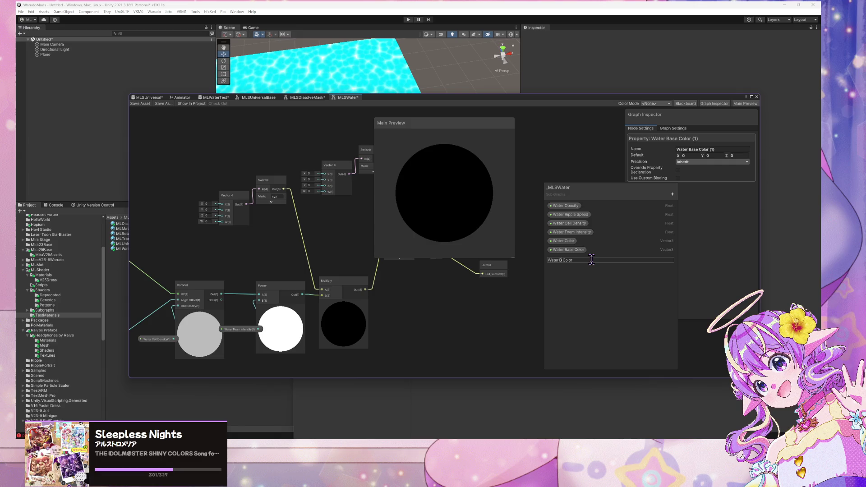
{"action": "type", "text": "Foam"}
{"action": "key", "text": "Return"}
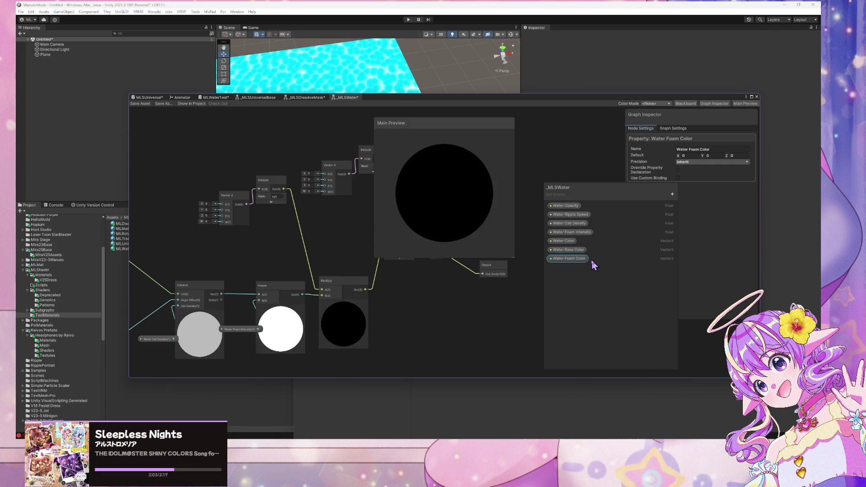
Step: Place Water Color below Water Base Color in the Blackboard and frame the Swizzle, Add and Multiply nodes
{"action": "left_click_drag", "start_coordinate": [573, 246], "coordinate": [576, 260]}
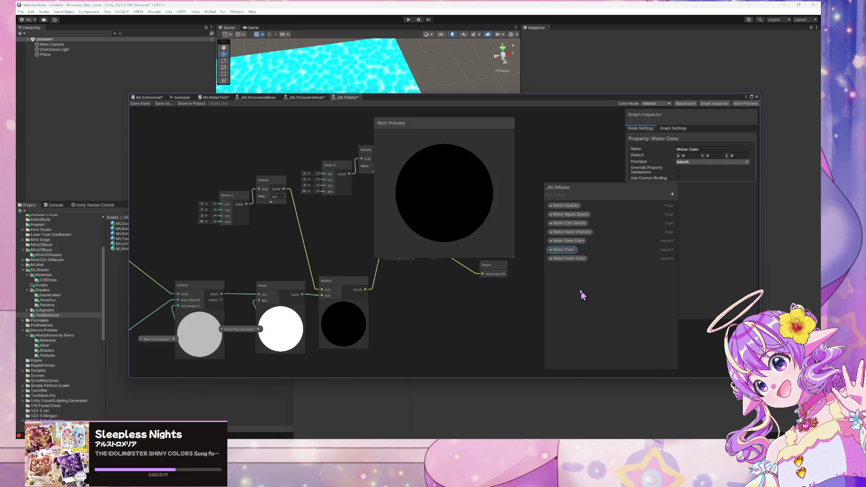
{"action": "left_click", "coordinate": [565, 261]}
{"action": "mouse_move", "coordinate": [362, 173]}
{"action": "left_mouse_down"}
{"action": "mouse_move", "coordinate": [281, 178]}
{"action": "mouse_move", "coordinate": [284, 159]}
{"action": "mouse_move", "coordinate": [264, 172]}
{"action": "left_mouse_up"}
{"action": "scroll", "coordinate": [284, 161], "scroll_direction": "up", "scroll_amount": 3}
{"action": "left_click_drag", "start_coordinate": [256, 197], "coordinate": [210, 164]}
{"action": "scroll", "coordinate": [323, 162], "scroll_direction": "down", "scroll_amount": 3}
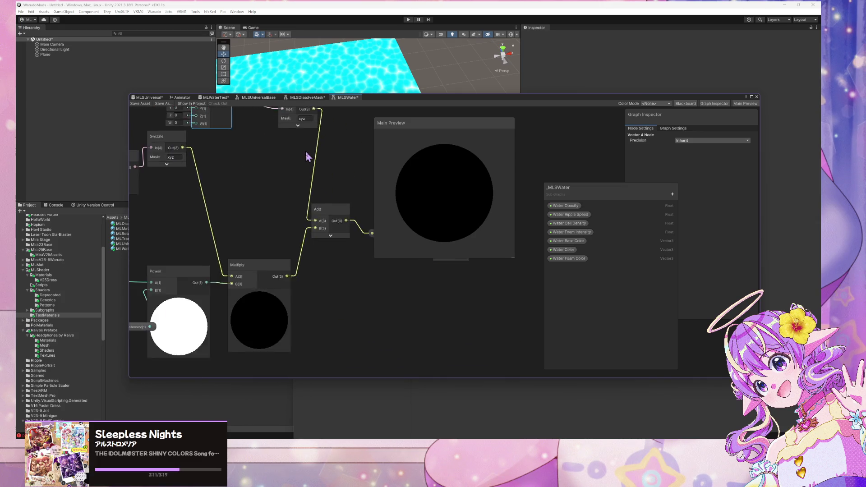
{"action": "scroll", "coordinate": [326, 174], "scroll_direction": "up", "scroll_amount": 2}
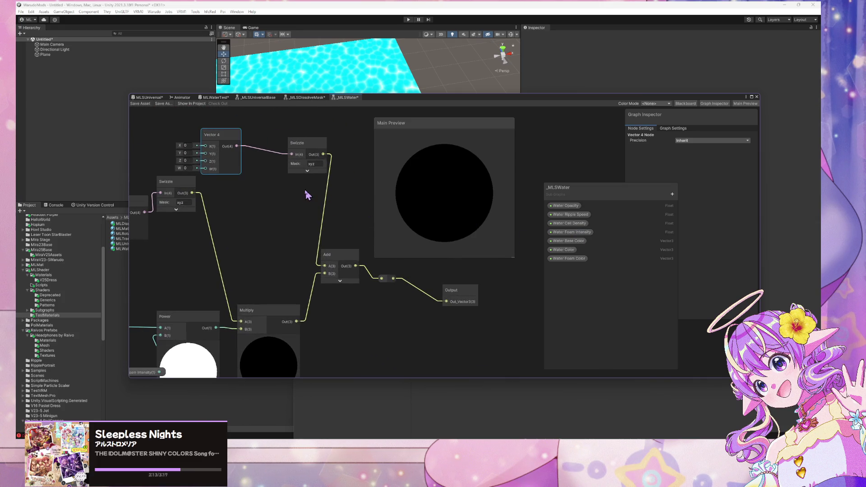
{"action": "scroll", "coordinate": [304, 189], "scroll_direction": "down", "scroll_amount": 2}
{"action": "scroll", "coordinate": [253, 145], "scroll_direction": "up", "scroll_amount": 1}
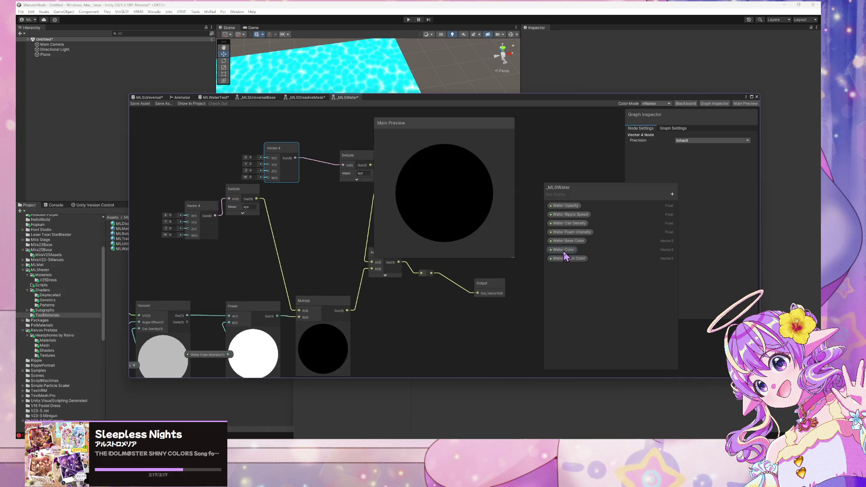
Step: Add Water Color into the Add node's A input and Water Foam Color into Multiply's A input
{"action": "mouse_move", "coordinate": [564, 252]}
{"action": "left_mouse_down"}
{"action": "mouse_move", "coordinate": [376, 250]}
{"action": "mouse_move", "coordinate": [311, 235]}
{"action": "left_mouse_up"}
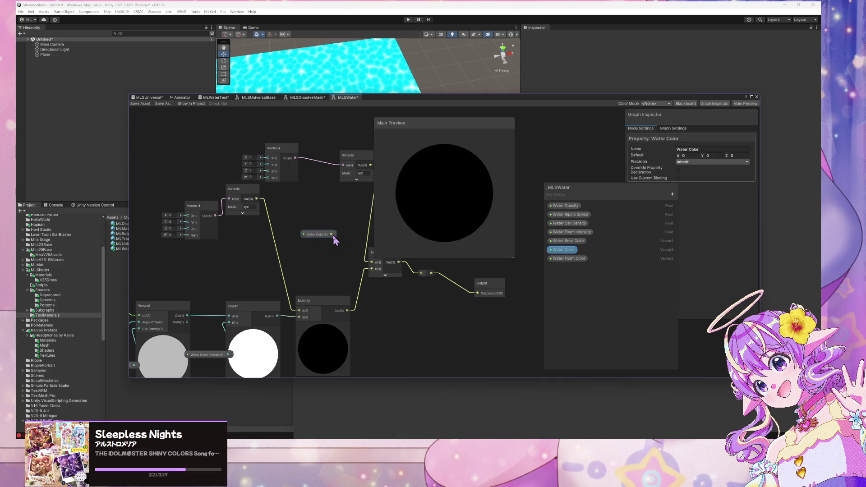
{"action": "left_click_drag", "start_coordinate": [334, 237], "coordinate": [335, 236]}
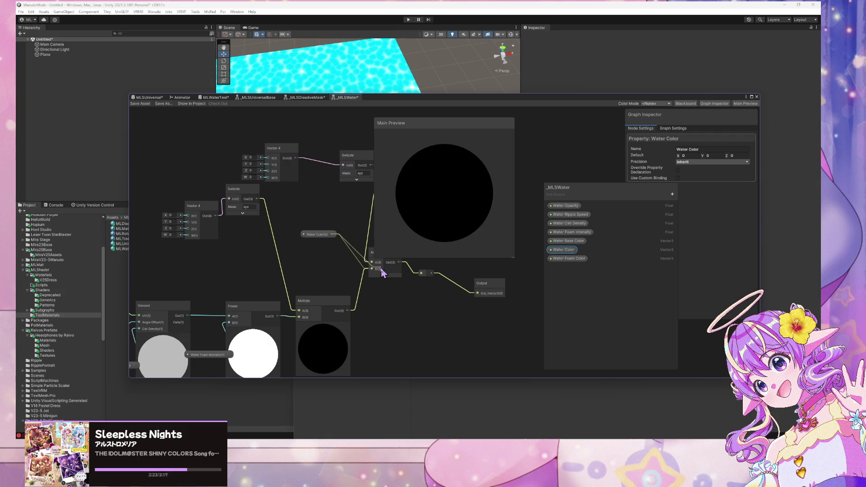
{"action": "left_click_drag", "start_coordinate": [381, 270], "coordinate": [381, 270]}
{"action": "mouse_move", "coordinate": [568, 258]}
{"action": "left_mouse_down"}
{"action": "mouse_move", "coordinate": [323, 276]}
{"action": "mouse_move", "coordinate": [341, 276]}
{"action": "mouse_move", "coordinate": [299, 311]}
{"action": "left_mouse_up"}
{"action": "left_click_drag", "start_coordinate": [316, 273], "coordinate": [263, 278]}
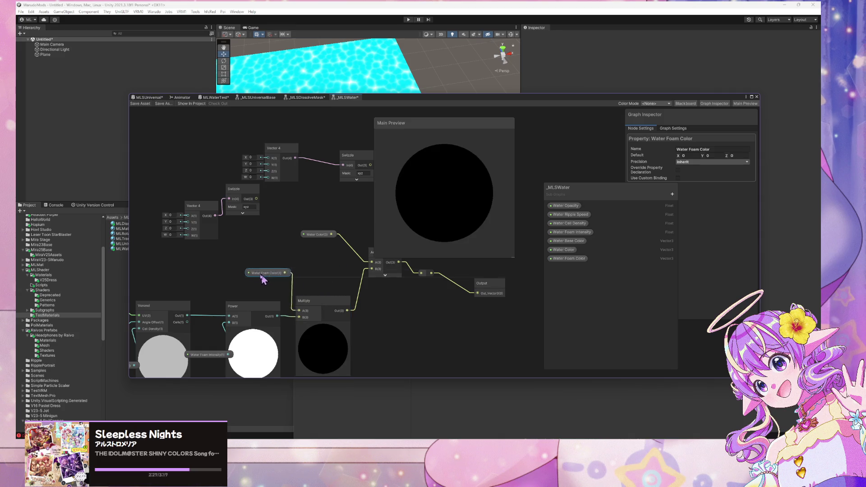
{"action": "left_click", "coordinate": [239, 168]}
Step: Delete the old Vector 4 and Swizzle nodes
{"action": "scroll", "coordinate": [239, 168], "scroll_direction": "down", "scroll_amount": 3}
{"action": "left_click_drag", "start_coordinate": [326, 198], "coordinate": [326, 199]}
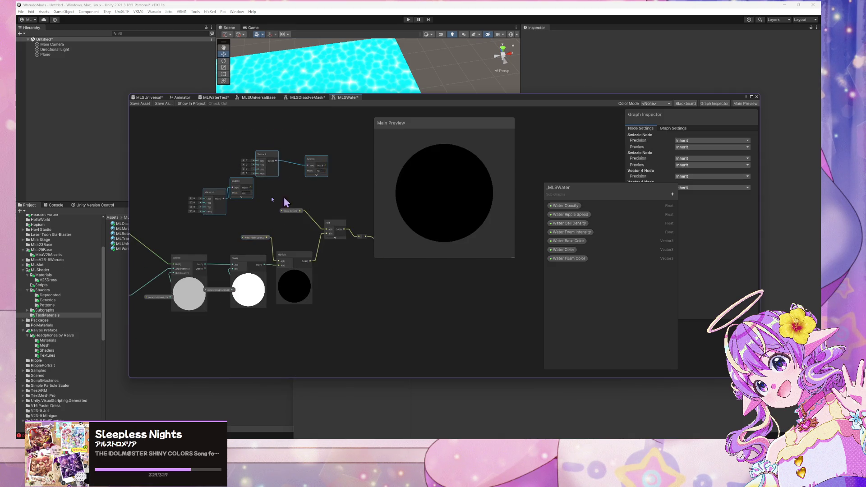
{"action": "key", "text": "Delete"}
{"action": "scroll", "coordinate": [350, 207], "scroll_direction": "up", "scroll_amount": 4}
{"action": "scroll", "coordinate": [262, 167], "scroll_direction": "down", "scroll_amount": 1}
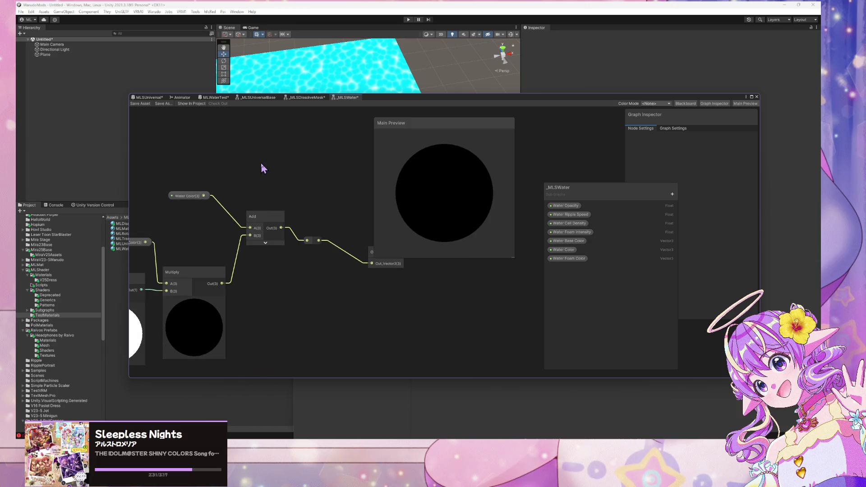
{"action": "scroll", "coordinate": [266, 166], "scroll_direction": "up", "scroll_amount": 2}
Step: Rename the Output node's input to Water_Color_Output
{"action": "left_click_drag", "start_coordinate": [415, 296], "coordinate": [424, 281]}
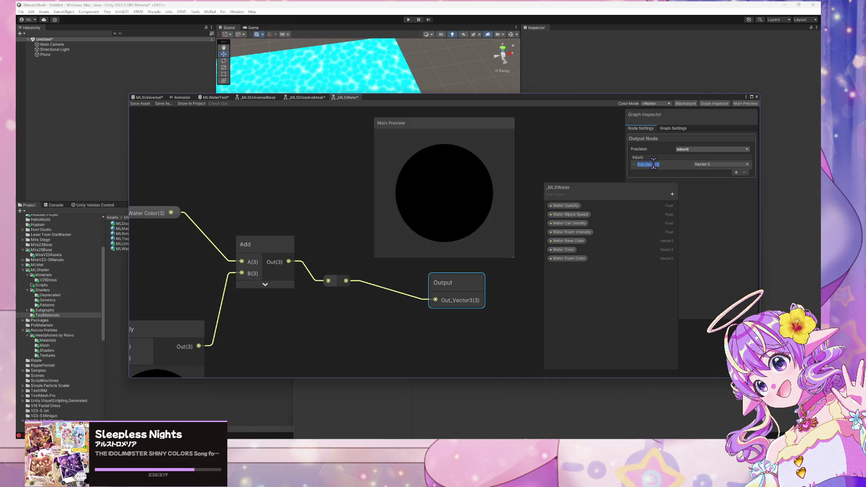
{"action": "type", "text": "Water C"}
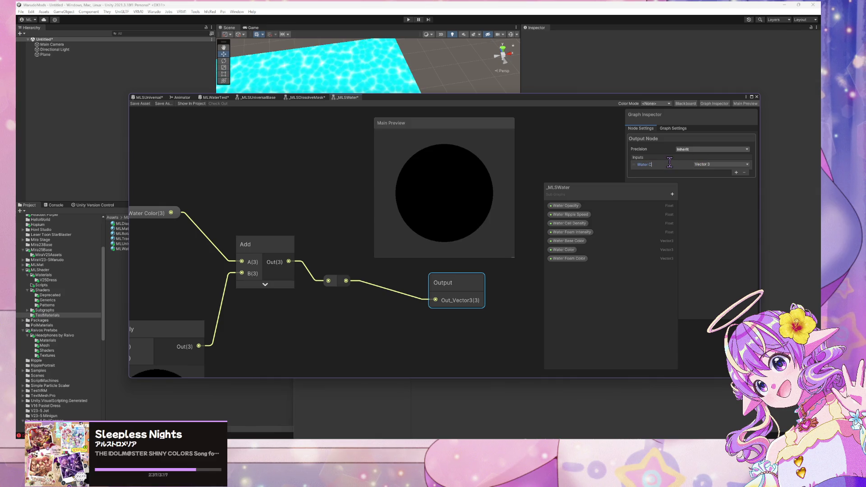
{"action": "type", "text": "olorutput"}
{"action": "key", "text": "Return"}
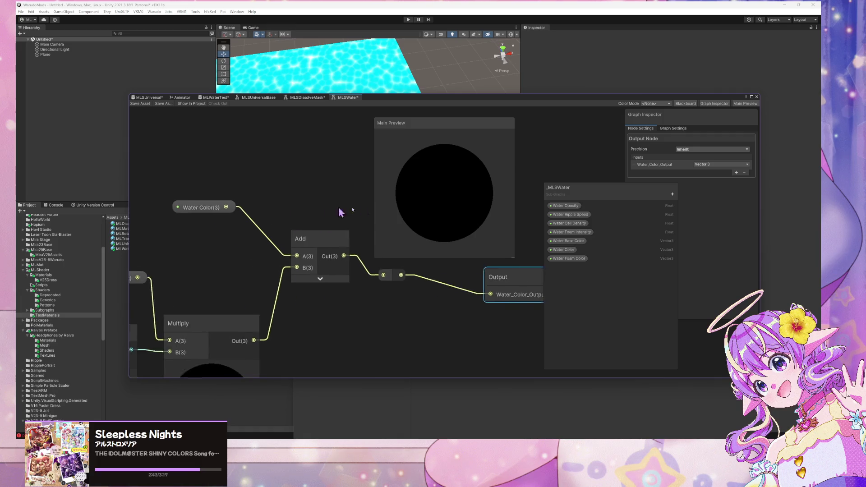
{"action": "scroll", "coordinate": [250, 206], "scroll_direction": "down", "scroll_amount": 3}
{"action": "scroll", "coordinate": [259, 186], "scroll_direction": "up", "scroll_amount": 3}
{"action": "mouse_move", "coordinate": [258, 185]}
{"action": "left_mouse_down"}
{"action": "mouse_move", "coordinate": [200, 193]}
{"action": "mouse_move", "coordinate": [369, 176]}
{"action": "mouse_move", "coordinate": [75, 170]}
{"action": "left_mouse_up"}
Step: Look over the View Vector, Time, Add and Multiply nodes and move the Output node up and right
{"action": "scroll", "coordinate": [345, 180], "scroll_direction": "up", "scroll_amount": 2}
{"action": "scroll", "coordinate": [345, 180], "scroll_direction": "down", "scroll_amount": 3}
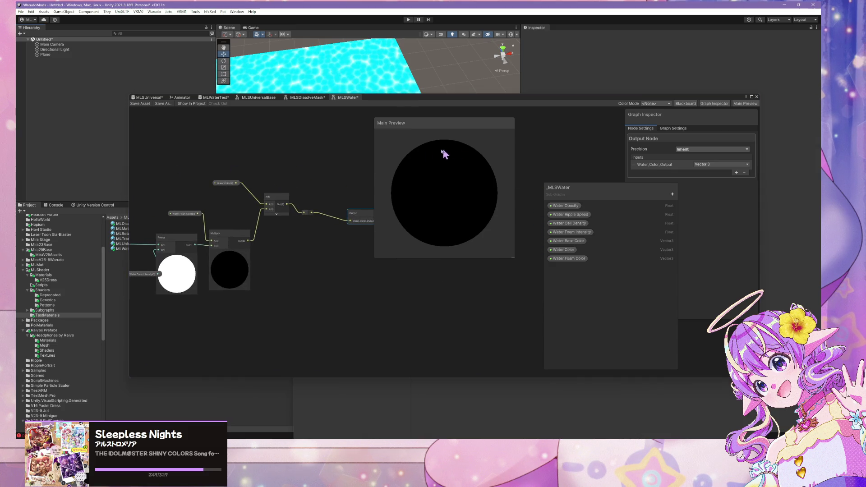
{"action": "left_click_drag", "start_coordinate": [249, 174], "coordinate": [460, 170]}
{"action": "mouse_move", "coordinate": [285, 206]}
{"action": "left_mouse_down"}
{"action": "mouse_move", "coordinate": [356, 205]}
{"action": "mouse_move", "coordinate": [185, 202]}
{"action": "left_mouse_up"}
{"action": "left_click", "coordinate": [235, 260]}
{"action": "left_click_drag", "start_coordinate": [474, 223], "coordinate": [331, 230]}
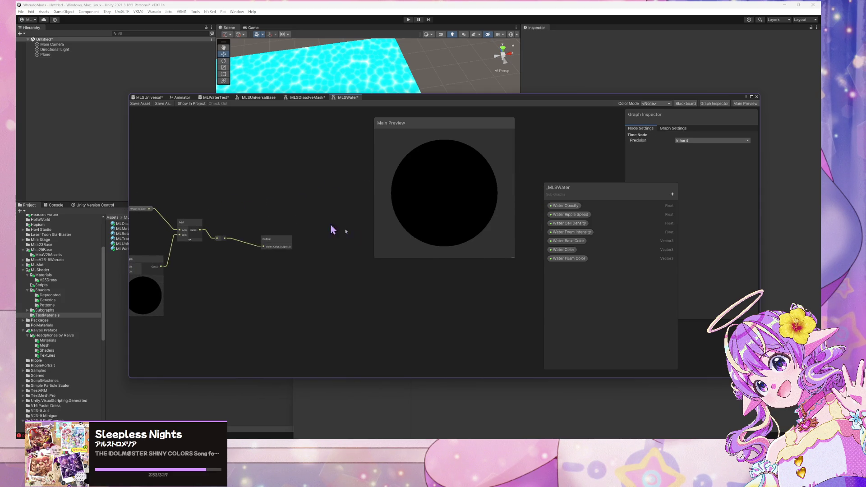
{"action": "left_click_drag", "start_coordinate": [279, 244], "coordinate": [323, 232]}
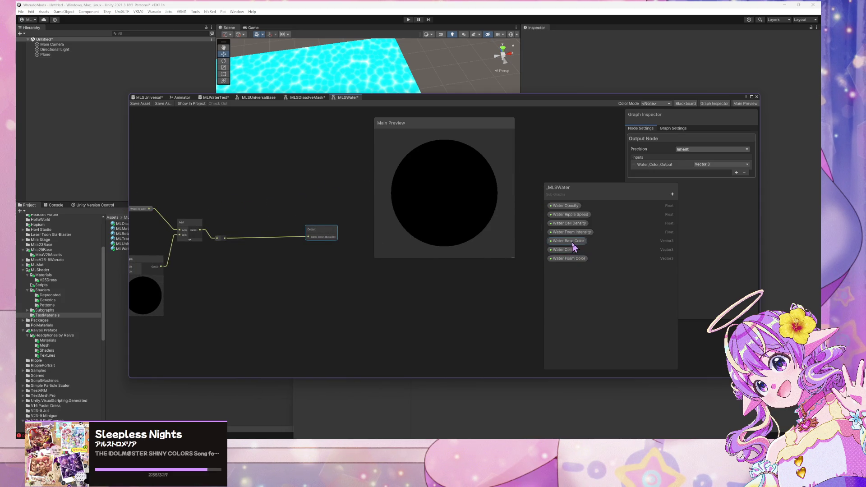
Step: Place a Water Opacity property node on the canvas, discarding a stray Water Base Color node
{"action": "left_click_drag", "start_coordinate": [572, 243], "coordinate": [216, 185]}
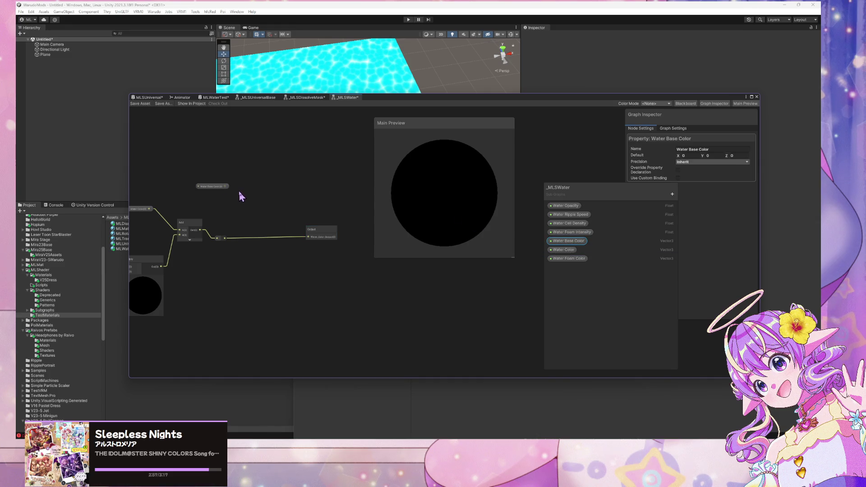
{"action": "scroll", "coordinate": [239, 194], "scroll_direction": "up", "scroll_amount": 3}
{"action": "left_click_drag", "start_coordinate": [203, 274], "coordinate": [228, 261]}
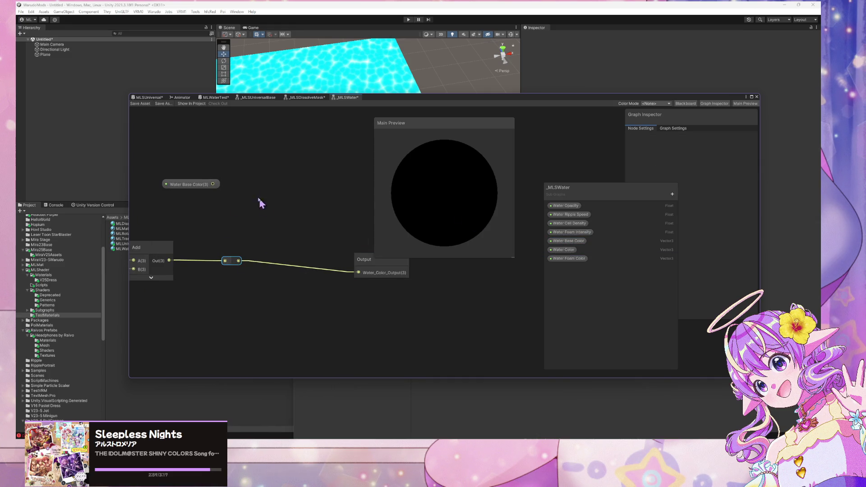
{"action": "left_click", "coordinate": [183, 185]}
{"action": "key", "text": "Delete"}
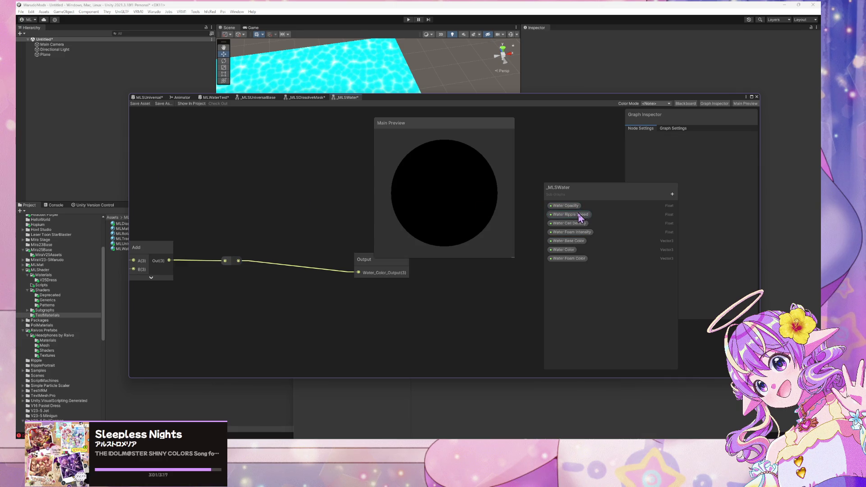
{"action": "mouse_move", "coordinate": [571, 208]}
{"action": "left_mouse_down"}
{"action": "mouse_move", "coordinate": [204, 180]}
{"action": "mouse_move", "coordinate": [209, 201]}
{"action": "left_mouse_up"}
{"action": "left_click", "coordinate": [259, 218]}
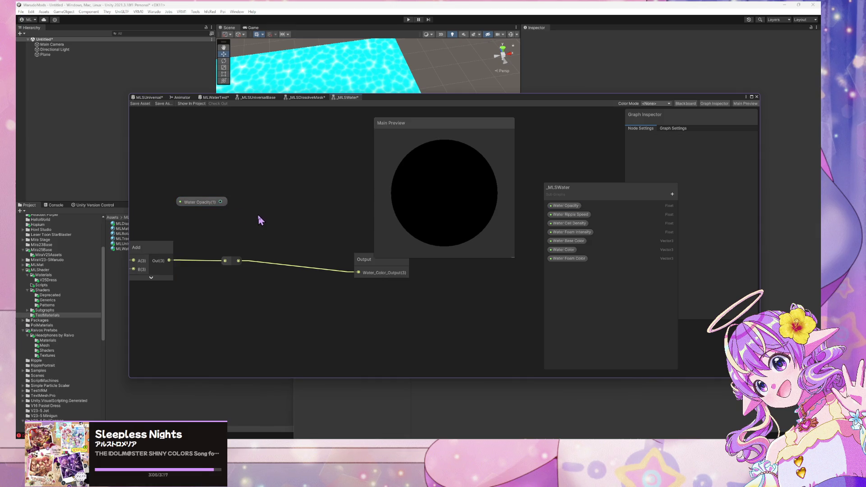
{"action": "key", "text": "space"}
Step: Add a Blend node fed by Water Base Color, the Add result and Water Opacity
{"action": "type", "text": "blend"}
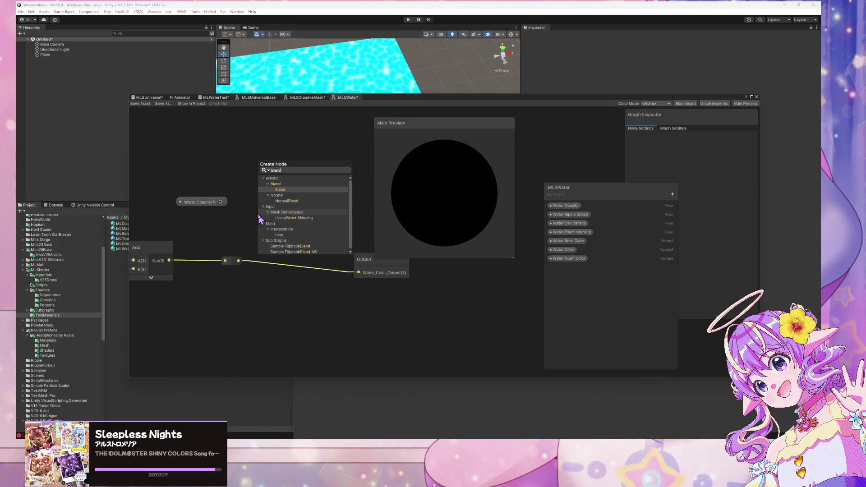
{"action": "key", "text": "Return"}
{"action": "left_click_drag", "start_coordinate": [291, 228], "coordinate": [281, 142]}
{"action": "left_click_drag", "start_coordinate": [221, 202], "coordinate": [263, 173]}
{"action": "left_click_drag", "start_coordinate": [192, 254], "coordinate": [201, 260]}
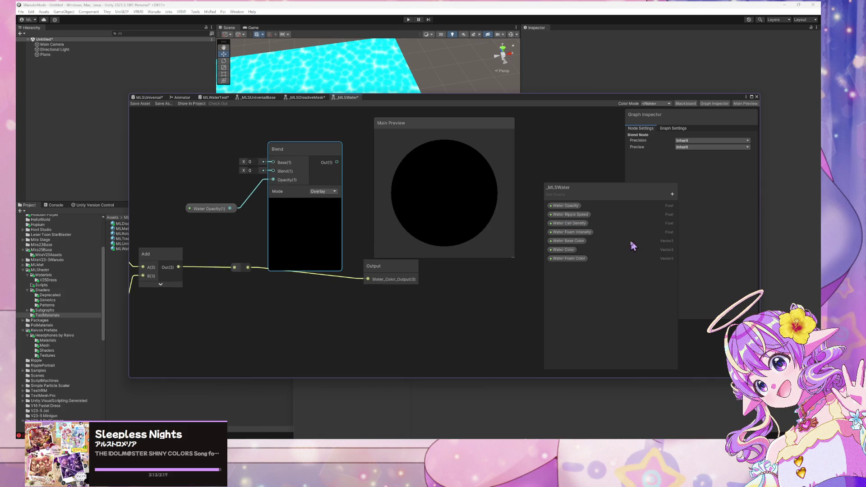
{"action": "mouse_move", "coordinate": [577, 247]}
{"action": "left_mouse_down"}
{"action": "mouse_move", "coordinate": [161, 140]}
{"action": "mouse_move", "coordinate": [272, 162]}
{"action": "left_mouse_up"}
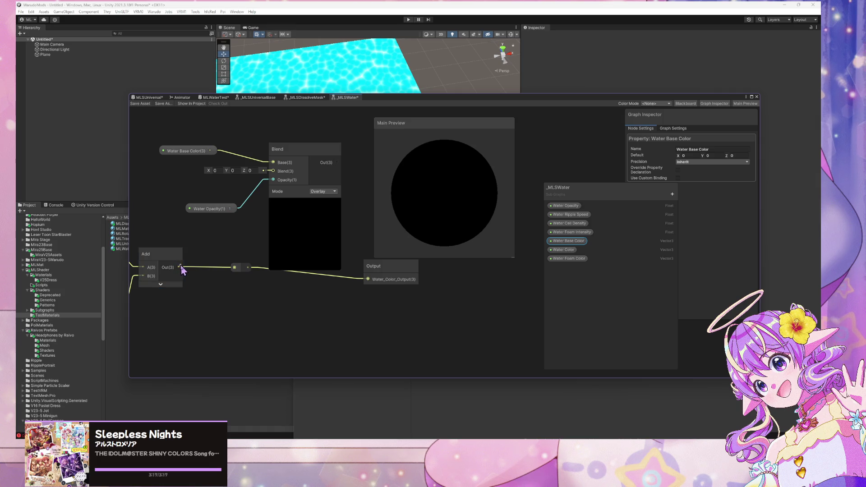
{"action": "left_click_drag", "start_coordinate": [179, 266], "coordinate": [273, 171]}
Step: Move the Water Opacity node up and left and save the _MLSWater graph
{"action": "left_click", "coordinate": [215, 210]}
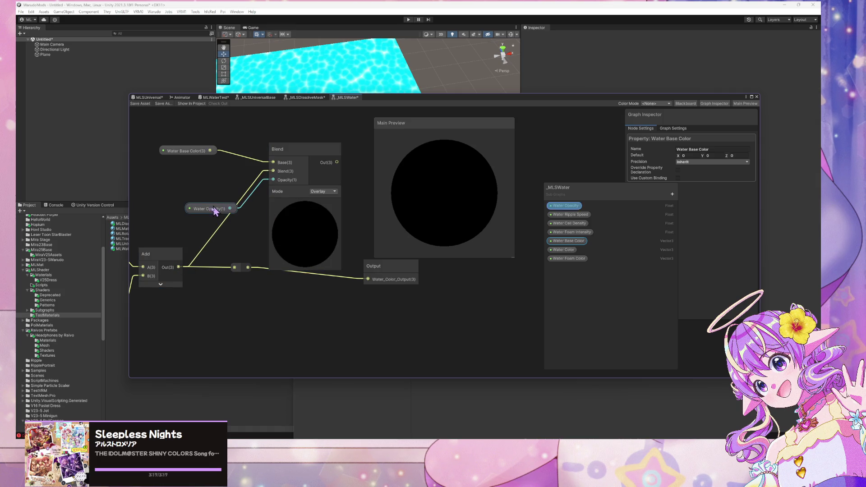
{"action": "mouse_move", "coordinate": [215, 211]}
{"action": "left_mouse_down"}
{"action": "mouse_move", "coordinate": [212, 234]}
{"action": "mouse_move", "coordinate": [181, 183]}
{"action": "mouse_move", "coordinate": [185, 174]}
{"action": "mouse_move", "coordinate": [180, 187]}
{"action": "left_mouse_up"}
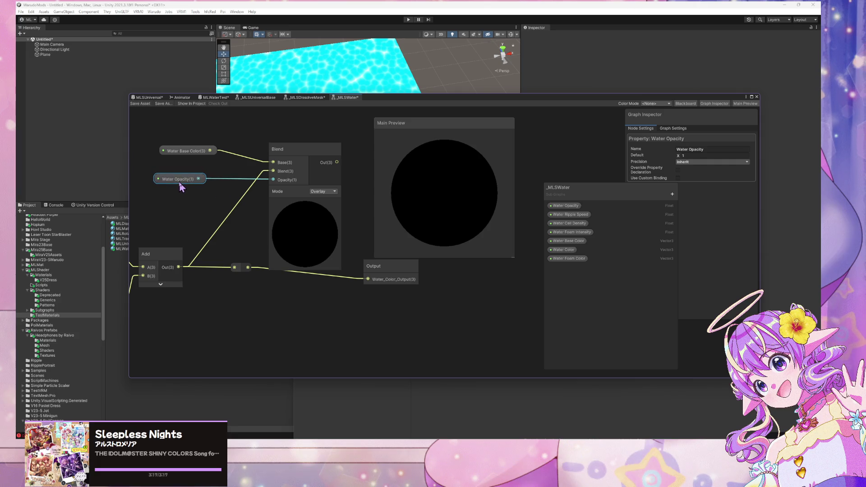
{"action": "left_click", "coordinate": [181, 186]}
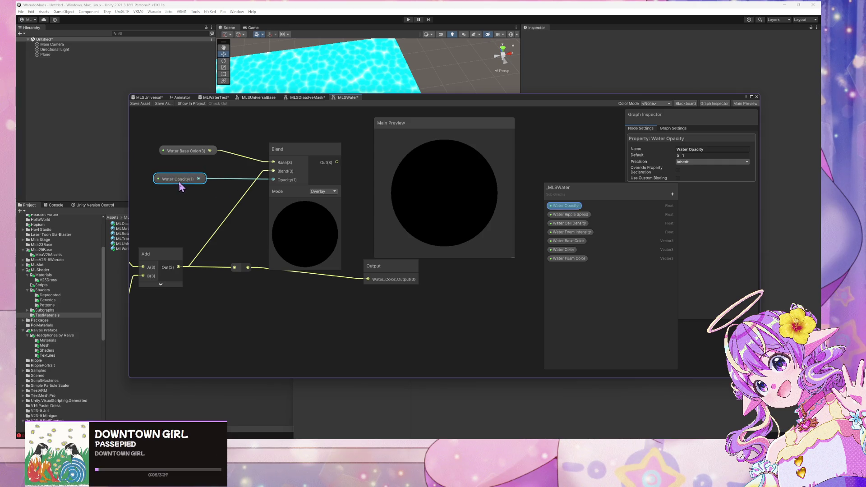
{"action": "left_click", "coordinate": [141, 103]}
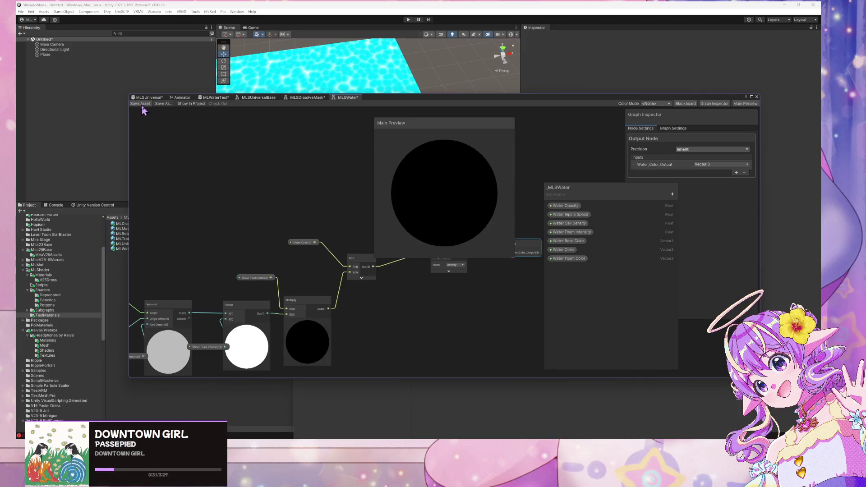
Step: In MLWaterTest, wire Water Foam Color into the _MLSWater node's foam input
{"action": "left_click", "coordinate": [215, 97]}
{"action": "scroll", "coordinate": [194, 221], "scroll_direction": "down", "scroll_amount": 3}
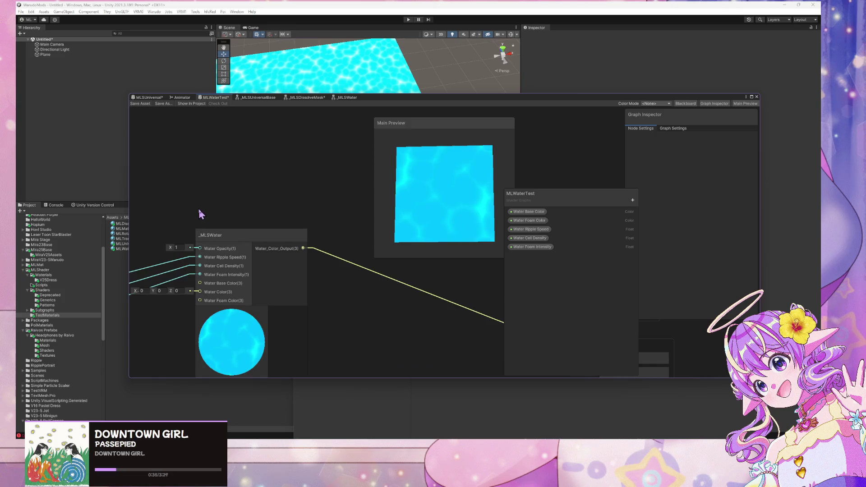
{"action": "scroll", "coordinate": [235, 217], "scroll_direction": "up", "scroll_amount": 3}
{"action": "left_click", "coordinate": [315, 212]}
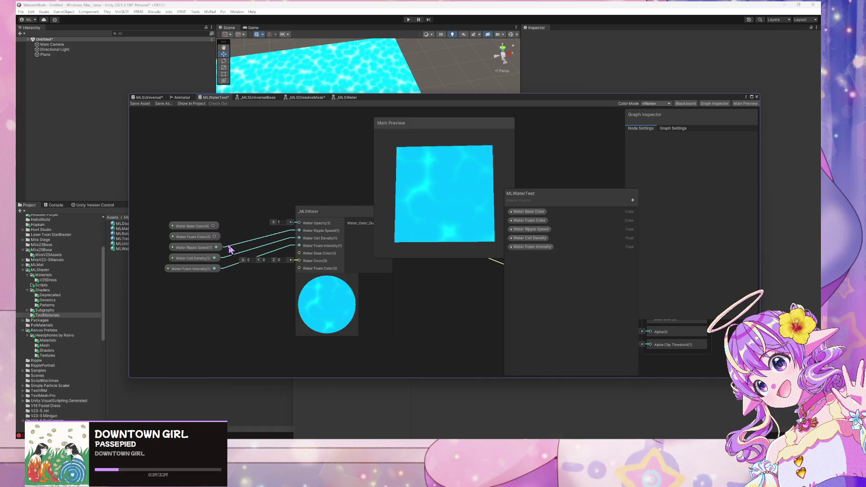
{"action": "left_click", "coordinate": [306, 272]}
{"action": "mouse_move", "coordinate": [212, 230]}
{"action": "left_mouse_down"}
{"action": "mouse_move", "coordinate": [231, 294]}
{"action": "mouse_move", "coordinate": [298, 253]}
{"action": "left_mouse_up"}
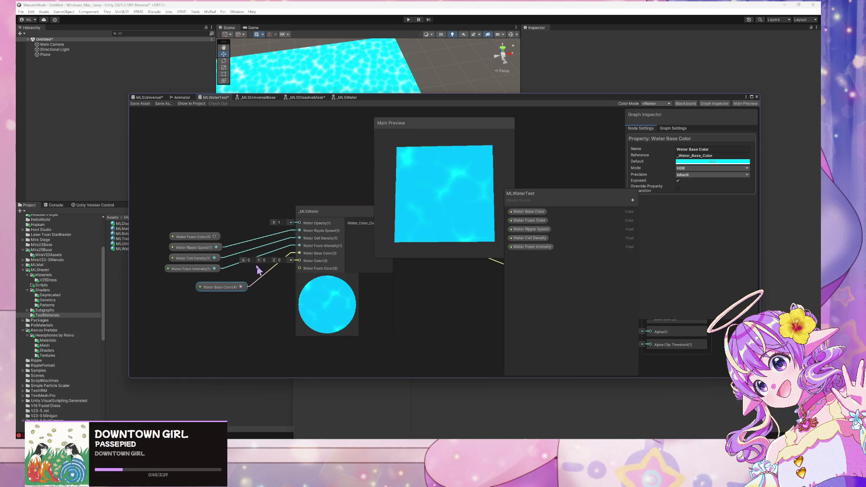
{"action": "mouse_move", "coordinate": [207, 236]}
{"action": "left_mouse_down"}
{"action": "mouse_move", "coordinate": [223, 318]}
{"action": "mouse_move", "coordinate": [299, 268]}
{"action": "left_mouse_up"}
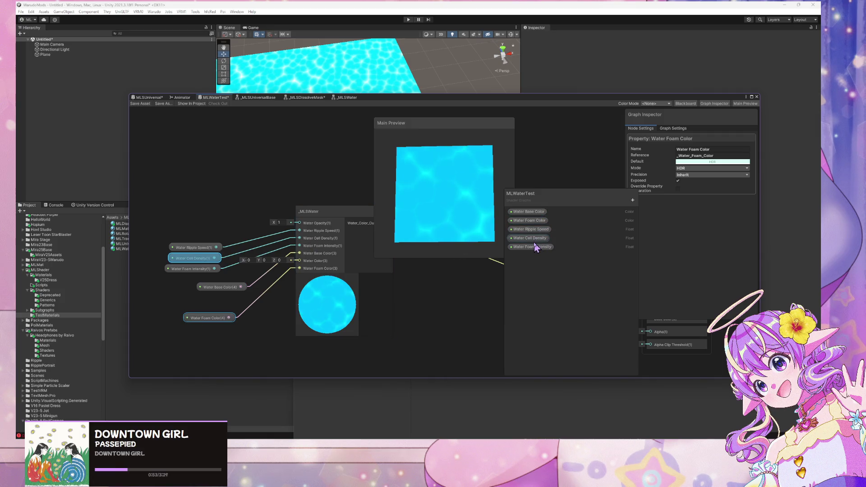
{"action": "mouse_move", "coordinate": [474, 232]}
{"action": "left_mouse_down"}
{"action": "mouse_move", "coordinate": [467, 236]}
{"action": "mouse_move", "coordinate": [496, 237]}
{"action": "mouse_move", "coordinate": [498, 228]}
{"action": "left_mouse_up"}
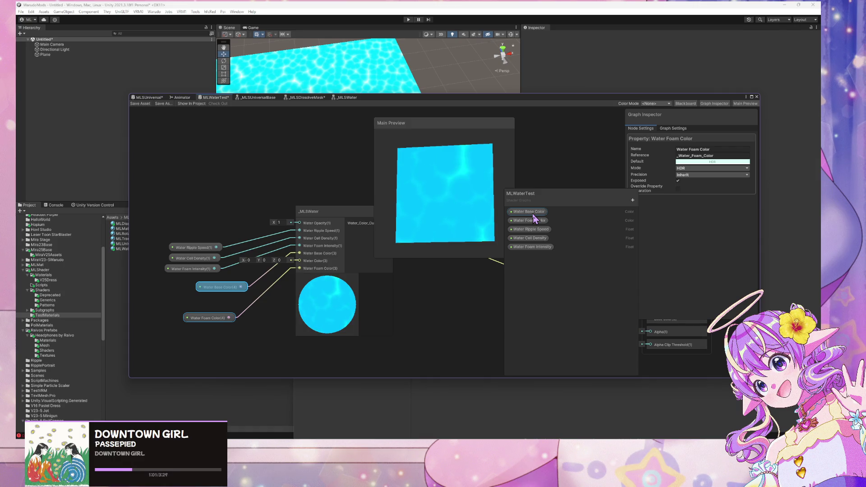
Step: Rename the Water Base Color property to Water Color
{"action": "left_click", "coordinate": [220, 289]}
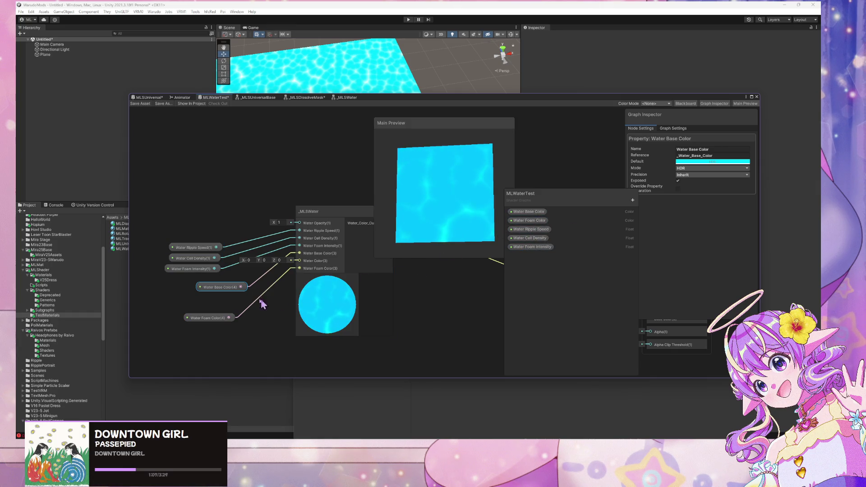
{"action": "right_click", "coordinate": [530, 212]}
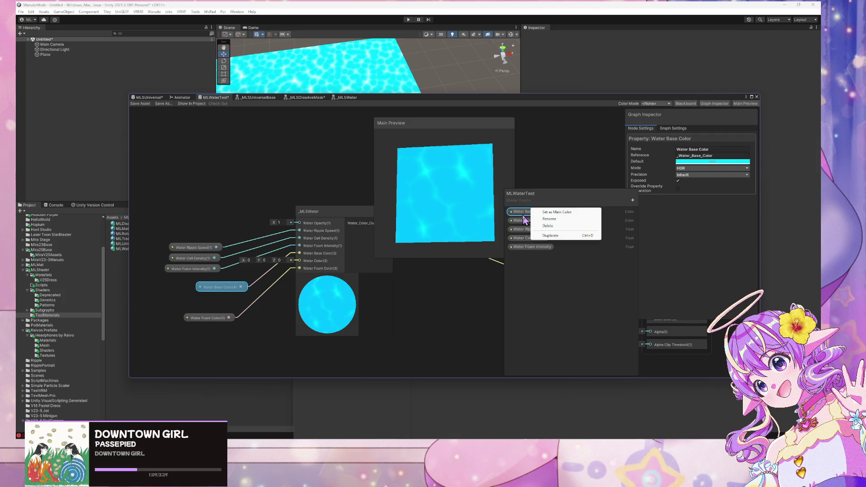
{"action": "right_click", "coordinate": [522, 213]}
{"action": "left_click", "coordinate": [540, 225]}
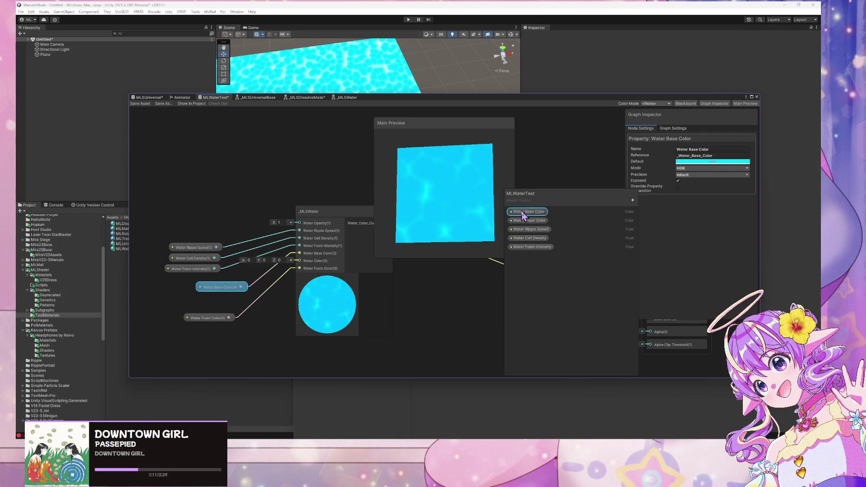
{"action": "key", "text": "Right"}
{"action": "key", "text": "Left"}
{"action": "key", "text": "Left"}
{"action": "key", "text": "Left"}
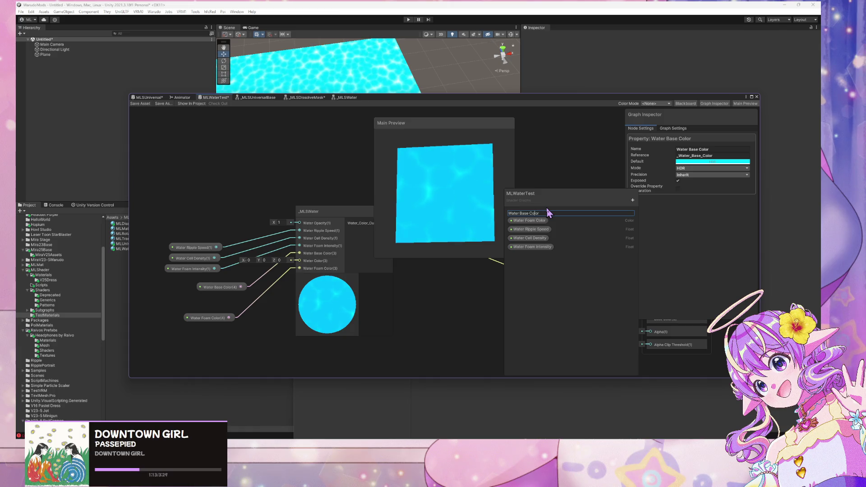
{"action": "key", "text": "BackSpace"}
{"action": "key", "text": "BackSpace"}
{"action": "key", "text": "BackSpace"}
{"action": "key", "text": "Return"}
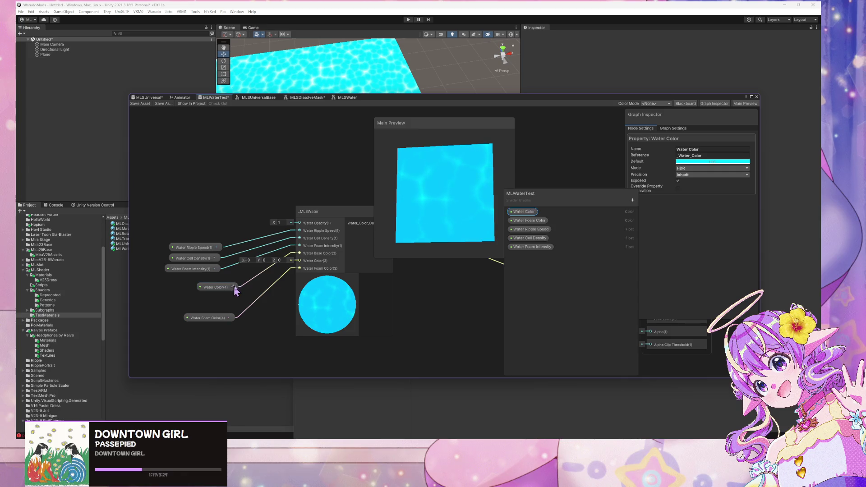
Step: Connect Water Color to _MLSWater, delete the extra wire, and move the node lower
{"action": "left_click_drag", "start_coordinate": [232, 286], "coordinate": [298, 260]}
{"action": "left_click", "coordinate": [275, 270]}
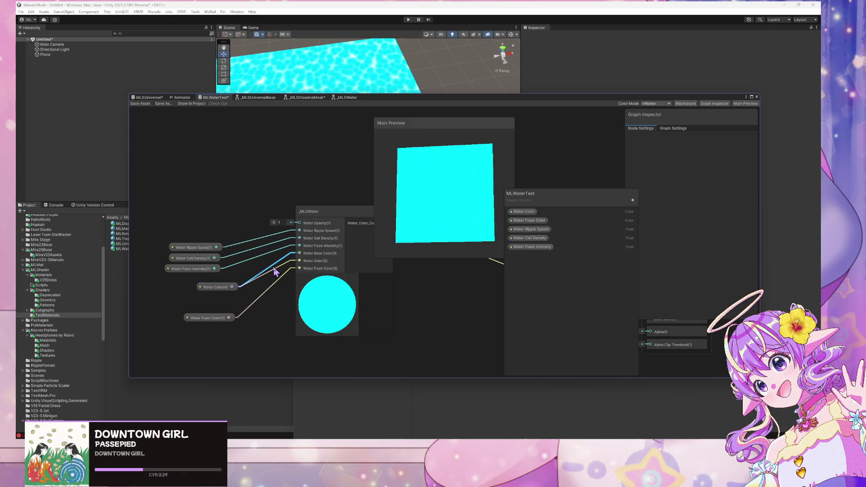
{"action": "key", "text": "Delete"}
{"action": "left_click_drag", "start_coordinate": [216, 288], "coordinate": [221, 299]}
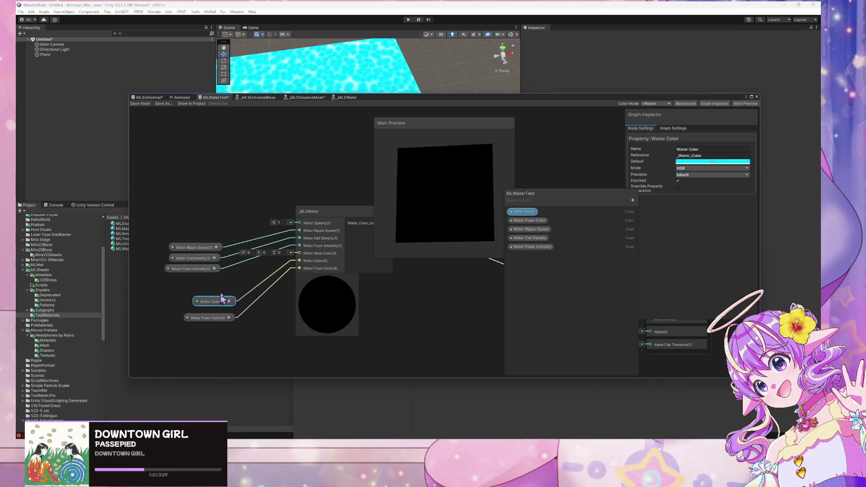
{"action": "left_click", "coordinate": [247, 187]}
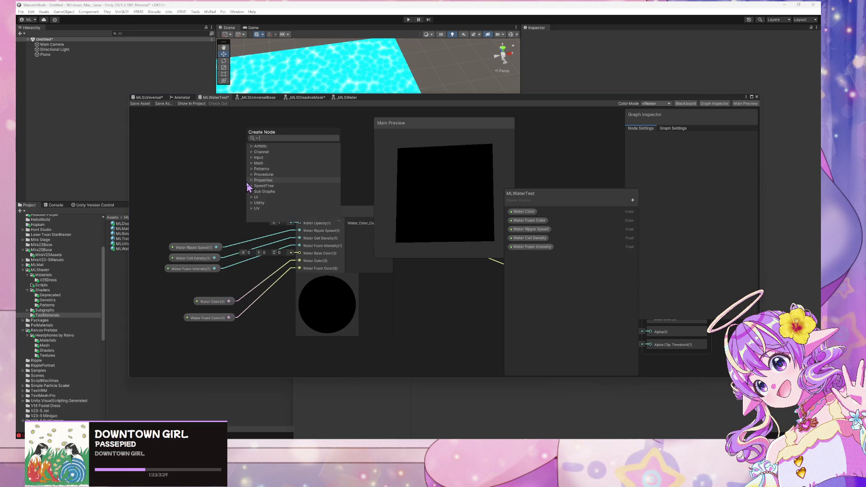
{"action": "key", "text": "space"}
{"action": "type", "text": "matcap"}
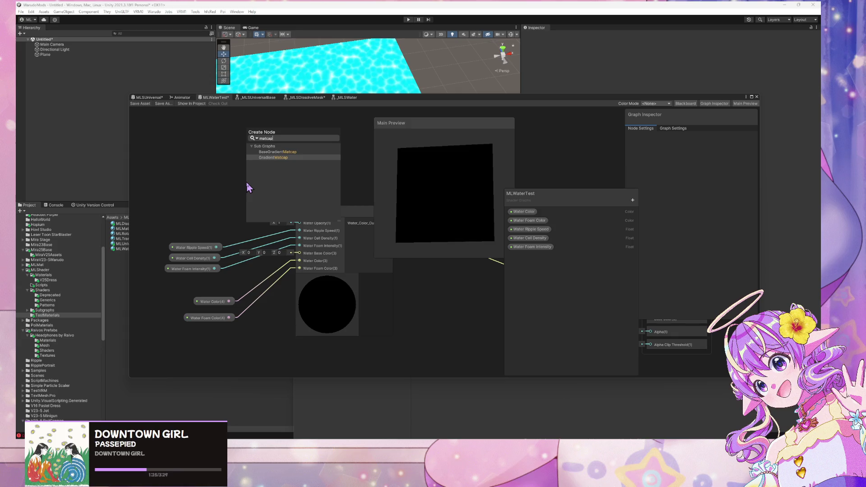
{"action": "key", "text": "Up"}
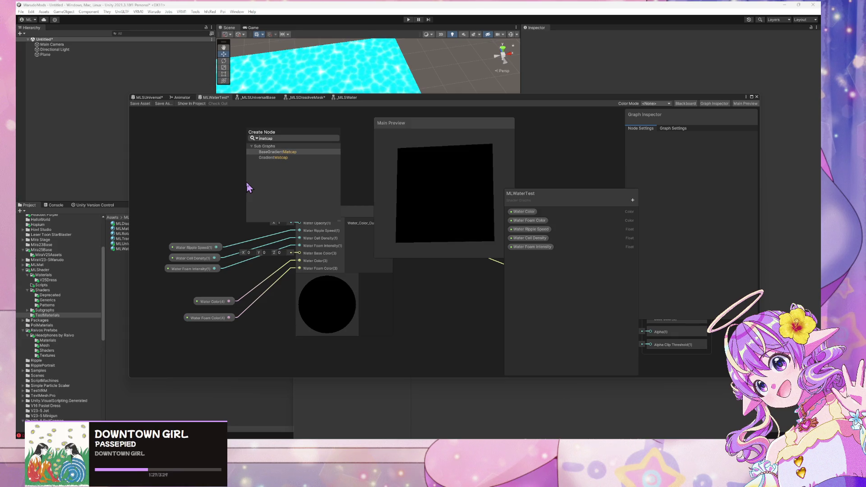
{"action": "key", "text": "ctrl+a"}
{"action": "type", "text": "MLS"}
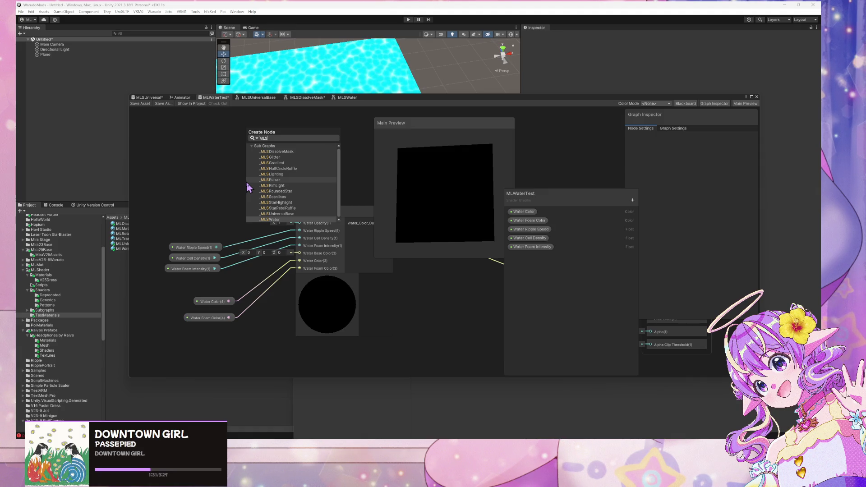
{"action": "key", "text": "Up"}
{"action": "key", "text": "Up"}
{"action": "key", "text": "Up"}
{"action": "key", "text": "Down"}
{"action": "key", "text": "Down"}
{"action": "key", "text": "Down"}
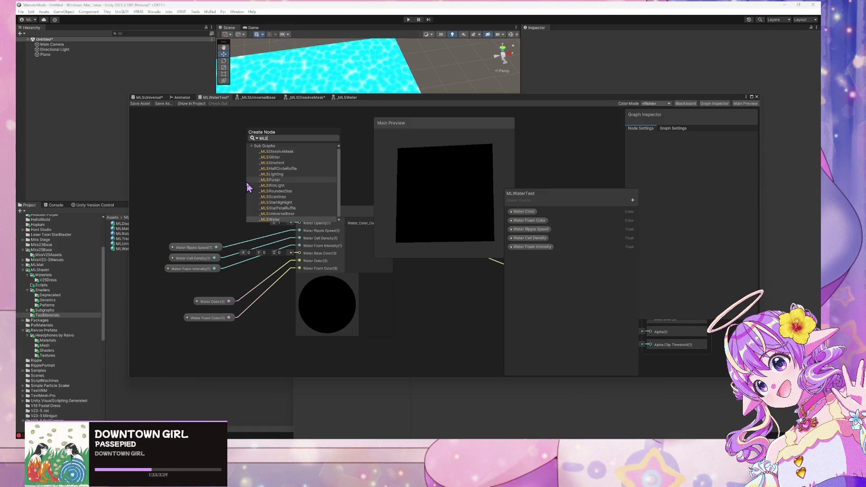
{"action": "key", "text": "Up"}
{"action": "key", "text": "Up"}
{"action": "key", "text": "Up"}
{"action": "key", "text": "Up"}
{"action": "key", "text": "Up"}
{"action": "key", "text": "Up"}
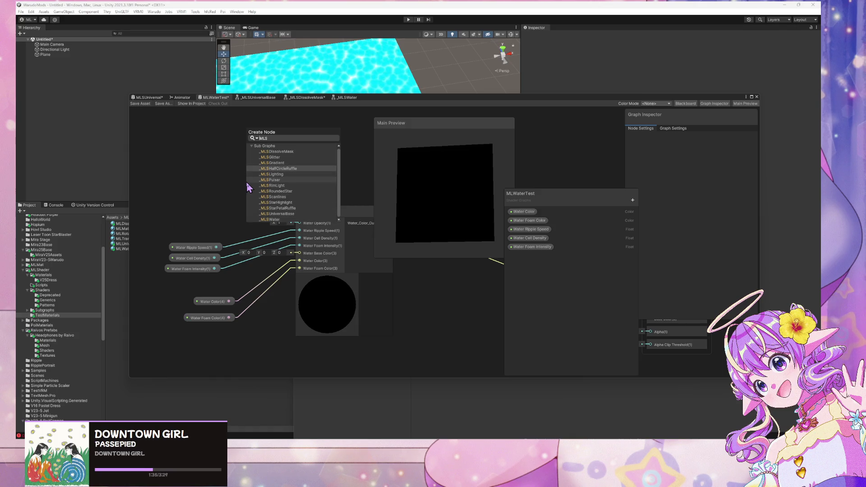
{"action": "key", "text": "Return"}
{"action": "mouse_move", "coordinate": [246, 182]}
{"action": "left_mouse_down"}
{"action": "mouse_move", "coordinate": [218, 155]}
{"action": "mouse_move", "coordinate": [184, 161]}
{"action": "left_mouse_up"}
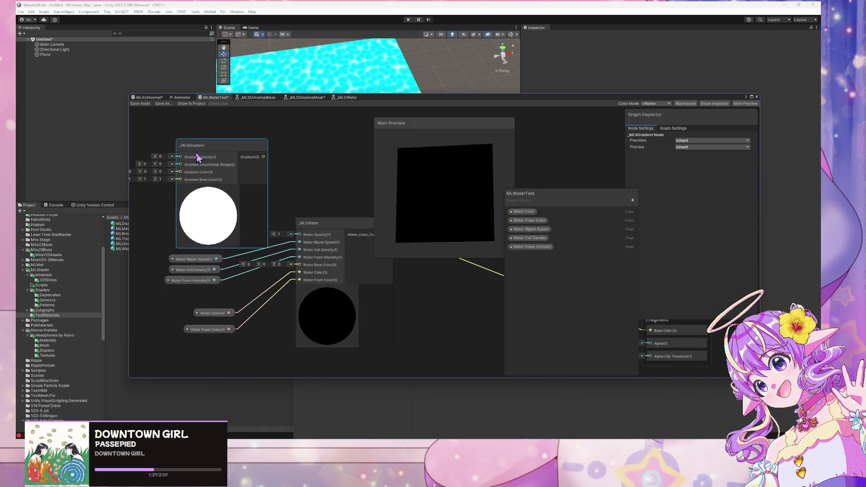
{"action": "mouse_move", "coordinate": [239, 155]}
{"action": "left_mouse_down"}
{"action": "mouse_move", "coordinate": [289, 270]}
{"action": "mouse_move", "coordinate": [299, 264]}
{"action": "left_mouse_up"}
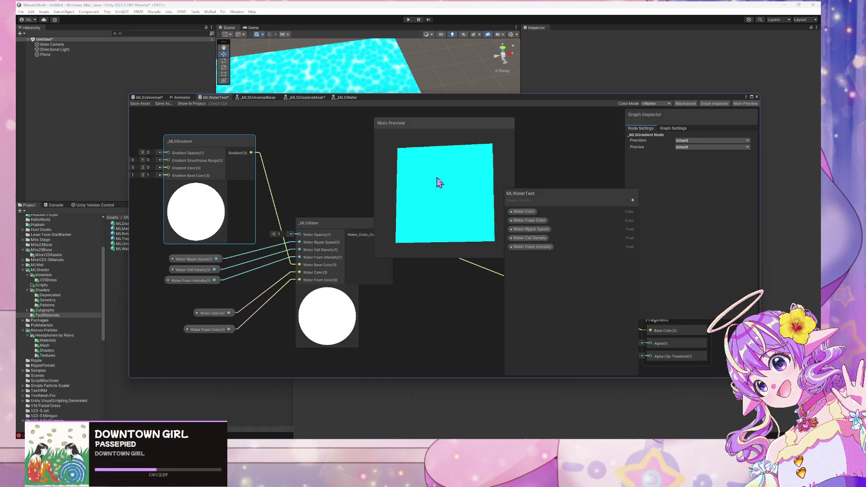
{"action": "left_click_drag", "start_coordinate": [241, 170], "coordinate": [315, 173]}
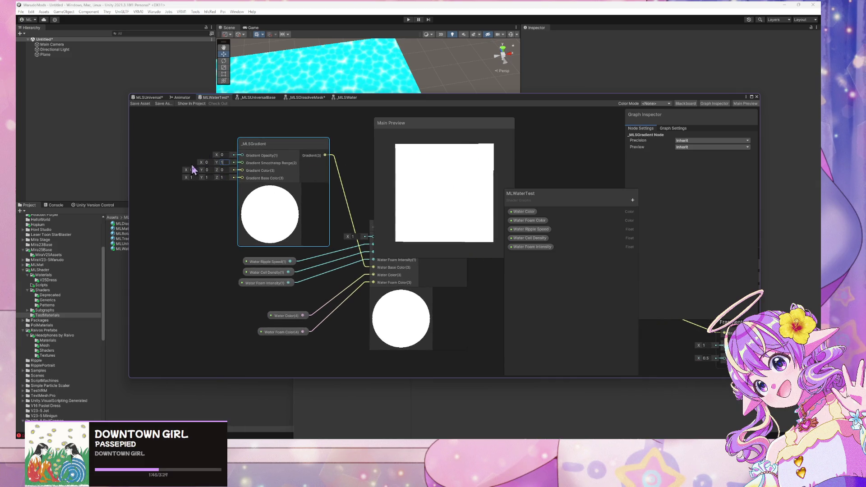
{"action": "key", "text": "Delete"}
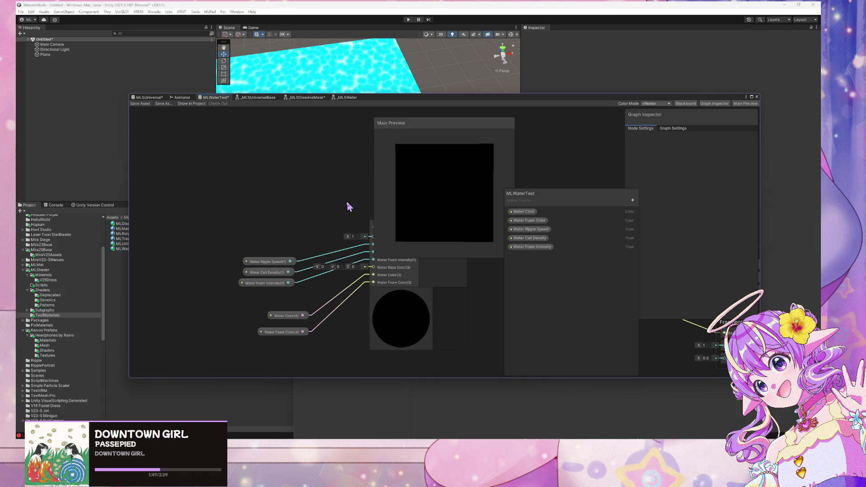
Step: Add a GradientMatcap node and connect its Matcap output to _MLSWater's Water Base Color
{"action": "key", "text": "space"}
{"action": "type", "text": "mta"}
{"action": "key", "text": "BackSpace"}
{"action": "key", "text": "BackSpace"}
{"action": "key", "text": "BackSpace"}
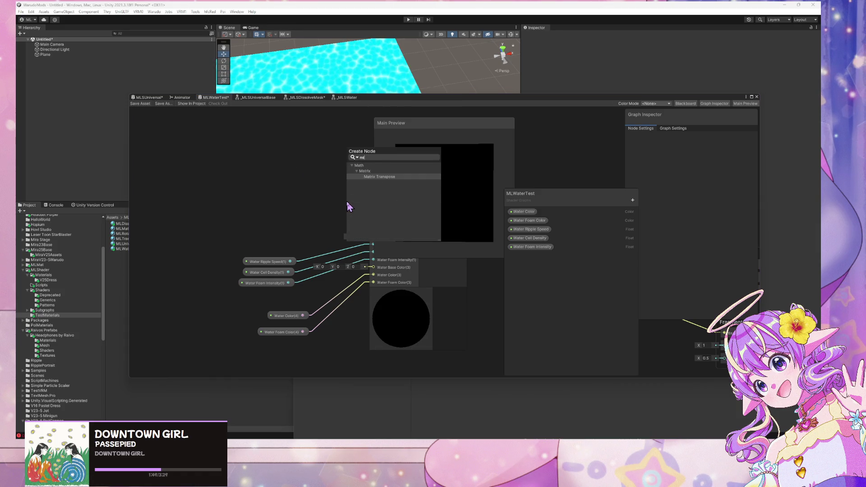
{"action": "type", "text": "atcap"}
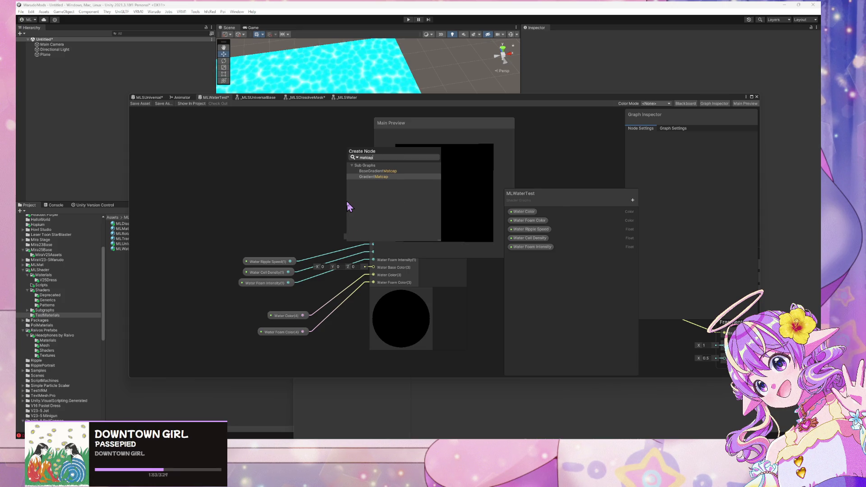
{"action": "key", "text": "Return"}
{"action": "left_click_drag", "start_coordinate": [347, 210], "coordinate": [257, 136]}
{"action": "left_click_drag", "start_coordinate": [342, 153], "coordinate": [374, 268]}
Step: Check the material preview, tidy the nodes, and open the _MLSWater subgraph
{"action": "mouse_move", "coordinate": [443, 176]}
{"action": "left_mouse_down"}
{"action": "mouse_move", "coordinate": [437, 162]}
{"action": "mouse_move", "coordinate": [441, 234]}
{"action": "mouse_move", "coordinate": [444, 175]}
{"action": "mouse_move", "coordinate": [456, 191]}
{"action": "mouse_move", "coordinate": [442, 225]}
{"action": "left_mouse_up"}
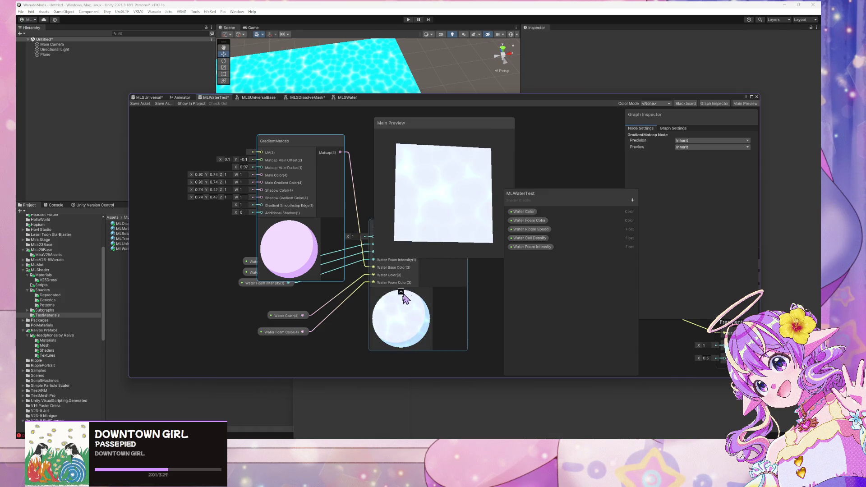
{"action": "scroll", "coordinate": [316, 209], "scroll_direction": "up", "scroll_amount": 2}
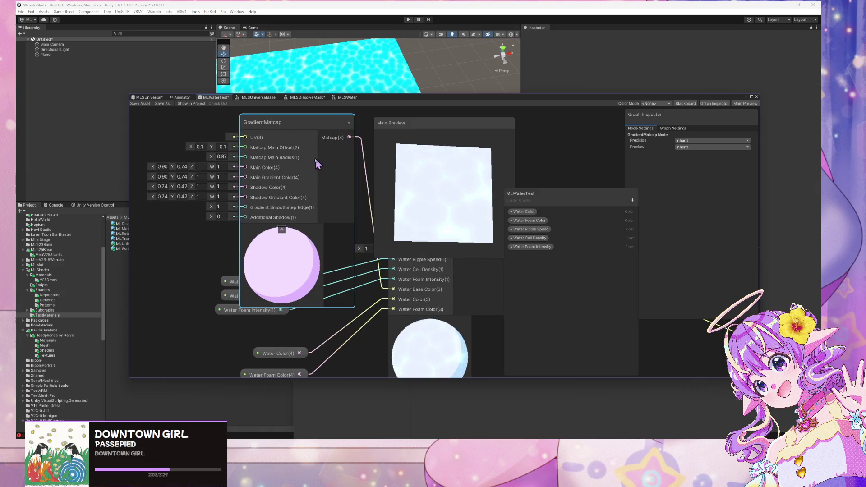
{"action": "left_click_drag", "start_coordinate": [316, 163], "coordinate": [251, 206]}
{"action": "left_click_drag", "start_coordinate": [373, 251], "coordinate": [302, 222]}
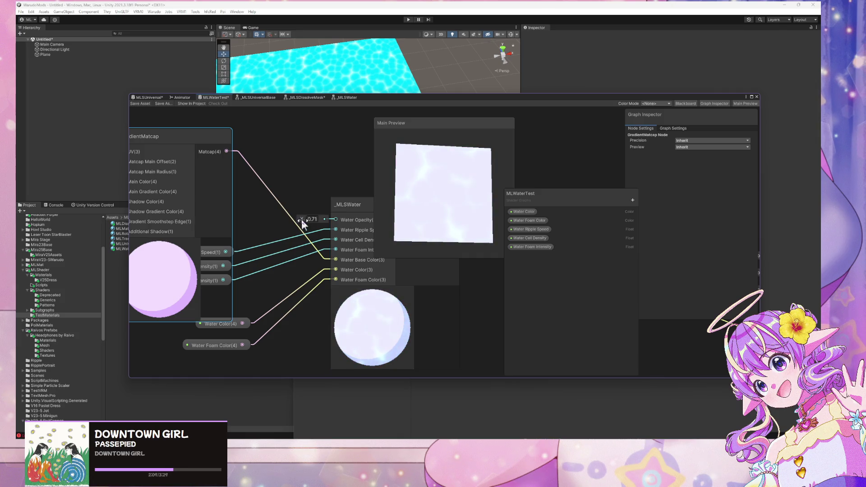
{"action": "double_click", "coordinate": [342, 204]}
Step: Set the _MLSWater Blend node's mode to Multiply and save the subgraph
{"action": "left_click_drag", "start_coordinate": [440, 311], "coordinate": [282, 297]}
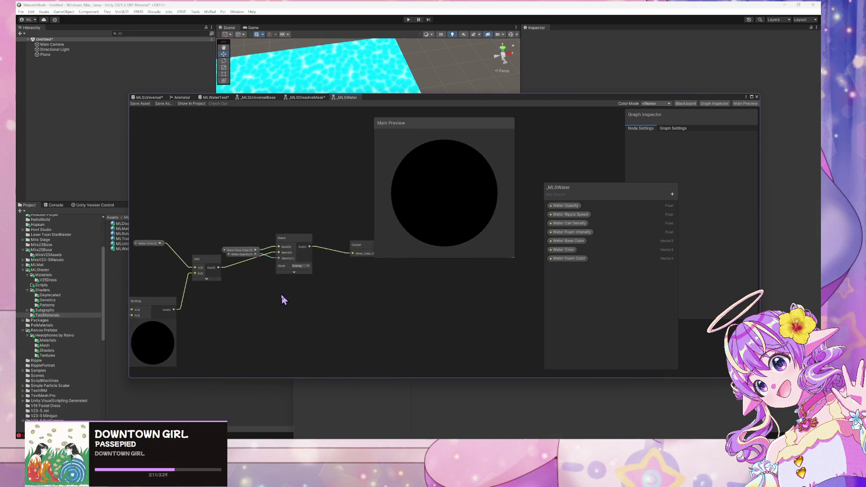
{"action": "left_click", "coordinate": [301, 265]}
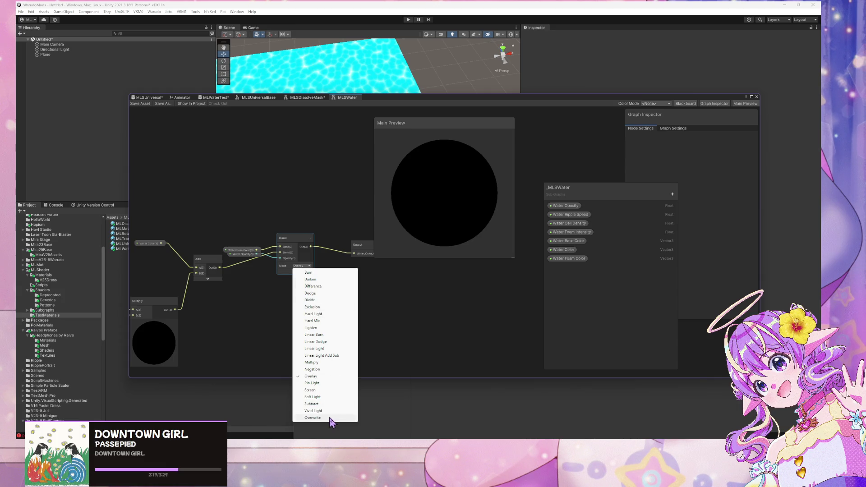
{"action": "left_click", "coordinate": [327, 369]}
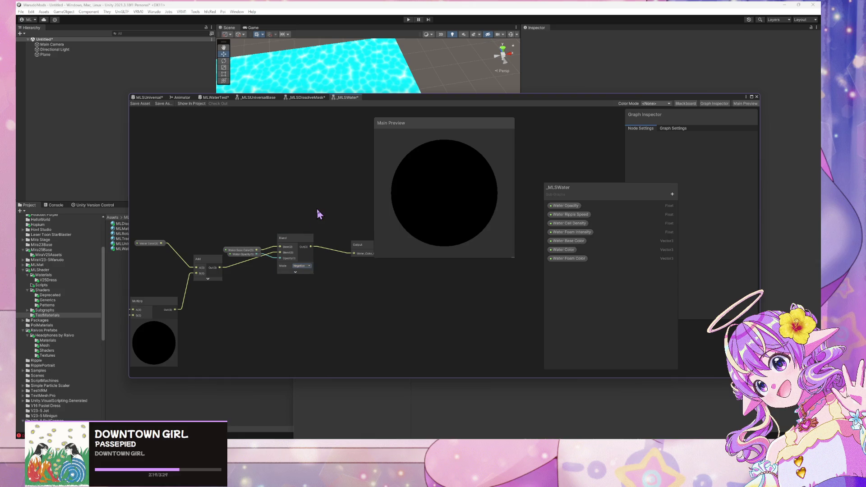
{"action": "left_click", "coordinate": [302, 265]}
{"action": "left_click", "coordinate": [299, 347]}
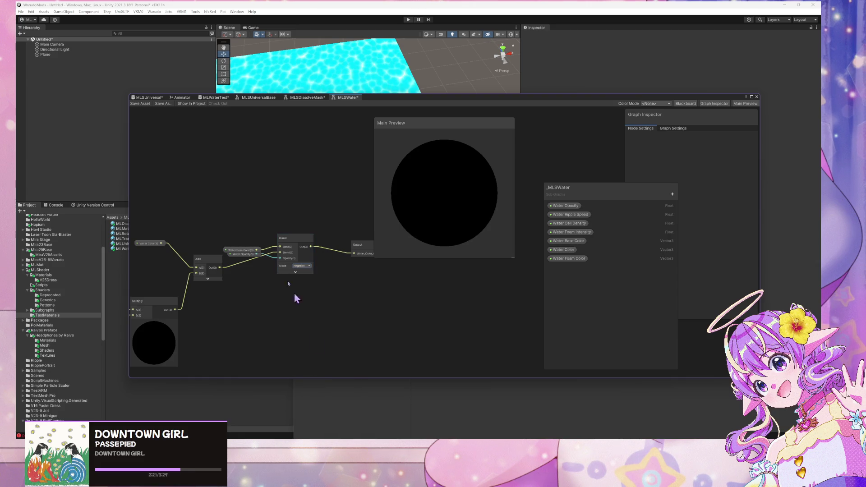
{"action": "left_click", "coordinate": [295, 266]}
{"action": "left_click", "coordinate": [319, 364]}
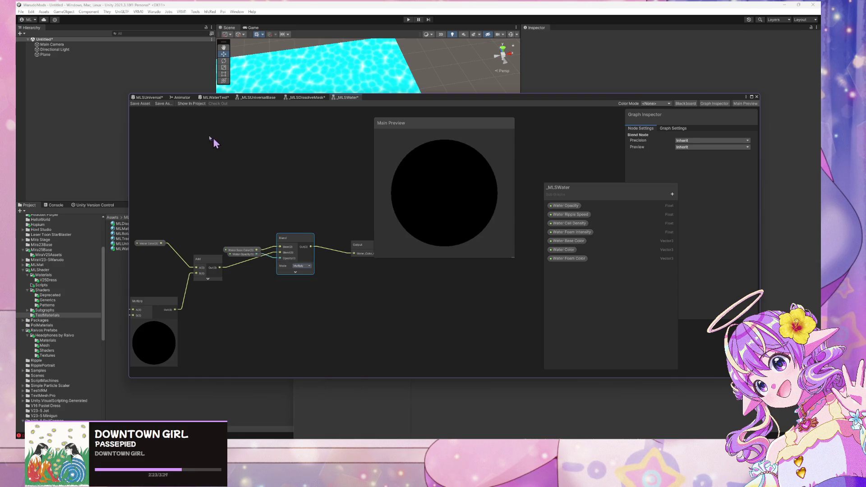
{"action": "left_click", "coordinate": [141, 105]}
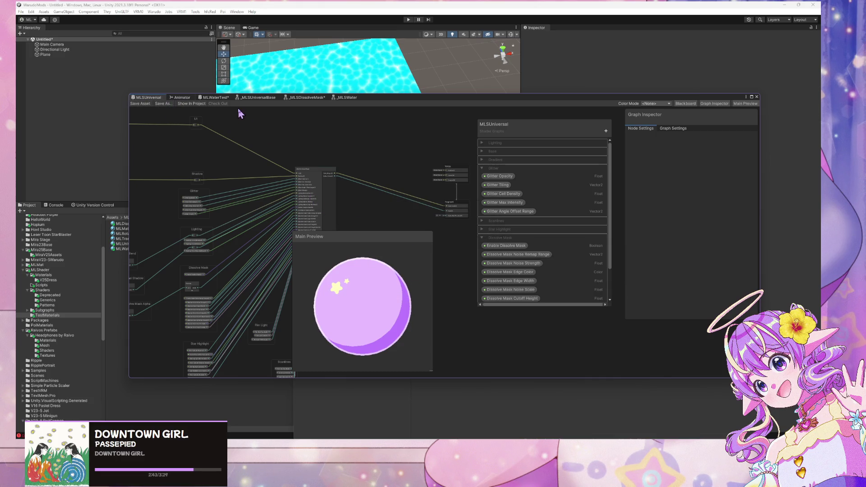
Step: Switch back to the MLWaterTest graph and save it
{"action": "scroll", "coordinate": [312, 147], "scroll_direction": "up", "scroll_amount": 5}
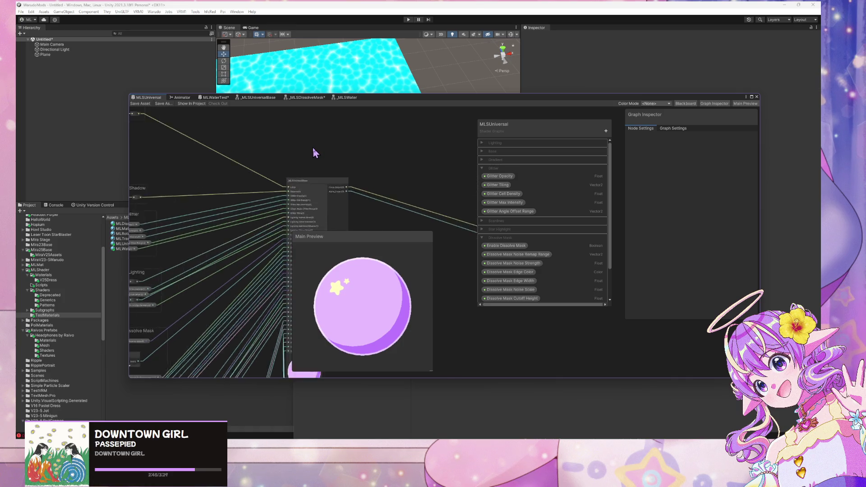
{"action": "left_click", "coordinate": [306, 98]}
{"action": "left_click", "coordinate": [215, 97]}
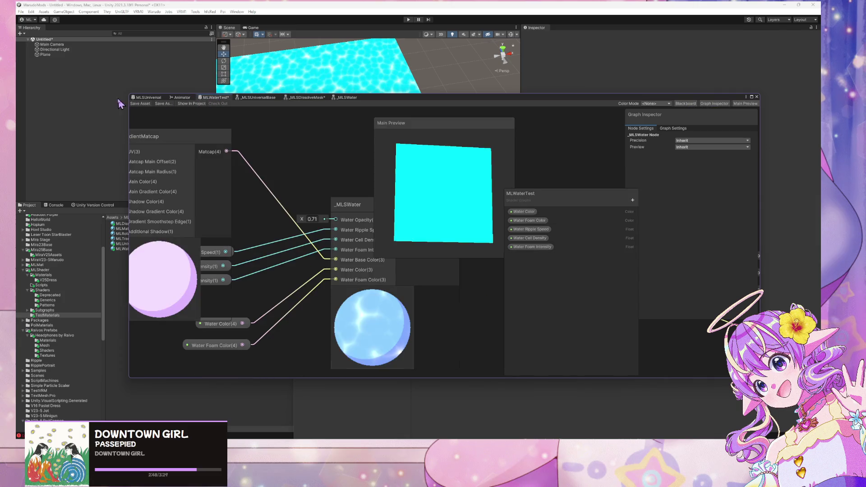
{"action": "left_click", "coordinate": [143, 103]}
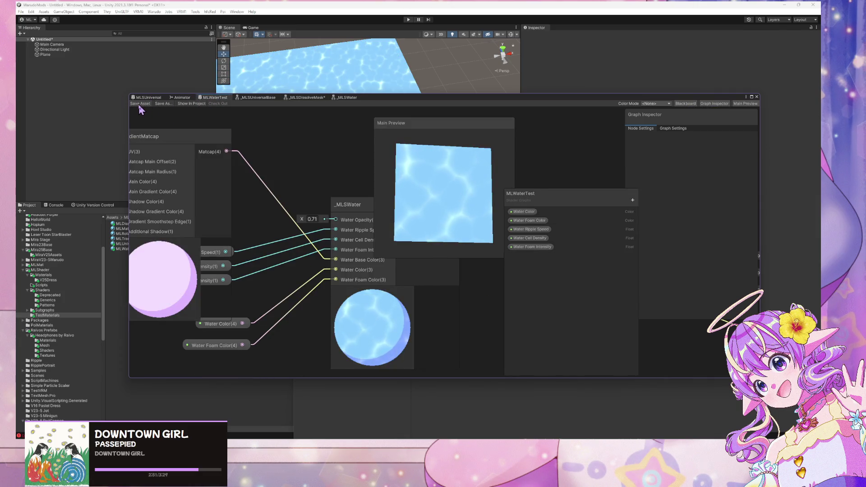
{"action": "left_click", "coordinate": [140, 105]}
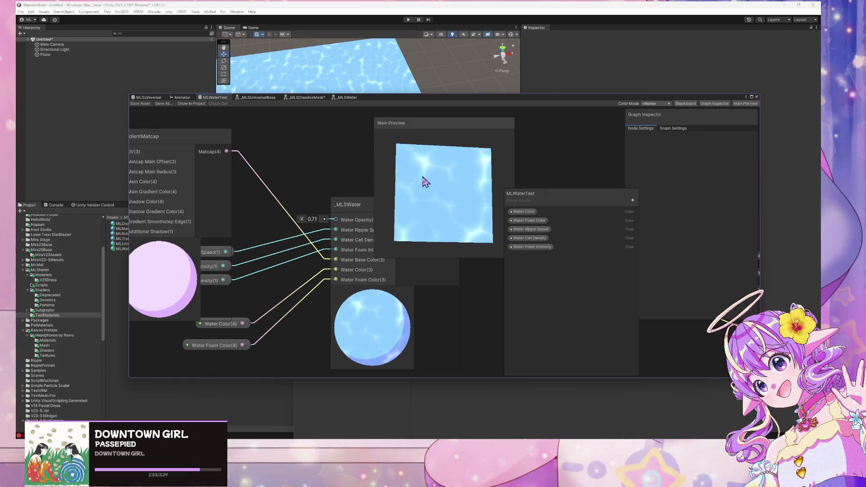
Step: Tilt the water preview and pan the graph to show the wired _MLSWater node
{"action": "mouse_move", "coordinate": [424, 182]}
{"action": "left_mouse_down"}
{"action": "mouse_move", "coordinate": [417, 194]}
{"action": "mouse_move", "coordinate": [405, 162]}
{"action": "mouse_move", "coordinate": [448, 135]}
{"action": "mouse_move", "coordinate": [392, 164]}
{"action": "mouse_move", "coordinate": [399, 178]}
{"action": "mouse_move", "coordinate": [437, 163]}
{"action": "mouse_move", "coordinate": [447, 137]}
{"action": "left_mouse_up"}
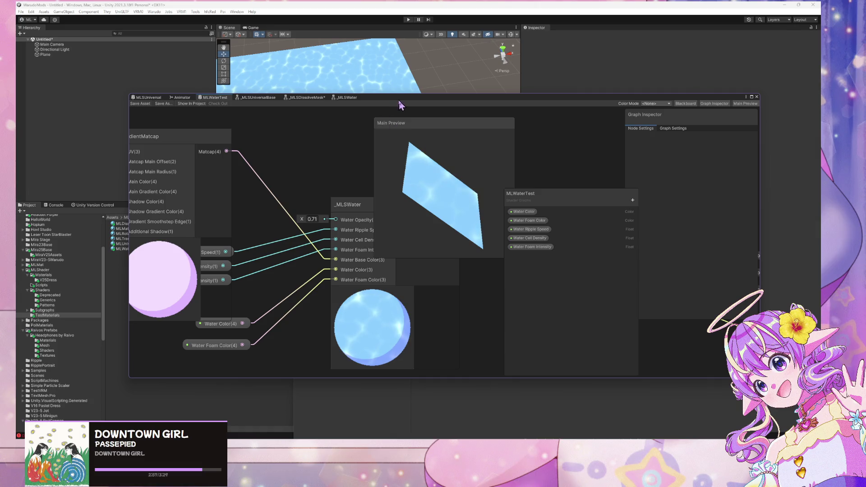
{"action": "mouse_move", "coordinate": [399, 105]}
{"action": "left_mouse_down"}
{"action": "mouse_move", "coordinate": [442, 180]}
{"action": "mouse_move", "coordinate": [389, 129]}
{"action": "left_mouse_up"}
{"action": "scroll", "coordinate": [354, 148], "scroll_direction": "down", "scroll_amount": 3}
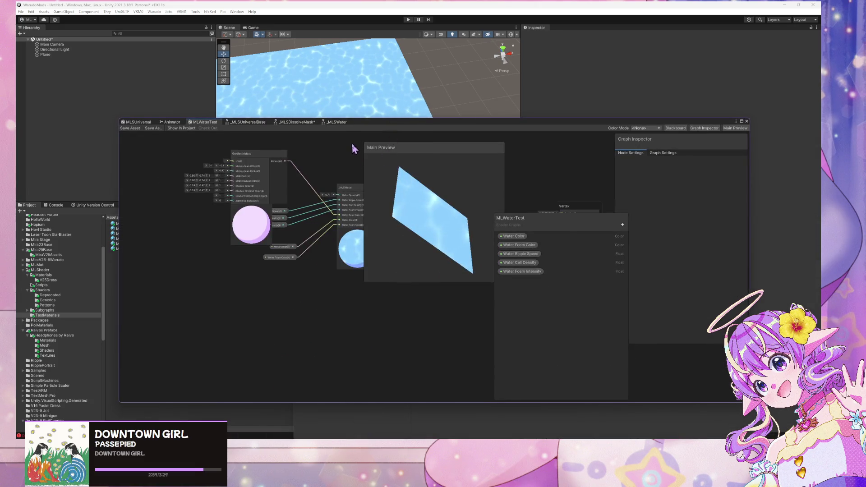
{"action": "scroll", "coordinate": [354, 149], "scroll_direction": "up", "scroll_amount": 3}
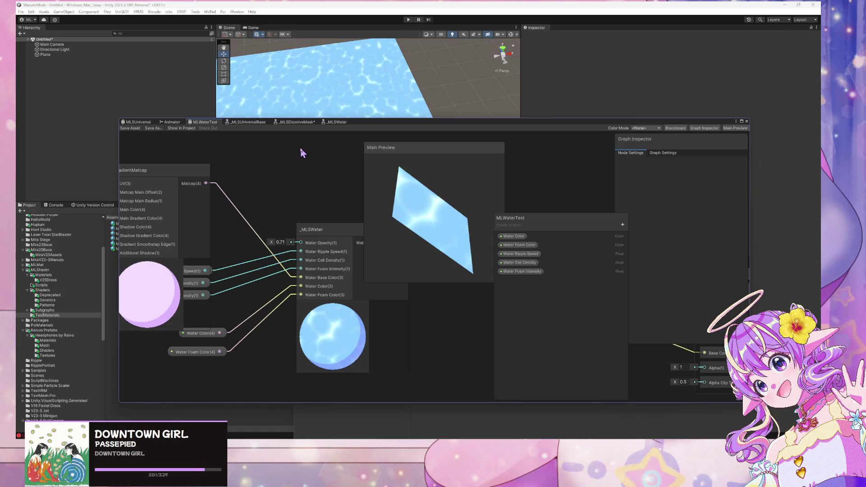
{"action": "mouse_move", "coordinate": [296, 178]}
{"action": "left_mouse_down"}
{"action": "mouse_move", "coordinate": [329, 188]}
{"action": "mouse_move", "coordinate": [323, 195]}
{"action": "mouse_move", "coordinate": [248, 183]}
{"action": "mouse_move", "coordinate": [348, 183]}
{"action": "left_mouse_up"}
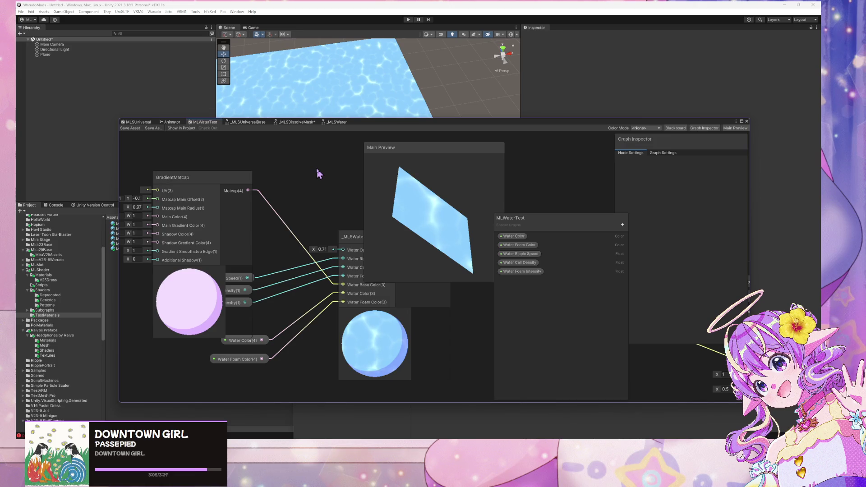
{"action": "scroll", "coordinate": [317, 173], "scroll_direction": "down", "scroll_amount": 3}
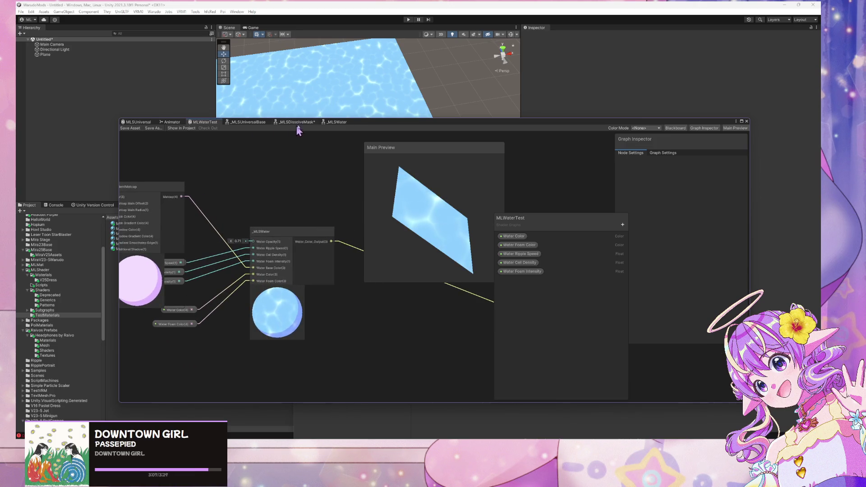
Step: In the _MLSWater graph, move Water Base Color off the Water Opacity node
{"action": "left_click", "coordinate": [338, 122]}
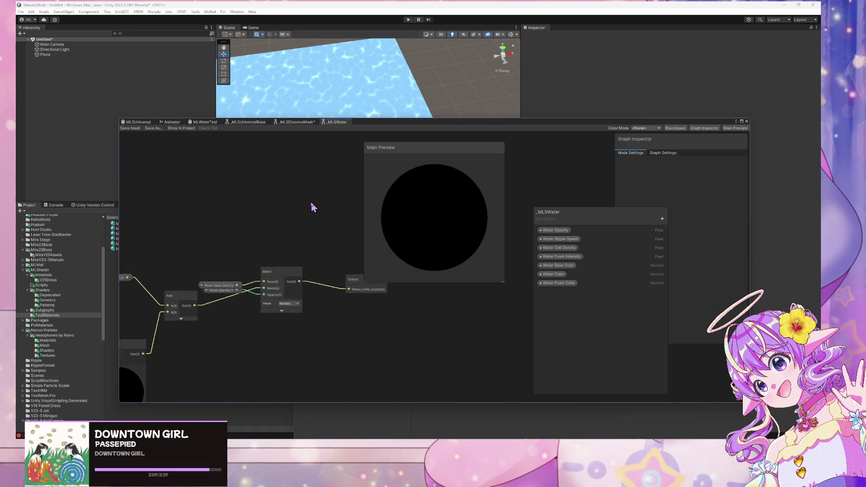
{"action": "scroll", "coordinate": [285, 198], "scroll_direction": "up", "scroll_amount": 3}
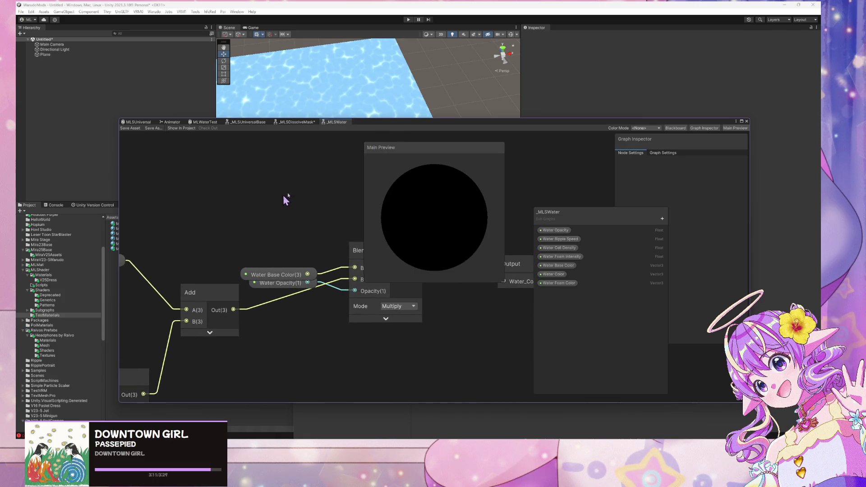
{"action": "scroll", "coordinate": [456, 131], "scroll_direction": "down", "scroll_amount": 2}
{"action": "scroll", "coordinate": [289, 128], "scroll_direction": "up", "scroll_amount": 3}
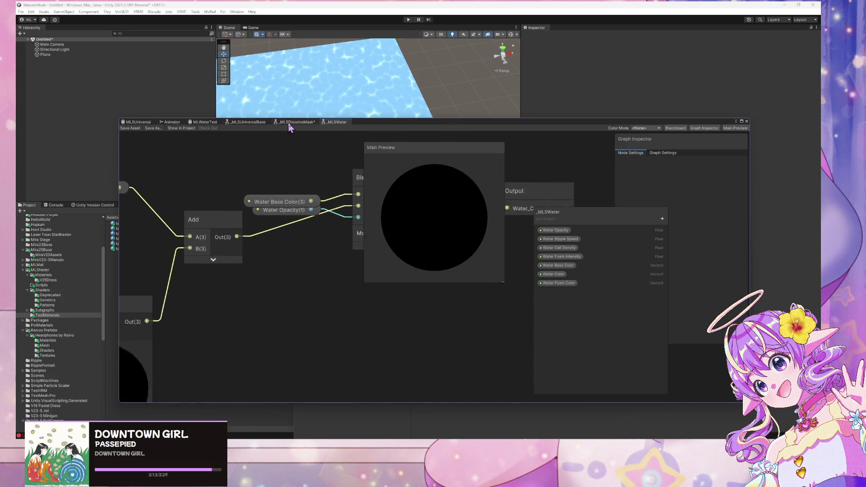
{"action": "scroll", "coordinate": [269, 158], "scroll_direction": "down", "scroll_amount": 3}
{"action": "scroll", "coordinate": [271, 162], "scroll_direction": "up", "scroll_amount": 3}
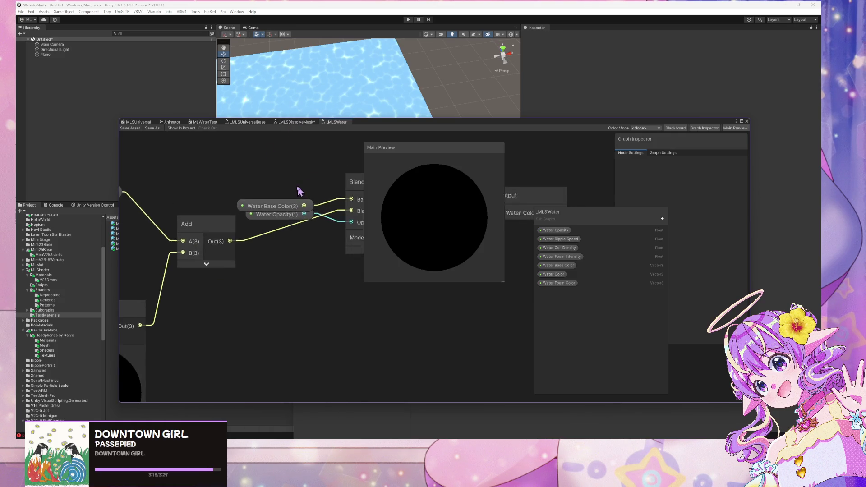
{"action": "left_click", "coordinate": [285, 213]}
{"action": "mouse_move", "coordinate": [278, 221]}
{"action": "left_mouse_down"}
{"action": "mouse_move", "coordinate": [267, 200]}
{"action": "mouse_move", "coordinate": [265, 271]}
{"action": "mouse_move", "coordinate": [262, 229]}
{"action": "left_mouse_up"}
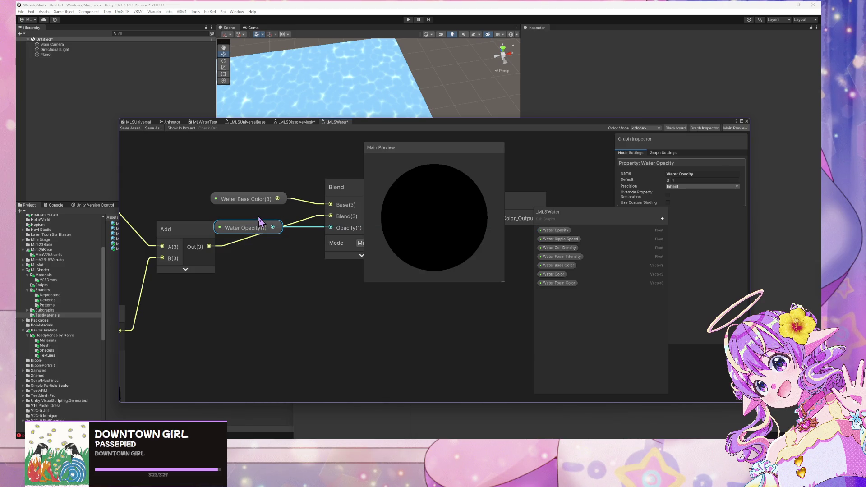
Step: Change the Blend node's Mode from Multiply to Overwrite
{"action": "left_click_drag", "start_coordinate": [353, 225], "coordinate": [261, 223]}
{"action": "left_click", "coordinate": [283, 242]}
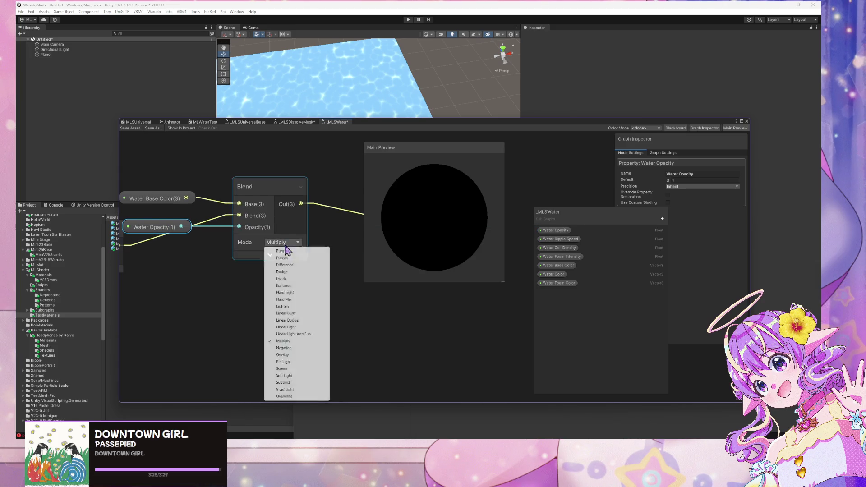
{"action": "left_click", "coordinate": [288, 396]}
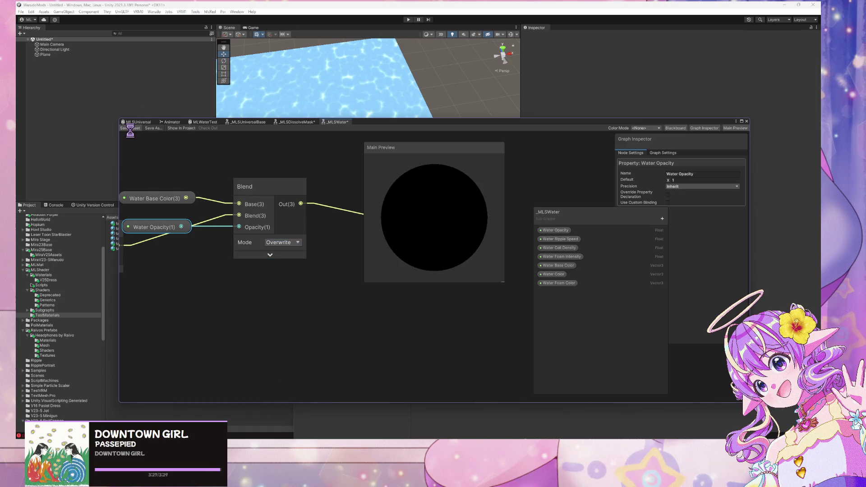
{"action": "left_click_drag", "start_coordinate": [396, 123], "coordinate": [451, 178]}
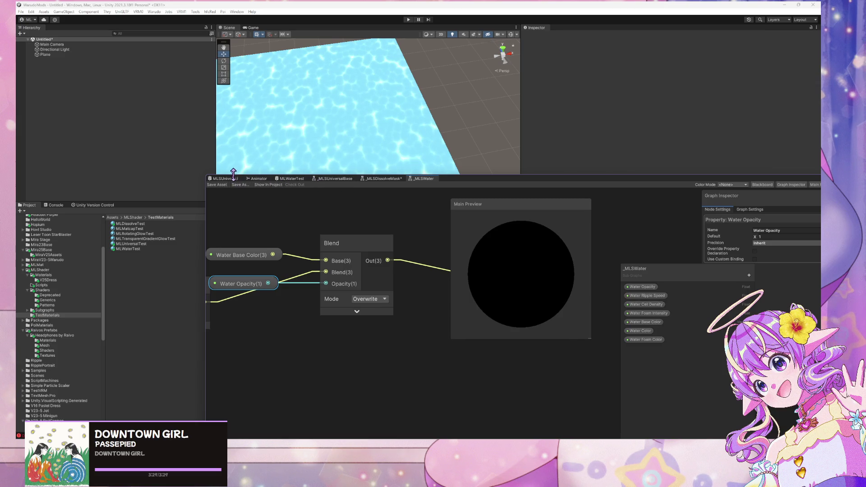
Step: Switch to the _MLSUniversalBase graph and orbit the Scene view around the water plane
{"action": "left_click", "coordinate": [380, 179]}
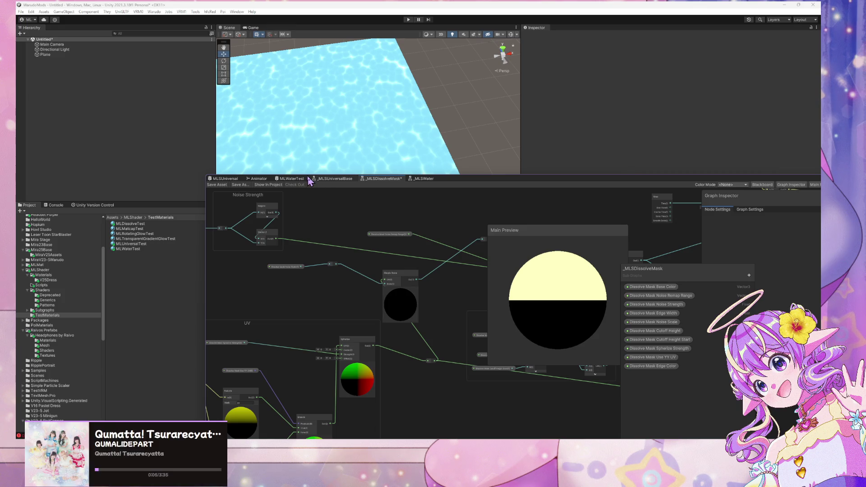
{"action": "left_click", "coordinate": [309, 178]}
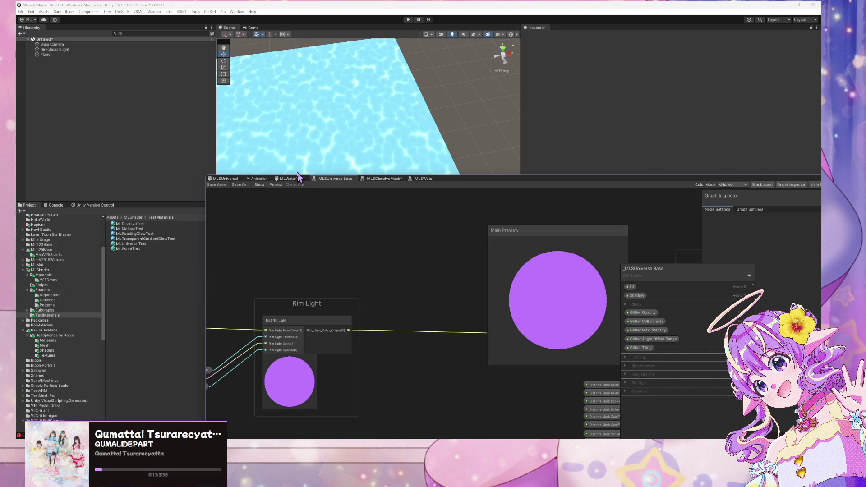
{"action": "key", "text": "alt"}
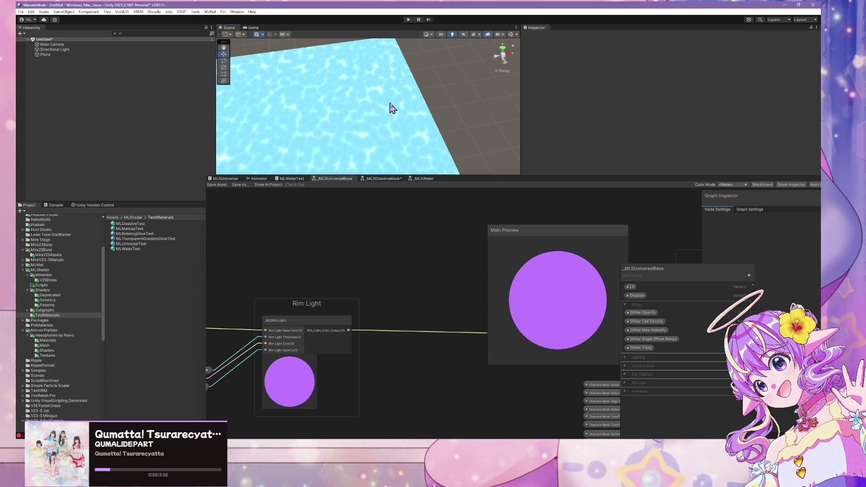
{"action": "mouse_move", "coordinate": [419, 120]}
{"action": "left_mouse_down"}
{"action": "mouse_move", "coordinate": [400, 101]}
{"action": "mouse_move", "coordinate": [419, 110]}
{"action": "mouse_move", "coordinate": [412, 143]}
{"action": "mouse_move", "coordinate": [417, 110]}
{"action": "mouse_move", "coordinate": [334, 74]}
{"action": "mouse_move", "coordinate": [409, 119]}
{"action": "mouse_move", "coordinate": [465, 120]}
{"action": "mouse_move", "coordinate": [485, 150]}
{"action": "mouse_move", "coordinate": [436, 102]}
{"action": "mouse_move", "coordinate": [412, 97]}
{"action": "mouse_move", "coordinate": [415, 152]}
{"action": "mouse_move", "coordinate": [450, 176]}
{"action": "mouse_move", "coordinate": [563, 171]}
{"action": "mouse_move", "coordinate": [629, 229]}
{"action": "left_mouse_up"}
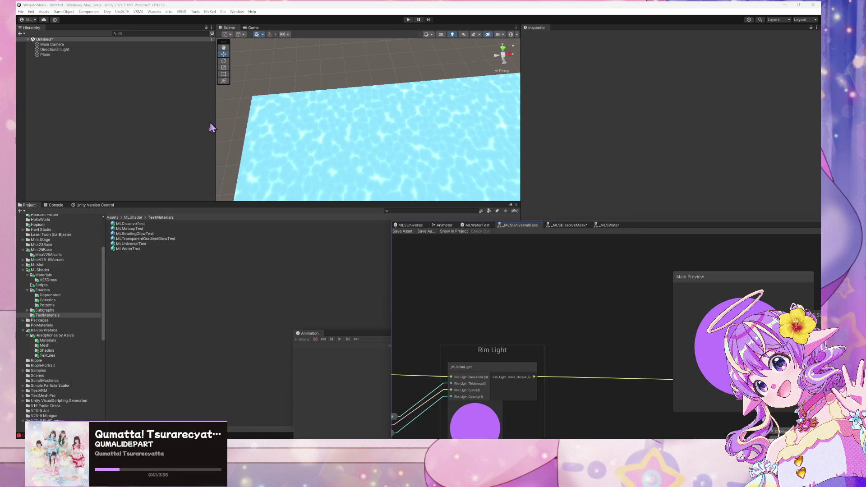
Step: Select the Shaders > Generics folder and inspect the water from scene and game views
{"action": "left_click", "coordinate": [58, 300]}
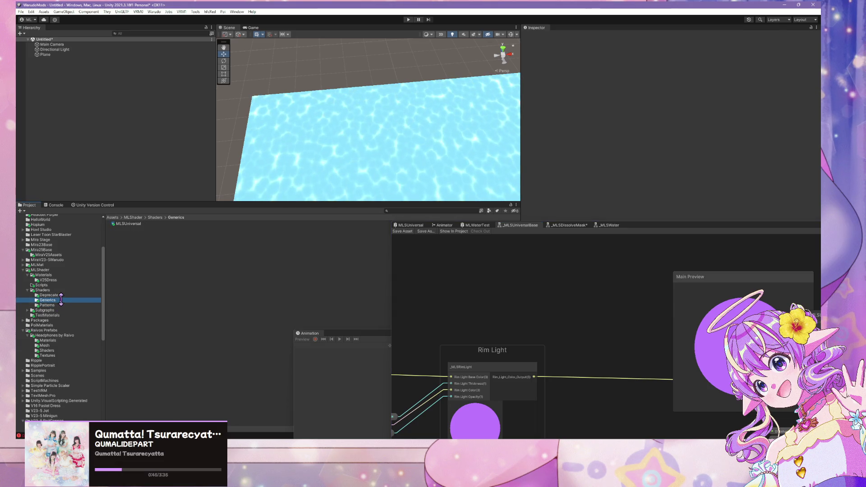
{"action": "mouse_move", "coordinate": [305, 169]}
{"action": "left_mouse_down"}
{"action": "mouse_move", "coordinate": [339, 178]}
{"action": "mouse_move", "coordinate": [336, 153]}
{"action": "left_mouse_up"}
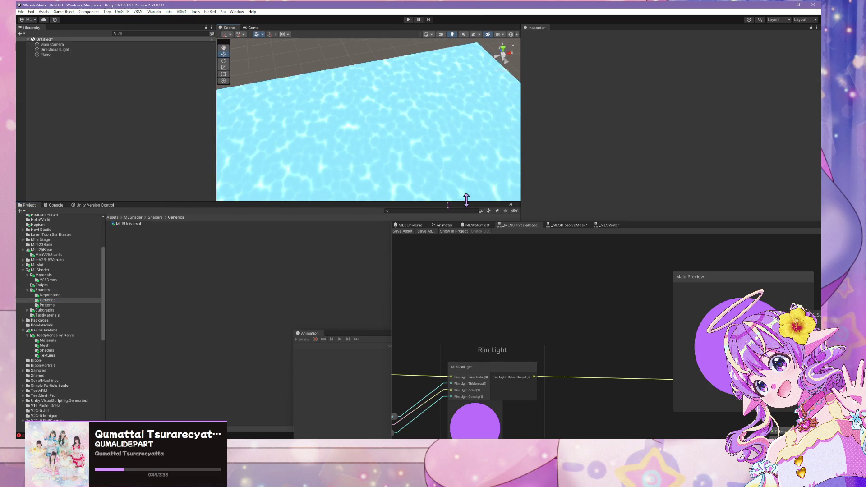
{"action": "mouse_move", "coordinate": [436, 143]}
{"action": "left_mouse_down"}
{"action": "mouse_move", "coordinate": [435, 155]}
{"action": "mouse_move", "coordinate": [429, 116]}
{"action": "mouse_move", "coordinate": [408, 106]}
{"action": "mouse_move", "coordinate": [397, 42]}
{"action": "mouse_move", "coordinate": [406, 72]}
{"action": "mouse_move", "coordinate": [392, 101]}
{"action": "mouse_move", "coordinate": [396, 166]}
{"action": "mouse_move", "coordinate": [388, 126]}
{"action": "left_mouse_up"}
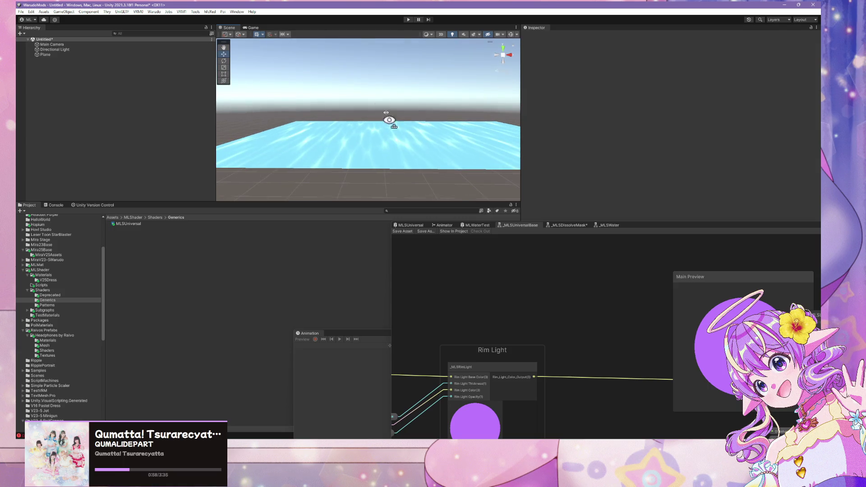
{"action": "left_click", "coordinate": [255, 28]}
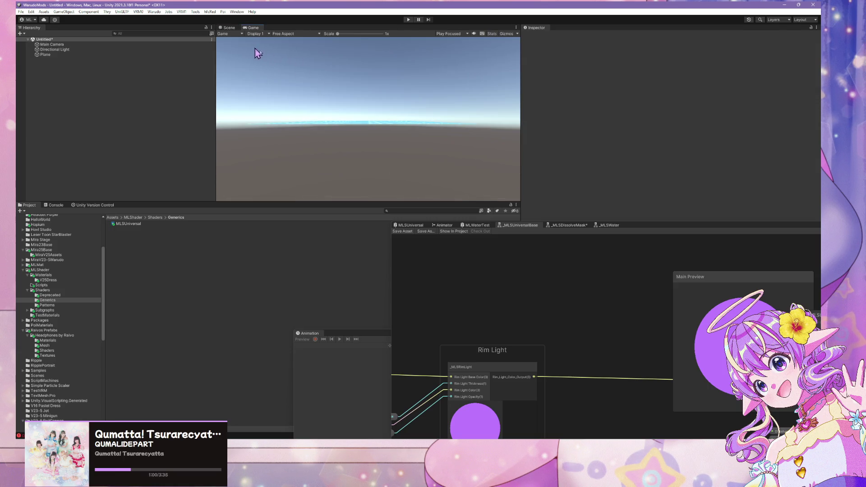
{"action": "left_click", "coordinate": [229, 28]}
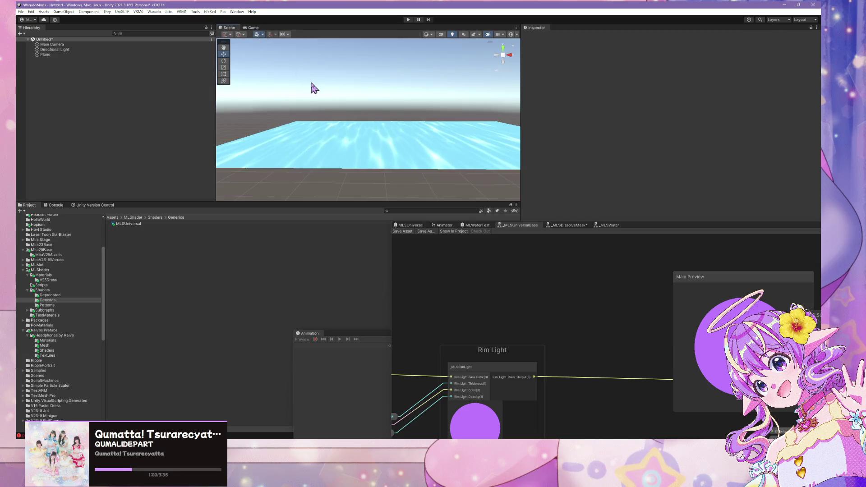
{"action": "mouse_move", "coordinate": [314, 88]}
{"action": "left_mouse_down"}
{"action": "mouse_move", "coordinate": [321, 107]}
{"action": "mouse_move", "coordinate": [315, 73]}
{"action": "mouse_move", "coordinate": [332, 130]}
{"action": "left_mouse_up"}
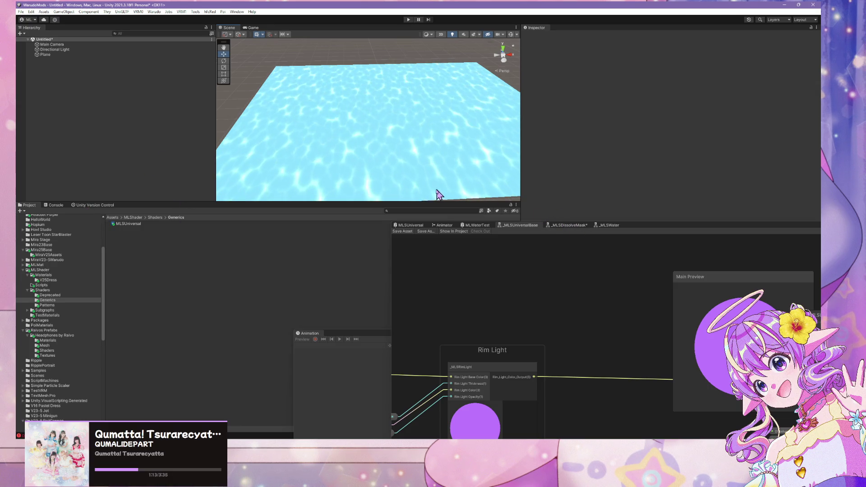
{"action": "left_click", "coordinate": [407, 231]}
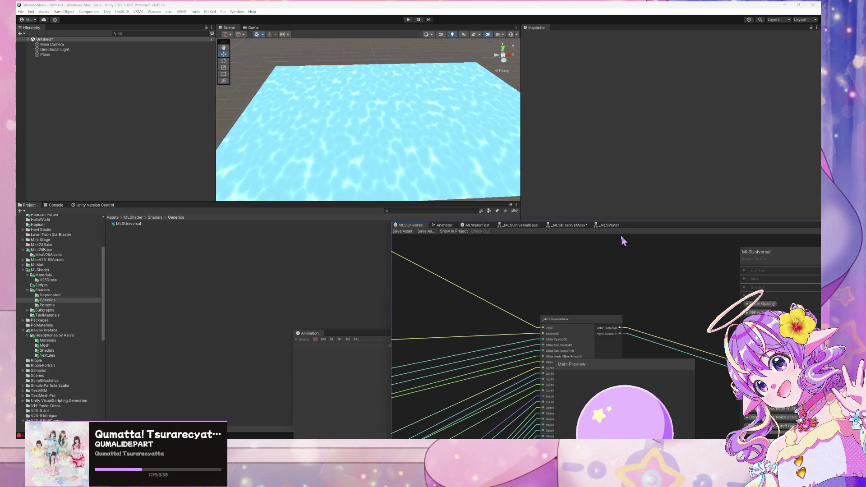
Step: Rearrange the graph window and main preview, and move the Scanlines group left
{"action": "mouse_move", "coordinate": [631, 228]}
{"action": "left_mouse_down"}
{"action": "mouse_move", "coordinate": [526, 146]}
{"action": "mouse_move", "coordinate": [492, 101]}
{"action": "left_mouse_up"}
{"action": "left_click_drag", "start_coordinate": [505, 229], "coordinate": [622, 219]}
{"action": "scroll", "coordinate": [485, 185], "scroll_direction": "down", "scroll_amount": 5}
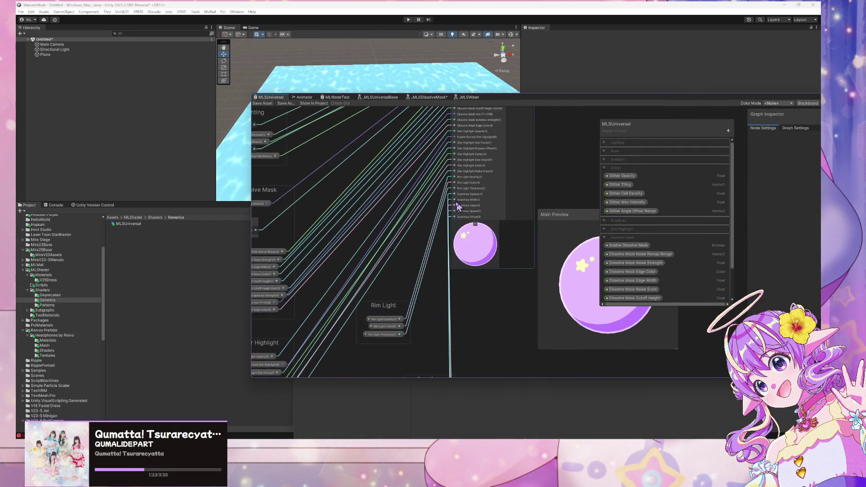
{"action": "scroll", "coordinate": [459, 193], "scroll_direction": "up", "scroll_amount": 5}
{"action": "mouse_move", "coordinate": [432, 309]}
{"action": "left_mouse_down"}
{"action": "mouse_move", "coordinate": [372, 308]}
{"action": "mouse_move", "coordinate": [366, 284]}
{"action": "left_mouse_up"}
Step: Open the _MLSUniversalBase node's context menu and dismiss it without converting
{"action": "scroll", "coordinate": [453, 305], "scroll_direction": "down", "scroll_amount": 3}
{"action": "scroll", "coordinate": [463, 266], "scroll_direction": "down", "scroll_amount": 2}
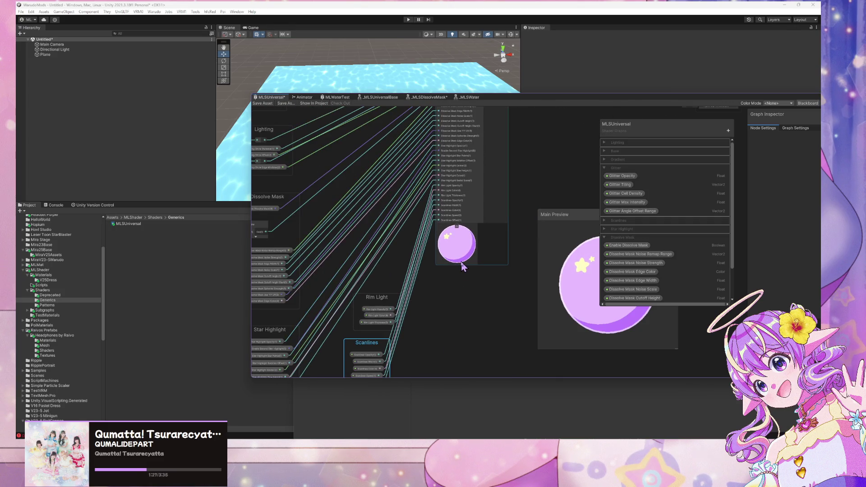
{"action": "left_click_drag", "start_coordinate": [463, 266], "coordinate": [442, 361]}
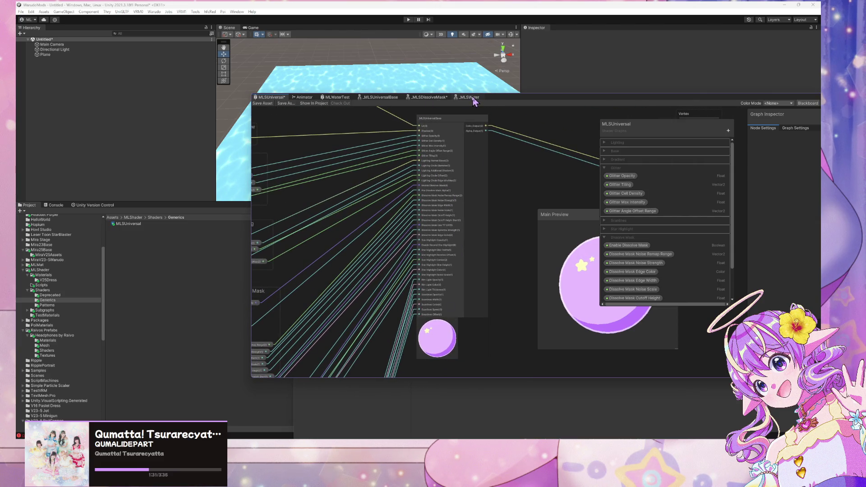
{"action": "right_click", "coordinate": [443, 120]}
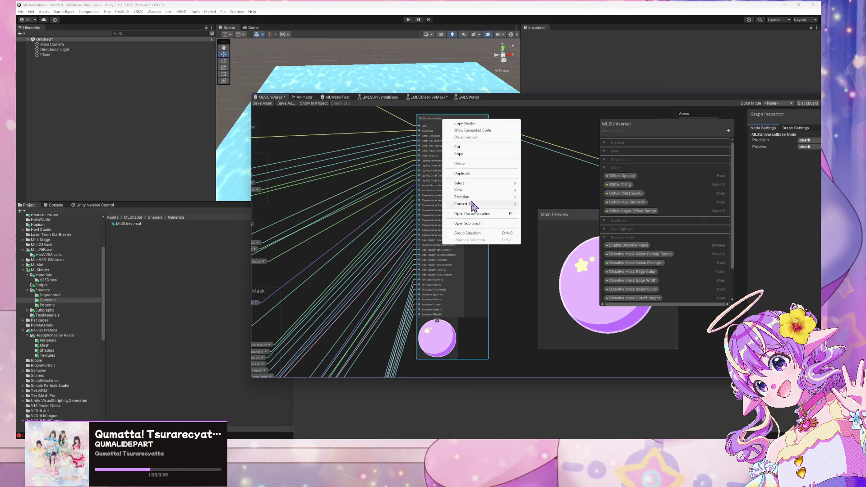
{"action": "mouse_move", "coordinate": [477, 205]}
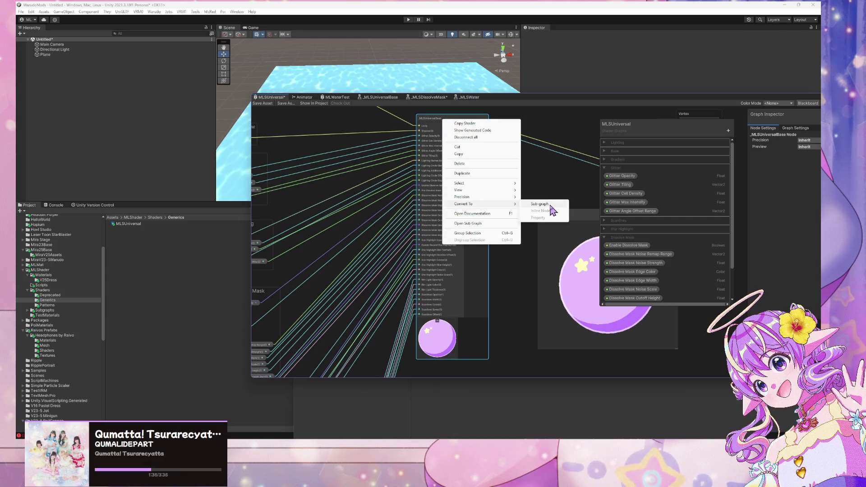
{"action": "left_click", "coordinate": [528, 300]}
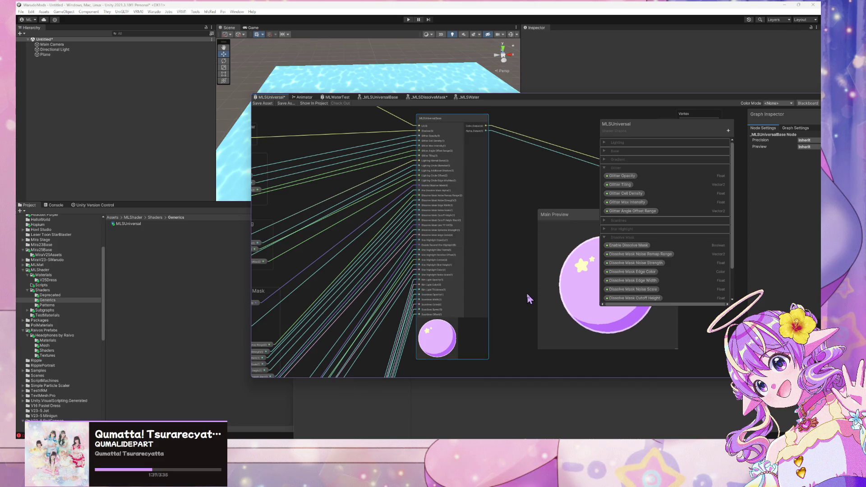
Step: Collapse the Glitter and Dissolve Mask blackboard categories and return to the _MLSWater graph
{"action": "left_click", "coordinate": [605, 168]}
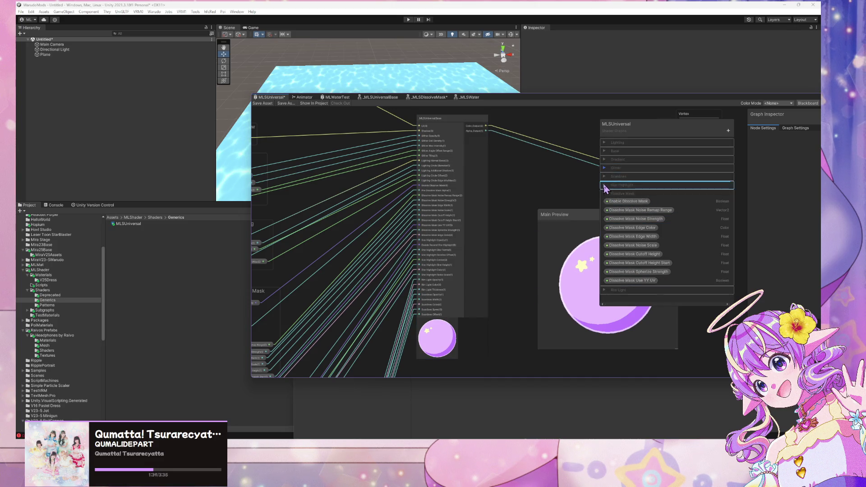
{"action": "left_click", "coordinate": [605, 195]}
{"action": "left_click", "coordinate": [465, 99]}
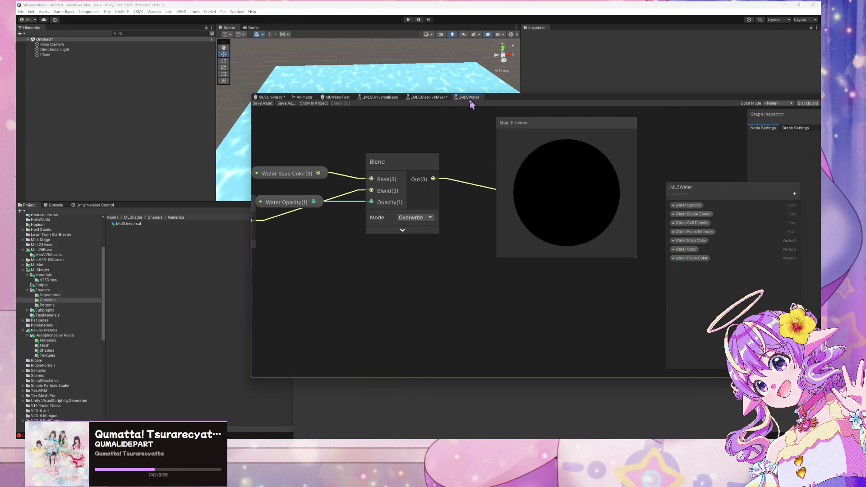
Step: Detach the _MLSWater graph and add a blackboard category named Water in MLSUniversal
{"action": "mouse_move", "coordinate": [469, 100]}
{"action": "left_mouse_down"}
{"action": "mouse_move", "coordinate": [450, 232]}
{"action": "mouse_move", "coordinate": [455, 103]}
{"action": "mouse_move", "coordinate": [111, 183]}
{"action": "mouse_move", "coordinate": [0, 154]}
{"action": "mouse_move", "coordinate": [0, 205]}
{"action": "mouse_move", "coordinate": [58, 193]}
{"action": "mouse_move", "coordinate": [33, 192]}
{"action": "mouse_move", "coordinate": [17, 148]}
{"action": "left_mouse_up"}
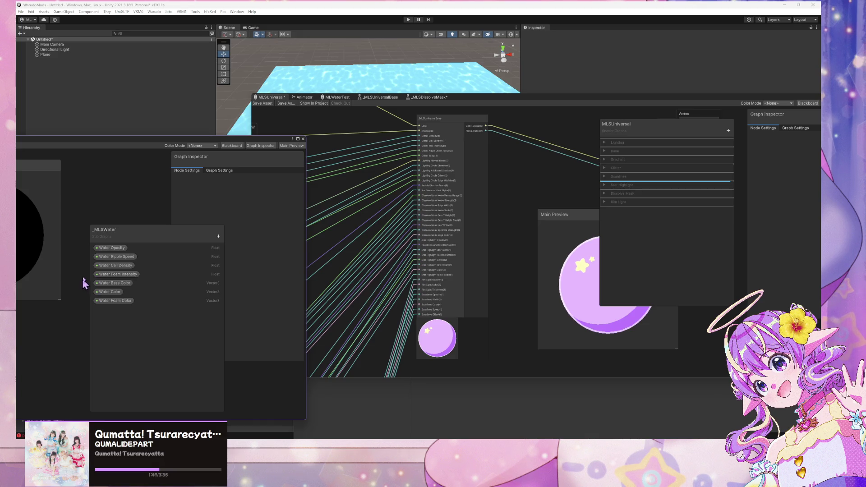
{"action": "left_click", "coordinate": [729, 132]}
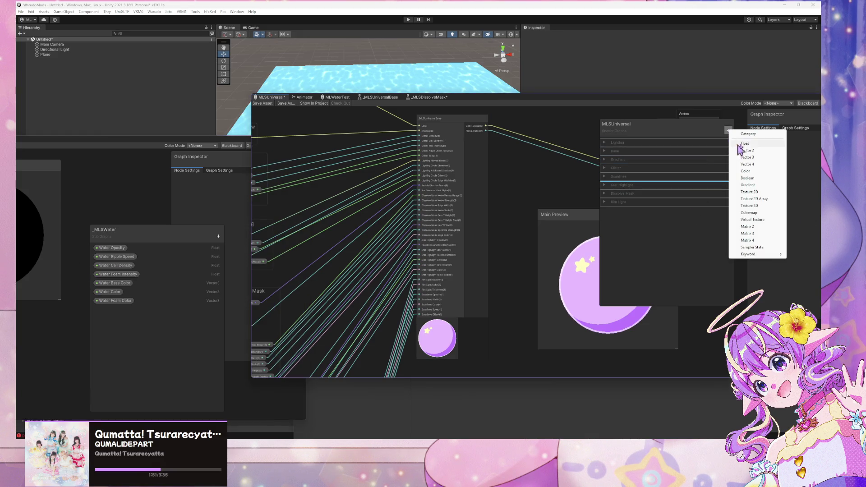
{"action": "left_click", "coordinate": [755, 141]}
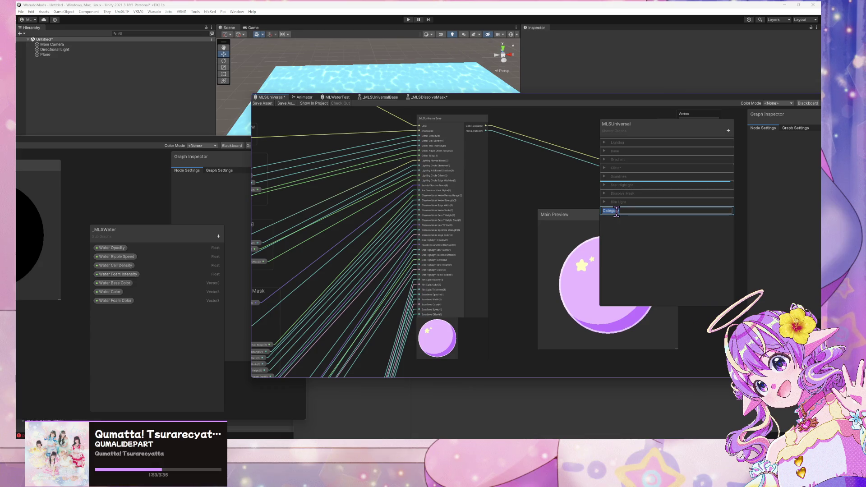
{"action": "type", "text": "Wa"}
{"action": "key", "text": "Return"}
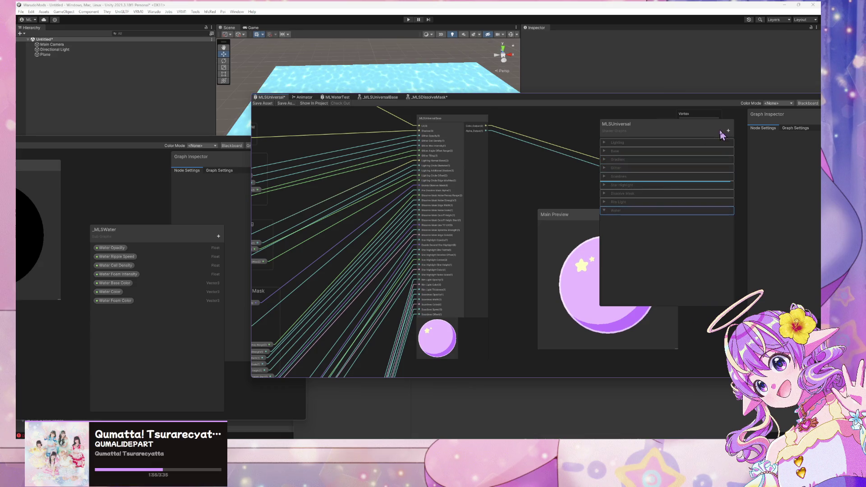
Step: Add a Float property named Water Opacity under the Water category
{"action": "left_click", "coordinate": [729, 131]}
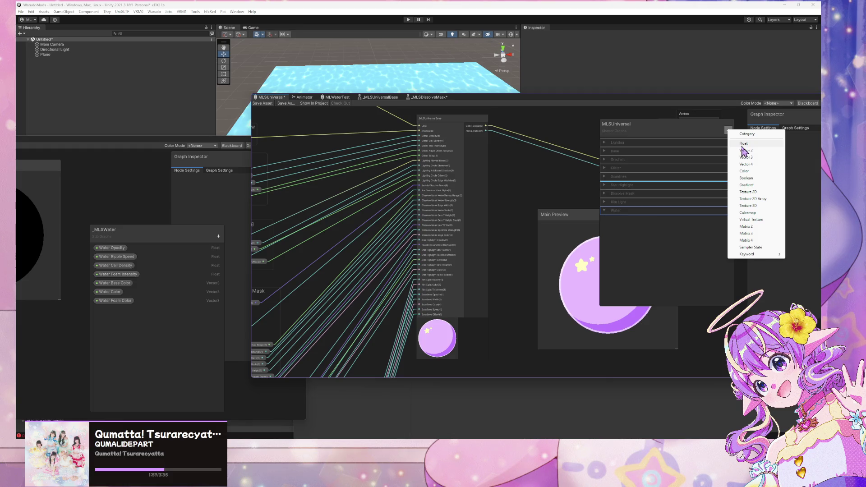
{"action": "left_click", "coordinate": [742, 144]}
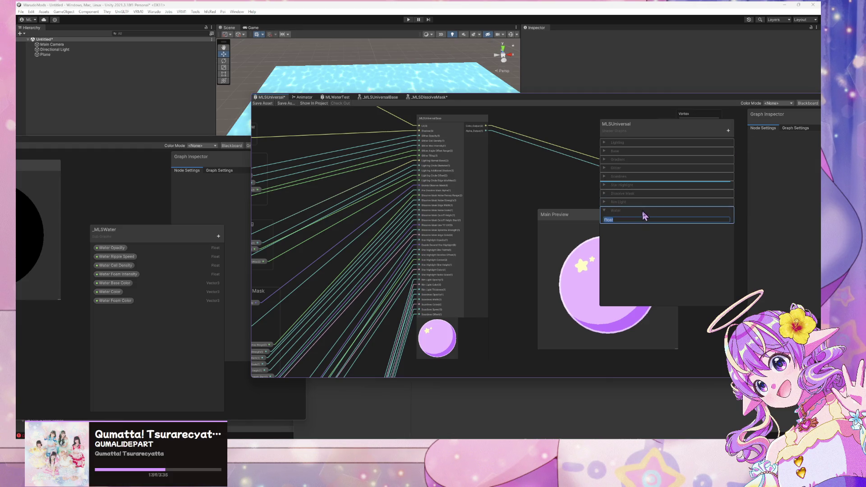
{"action": "type", "text": "Water Opaci"}
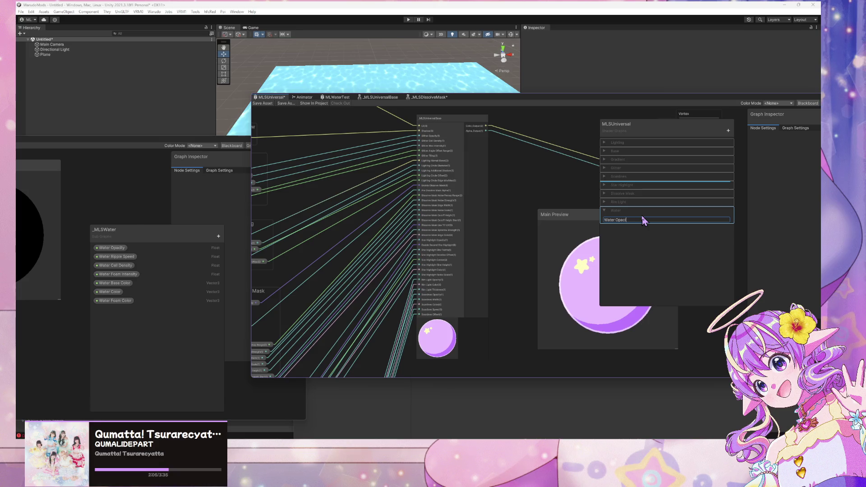
{"action": "type", "text": "y"}
{"action": "left_click", "coordinate": [630, 232]}
{"action": "left_click", "coordinate": [793, 129]}
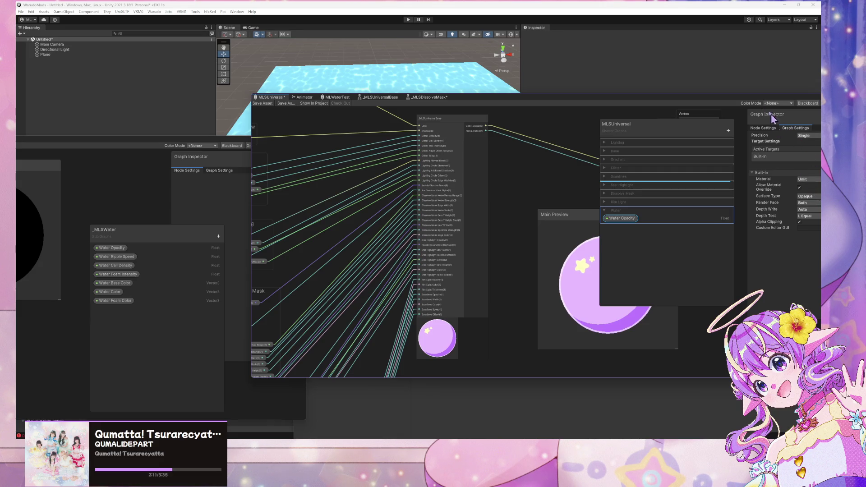
Step: Set the _MLSWater Water Ripple Speed property's default value to 5
{"action": "left_click", "coordinate": [627, 219]}
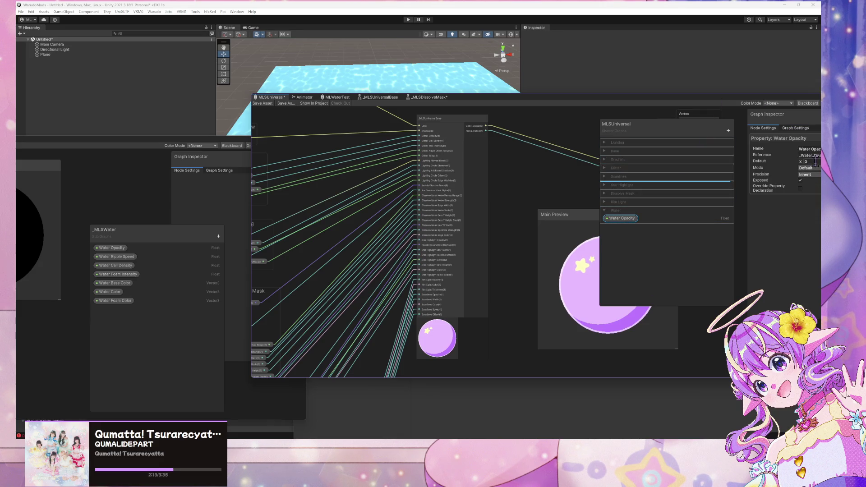
{"action": "left_click_drag", "start_coordinate": [564, 185], "coordinate": [535, 120]}
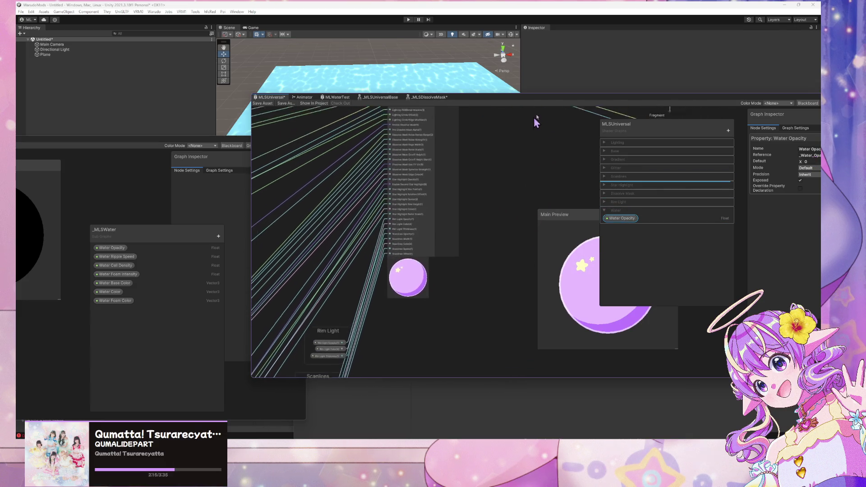
{"action": "scroll", "coordinate": [535, 136], "scroll_direction": "up", "scroll_amount": 3}
{"action": "scroll", "coordinate": [534, 142], "scroll_direction": "down", "scroll_amount": 4}
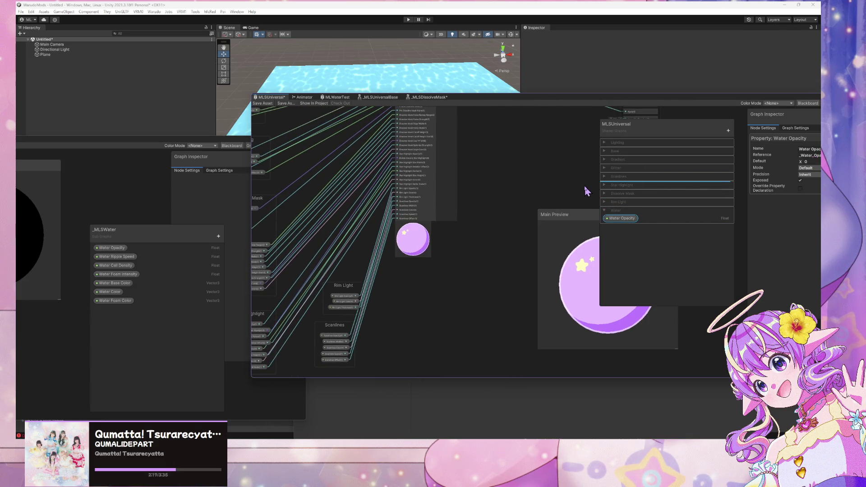
{"action": "scroll", "coordinate": [478, 196], "scroll_direction": "up", "scroll_amount": 2}
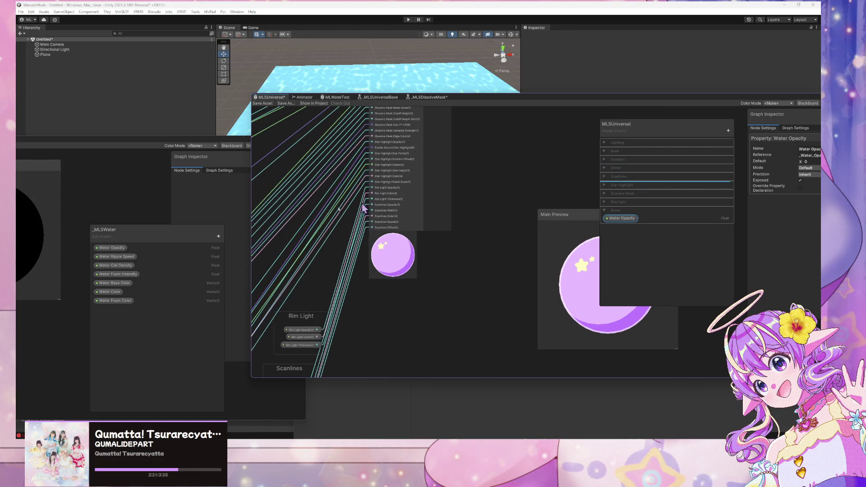
{"action": "left_click", "coordinate": [114, 257]}
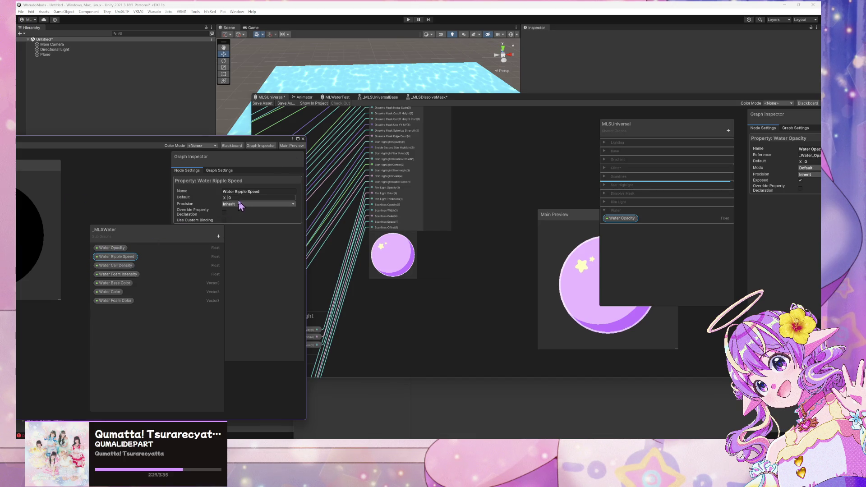
{"action": "left_click", "coordinate": [238, 200]}
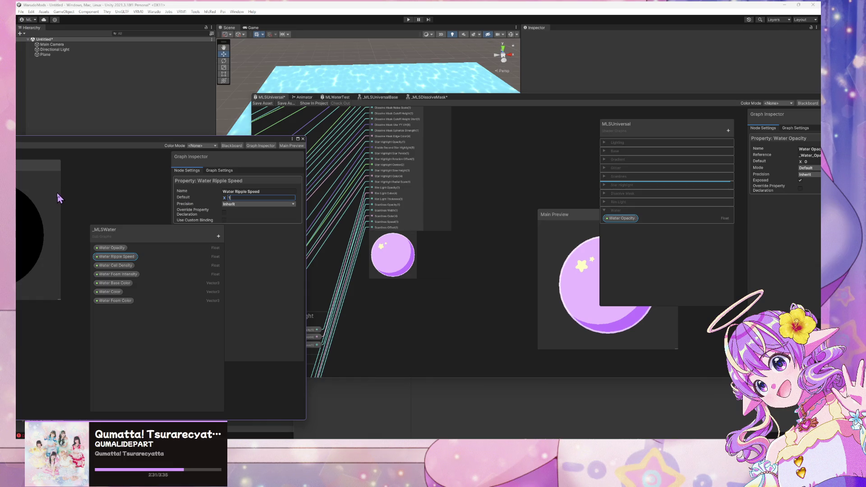
{"action": "key", "text": "BackSpace"}
{"action": "type", "text": "5"}
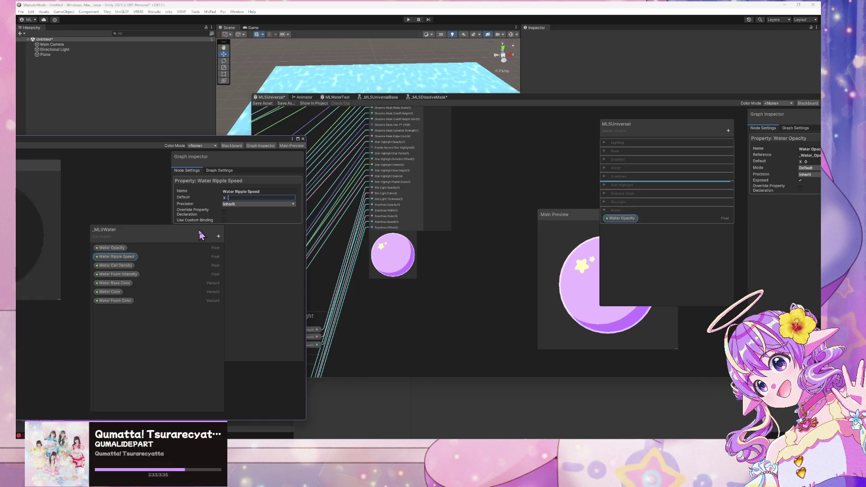
{"action": "key", "text": "Return"}
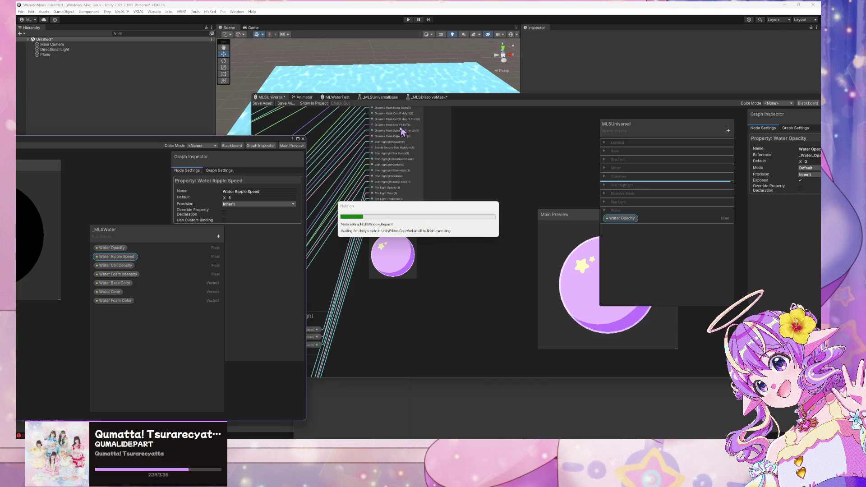
{"action": "mouse_move", "coordinate": [414, 73]}
{"action": "left_mouse_down"}
{"action": "mouse_move", "coordinate": [404, 90]}
{"action": "mouse_move", "coordinate": [383, 63]}
{"action": "left_mouse_up"}
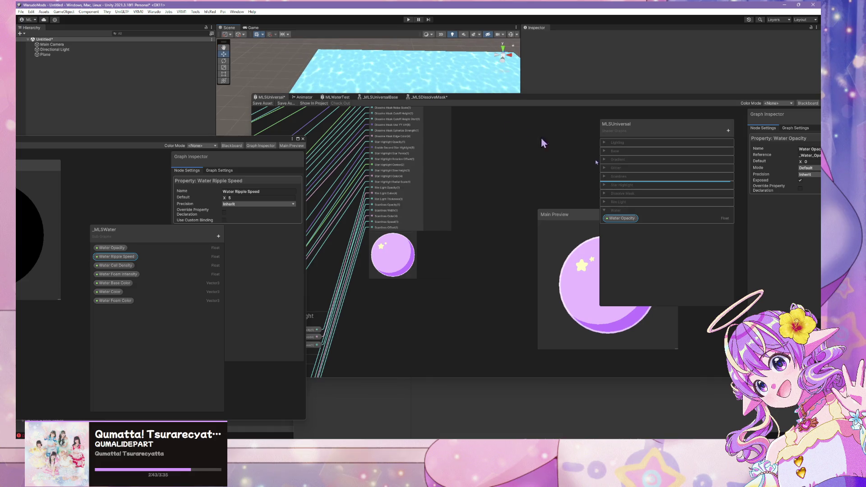
Step: Add a Float named Water Ripple Speed into the Water category and save MLSUniversal
{"action": "left_click", "coordinate": [727, 130]}
{"action": "left_click", "coordinate": [745, 146]}
{"action": "type", "text": "Water"}
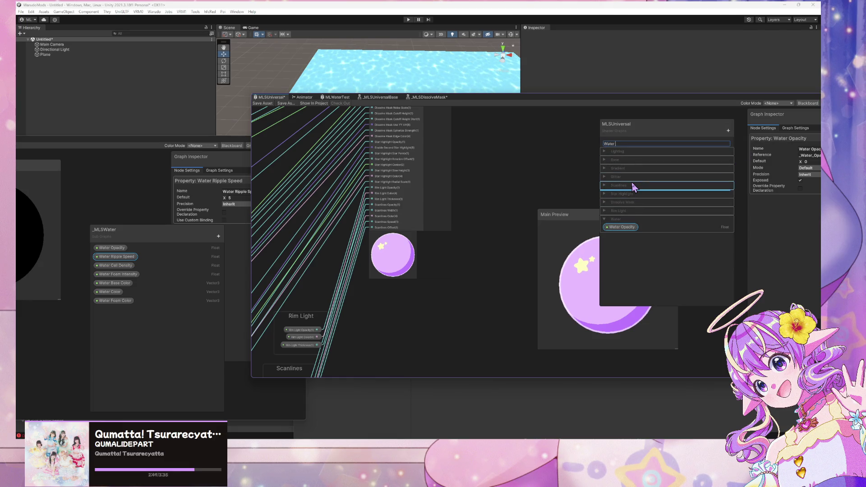
{"action": "type", "text": "R"}
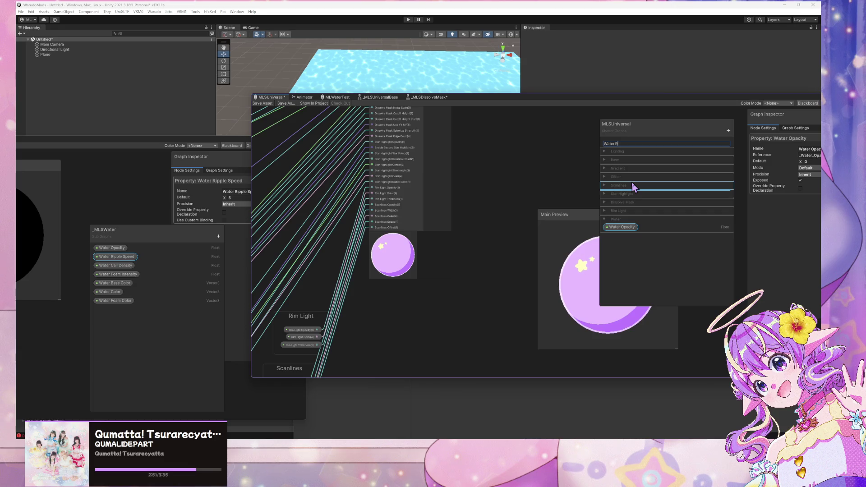
{"action": "type", "text": "ipple Speed"}
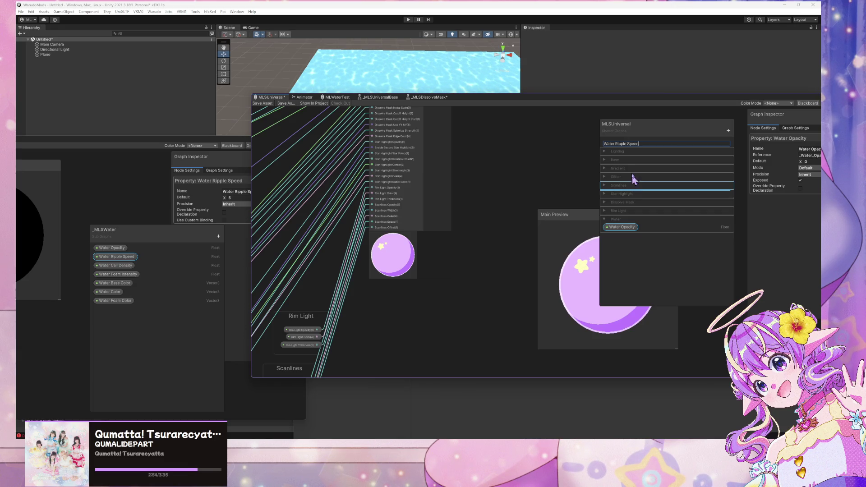
{"action": "key", "text": "Return"}
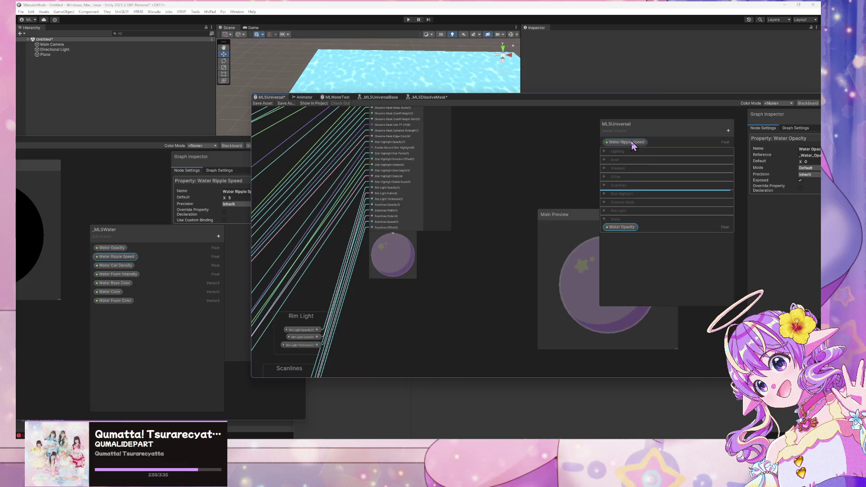
{"action": "mouse_move", "coordinate": [629, 142]}
{"action": "left_mouse_down"}
{"action": "mouse_move", "coordinate": [624, 285]}
{"action": "mouse_move", "coordinate": [625, 231]}
{"action": "left_mouse_up"}
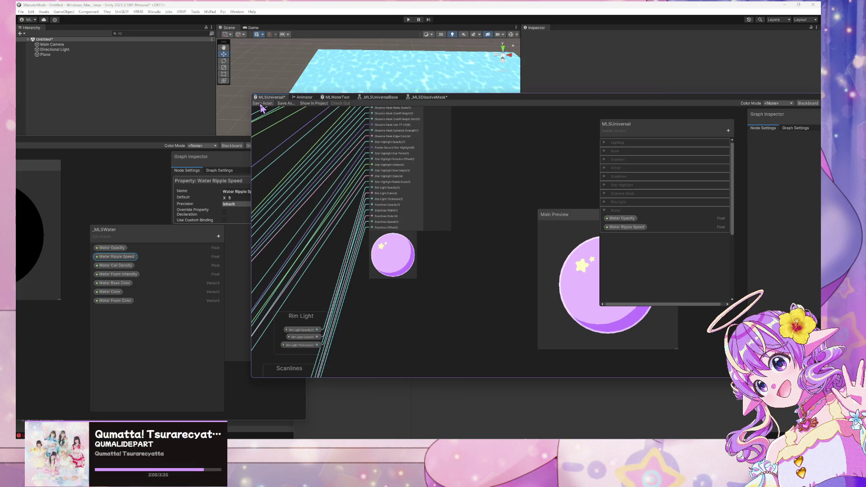
{"action": "left_click", "coordinate": [262, 103]}
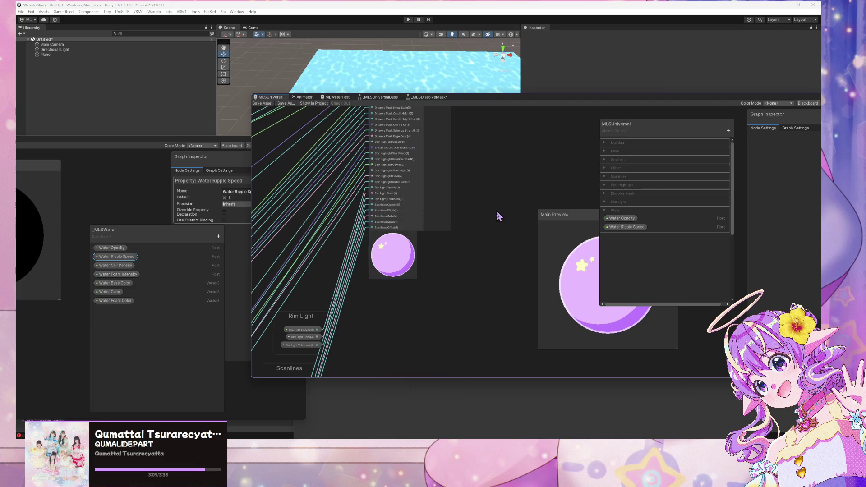
Step: Add an _MLSWater sub-graph node to the _MLSUniversalBase graph via the 'mlswa' search
{"action": "left_click", "coordinate": [381, 97]}
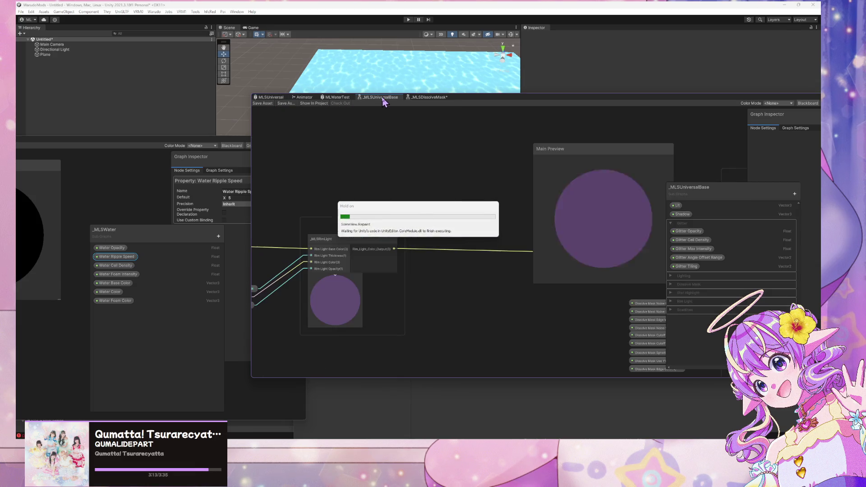
{"action": "scroll", "coordinate": [448, 176], "scroll_direction": "down", "scroll_amount": 3}
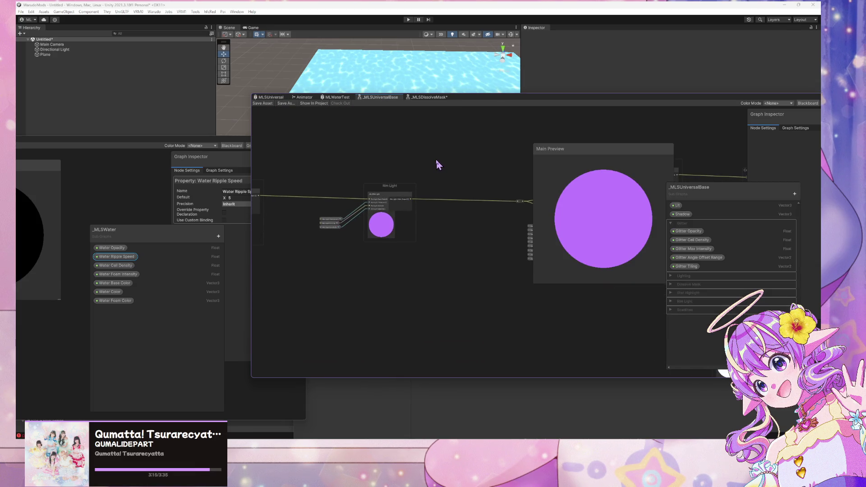
{"action": "key", "text": "space"}
{"action": "type", "text": "wate"}
{"action": "key", "text": "BackSpace"}
{"action": "key", "text": "BackSpace"}
{"action": "key", "text": "BackSpace"}
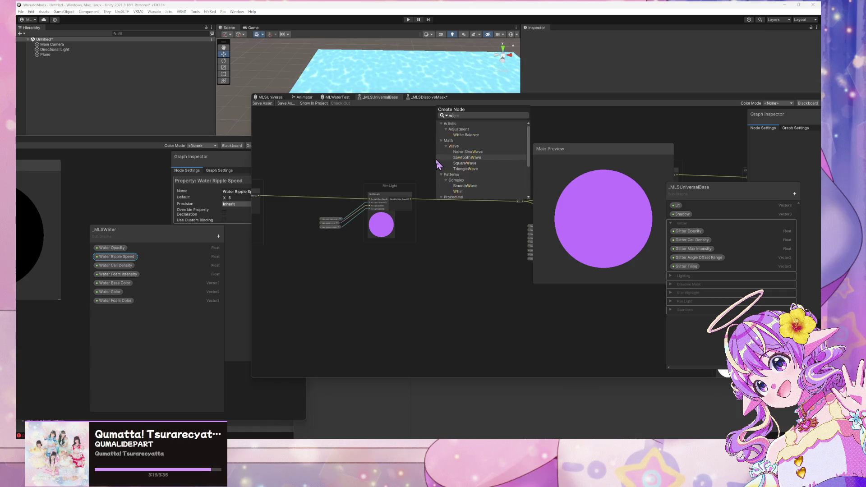
{"action": "type", "text": "mlswa"}
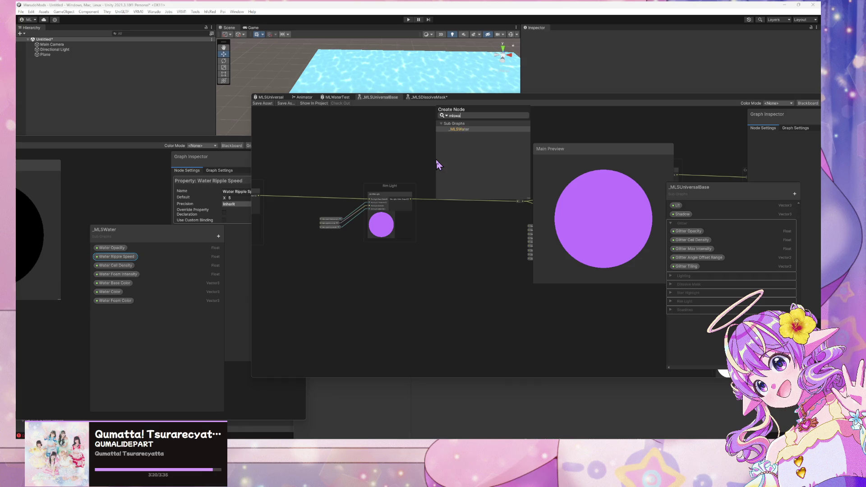
{"action": "key", "text": "Return"}
{"action": "scroll", "coordinate": [435, 163], "scroll_direction": "up", "scroll_amount": 10}
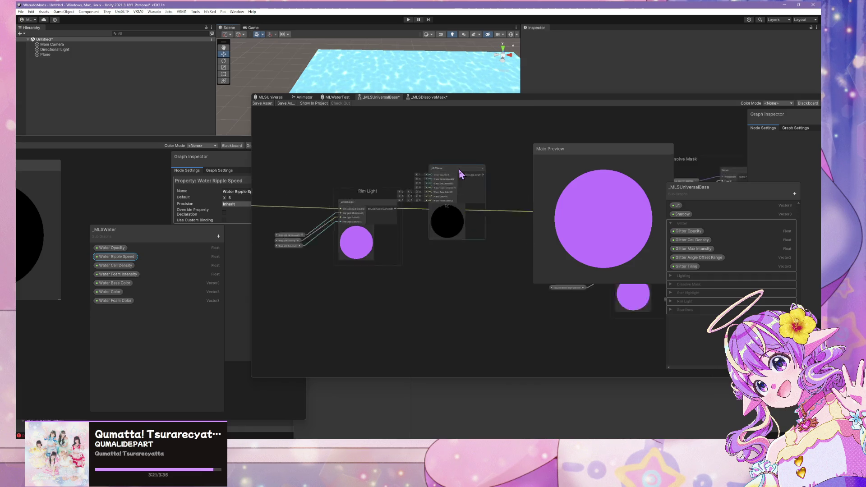
{"action": "mouse_move", "coordinate": [452, 167]}
{"action": "left_mouse_down"}
{"action": "mouse_move", "coordinate": [483, 144]}
{"action": "mouse_move", "coordinate": [470, 148]}
{"action": "left_mouse_up"}
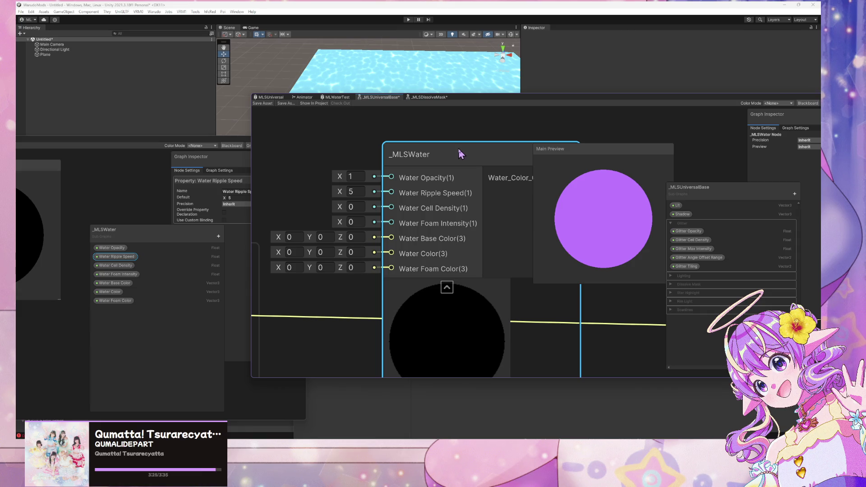
Step: Set the _MLSWater node's Water Opacity input to 0 and nudge it into place
{"action": "left_click", "coordinate": [355, 176]}
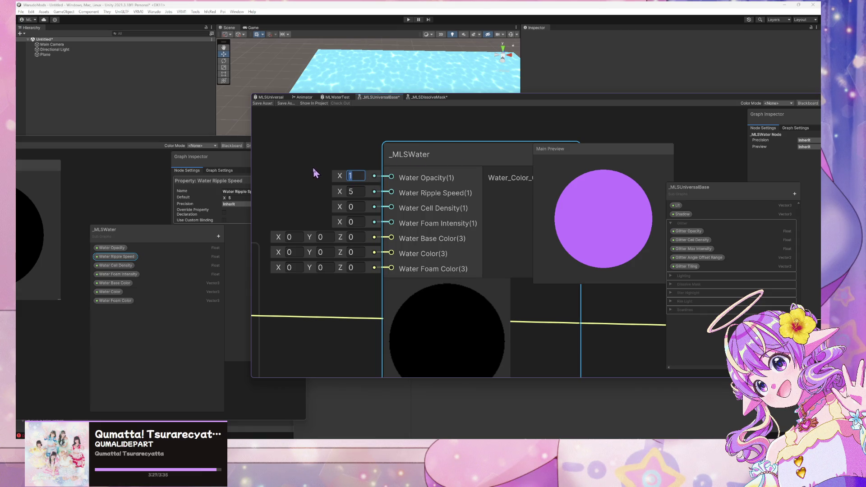
{"action": "type", "text": "0"}
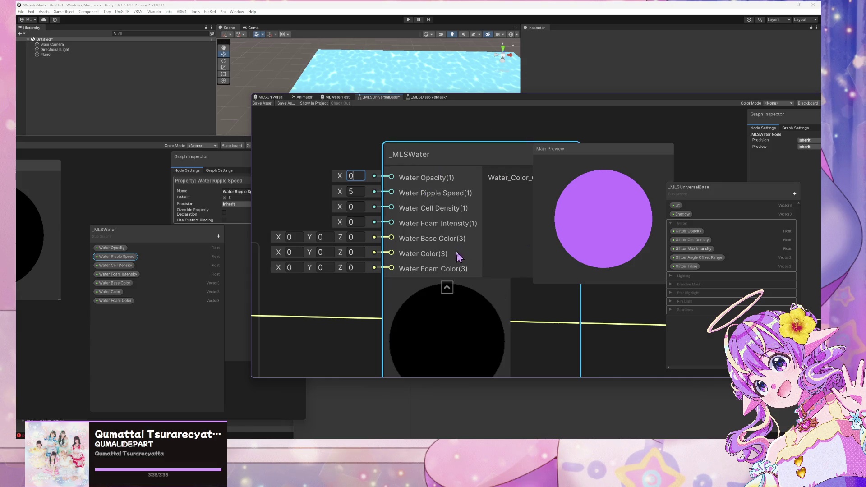
{"action": "scroll", "coordinate": [467, 211], "scroll_direction": "down", "scroll_amount": 5}
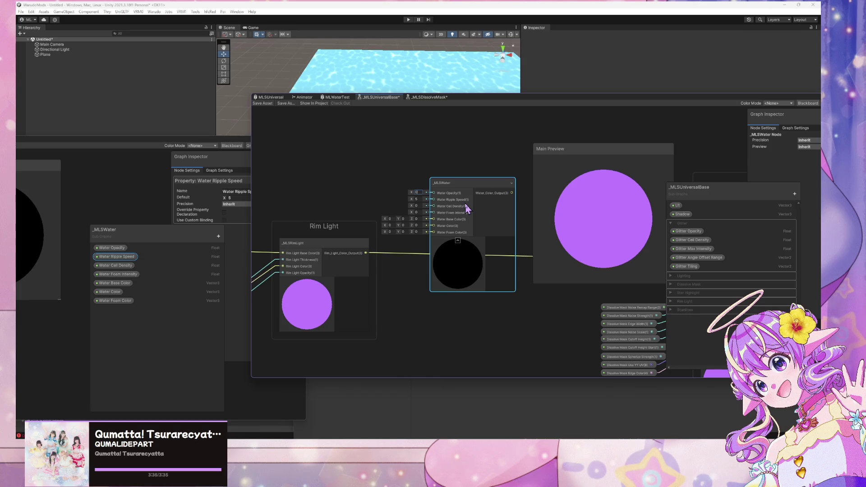
{"action": "scroll", "coordinate": [468, 208], "scroll_direction": "up", "scroll_amount": 3}
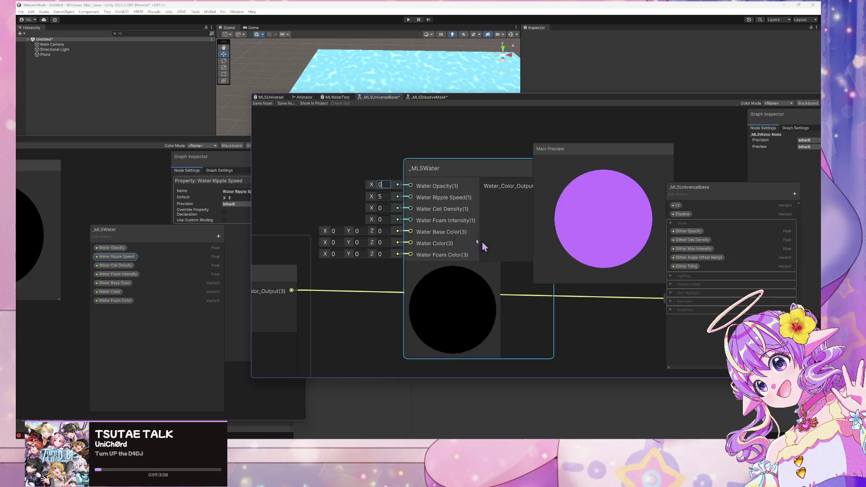
{"action": "left_click_drag", "start_coordinate": [436, 168], "coordinate": [420, 151]}
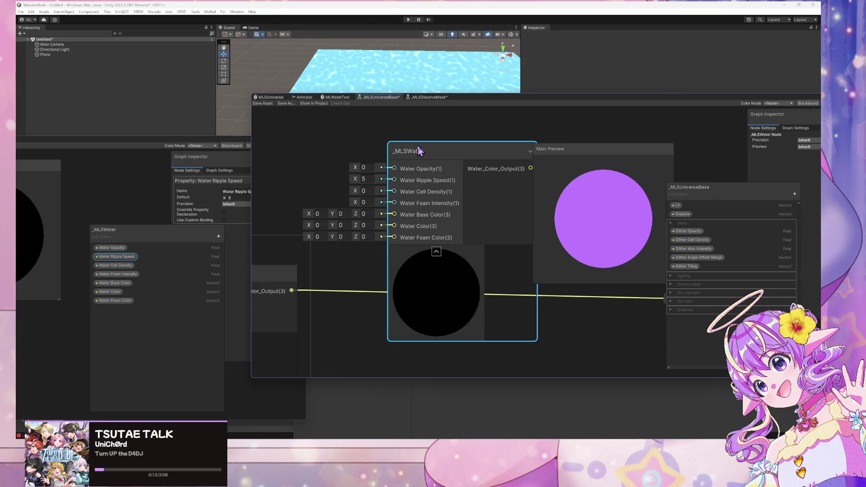
Step: Collapse Glitter and add a new blackboard category named Water
{"action": "left_click", "coordinate": [671, 224]}
{"action": "left_click", "coordinate": [794, 194]}
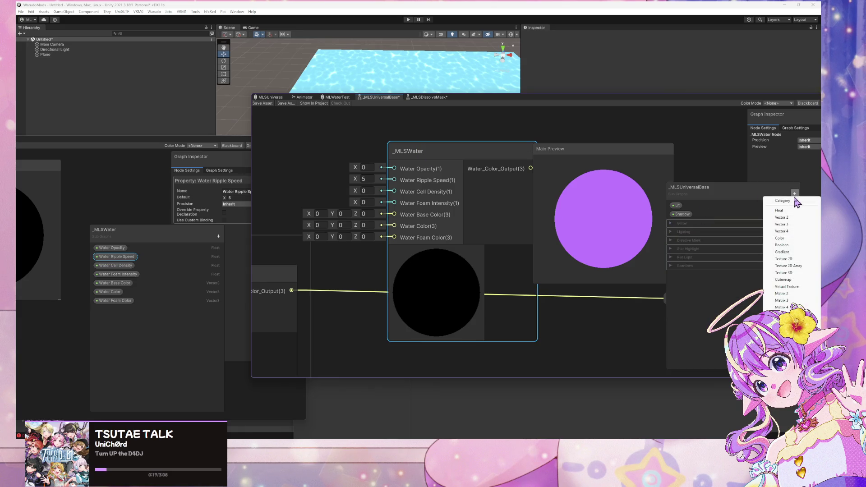
{"action": "left_click", "coordinate": [796, 202]}
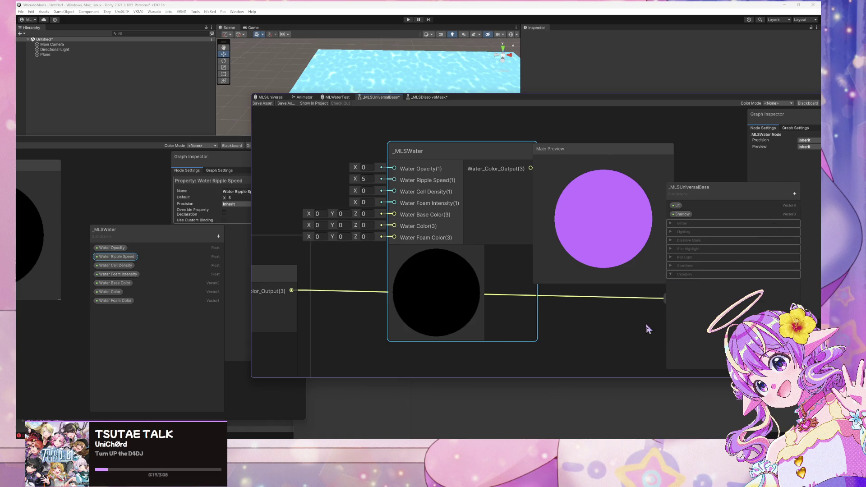
{"action": "double_click", "coordinate": [685, 275]}
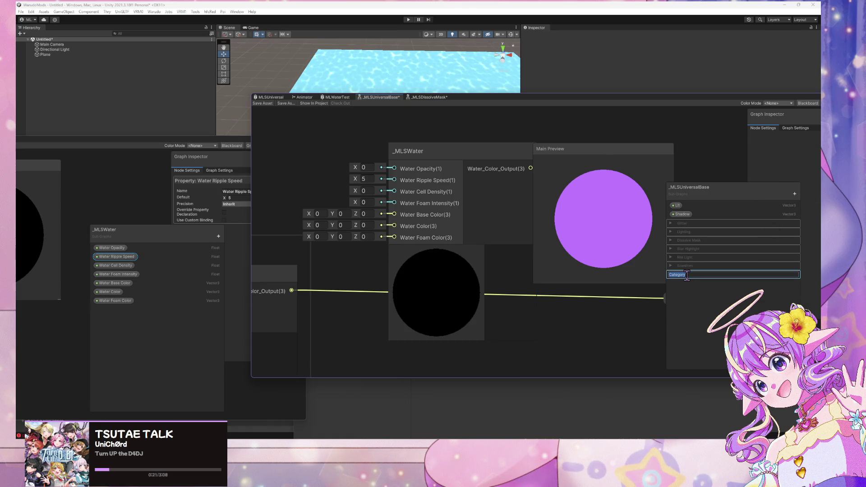
{"action": "type", "text": "Water"}
{"action": "key", "text": "Return"}
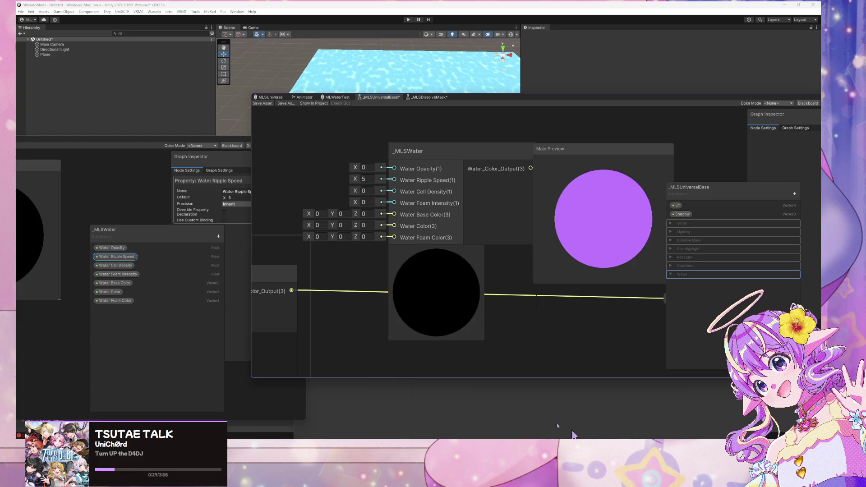
Step: Move the music player window aside and return to the Shader Graph
{"action": "key", "text": "alt+Tab"}
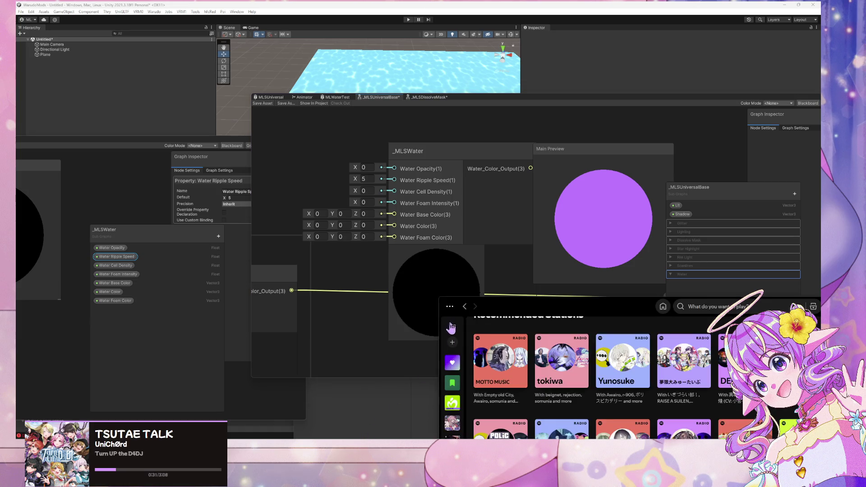
{"action": "left_click_drag", "start_coordinate": [572, 307], "coordinate": [394, 103]}
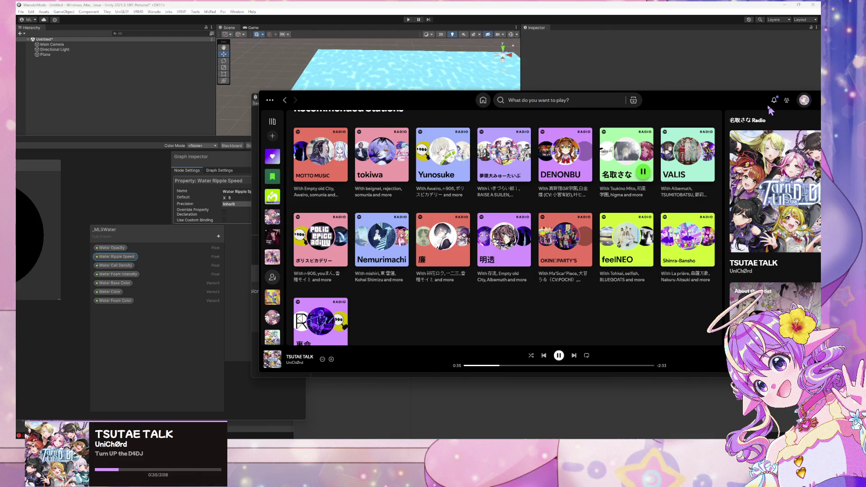
{"action": "key", "text": "alt+Tab"}
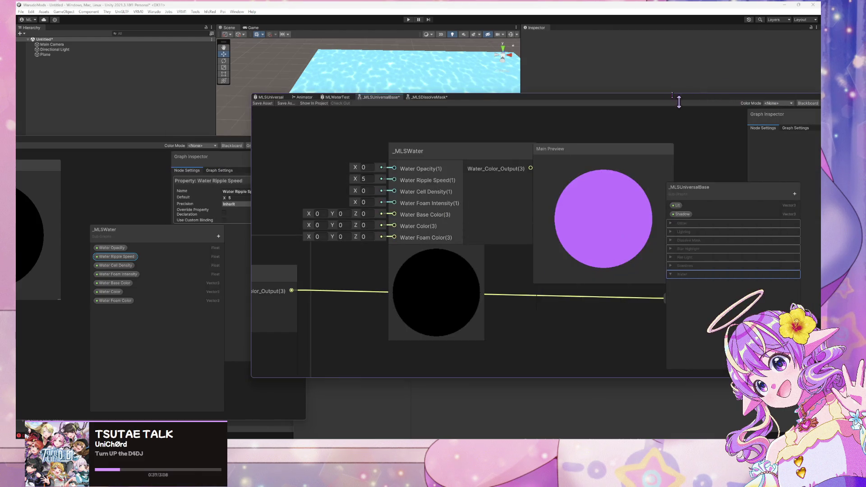
Step: Collapse the _MLSWater node's preview and create a Color node from the 'color' search
{"action": "left_click_drag", "start_coordinate": [494, 153], "coordinate": [478, 137]}
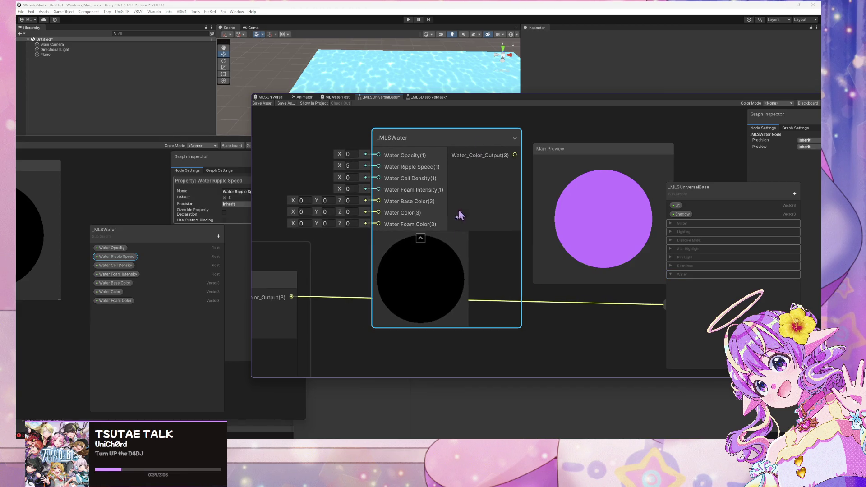
{"action": "left_click", "coordinate": [423, 238]}
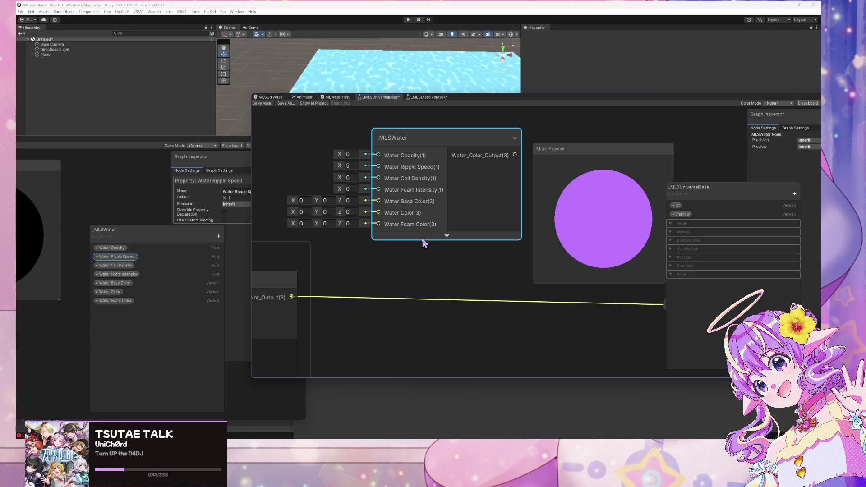
{"action": "scroll", "coordinate": [410, 262], "scroll_direction": "up", "scroll_amount": 2}
{"action": "scroll", "coordinate": [340, 158], "scroll_direction": "down", "scroll_amount": 2}
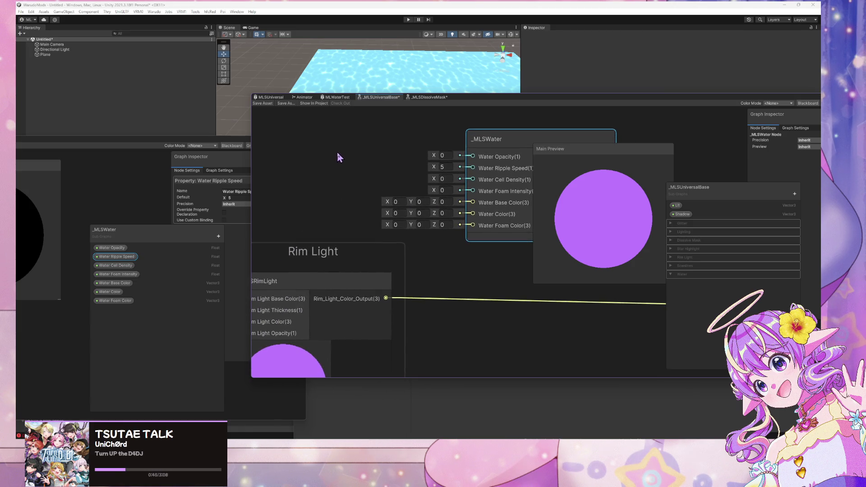
{"action": "key", "text": "space"}
{"action": "type", "text": "v"}
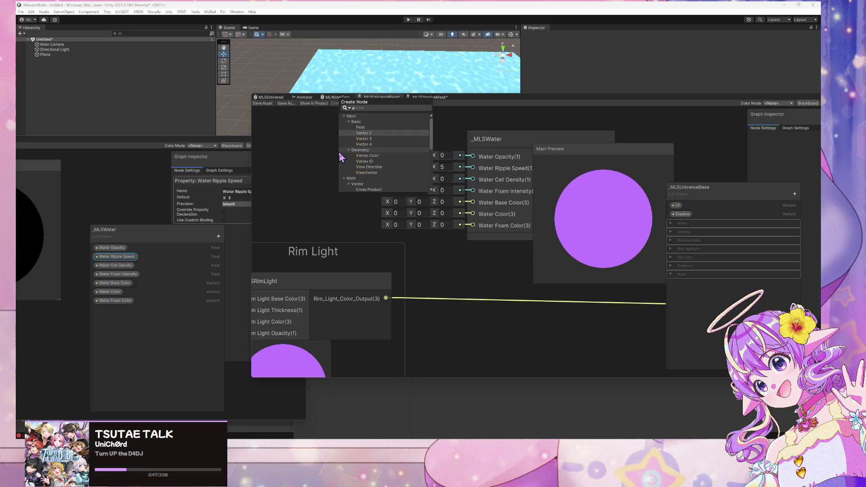
{"action": "type", "text": "e"}
{"action": "key", "text": "BackSpace"}
{"action": "key", "text": "BackSpace"}
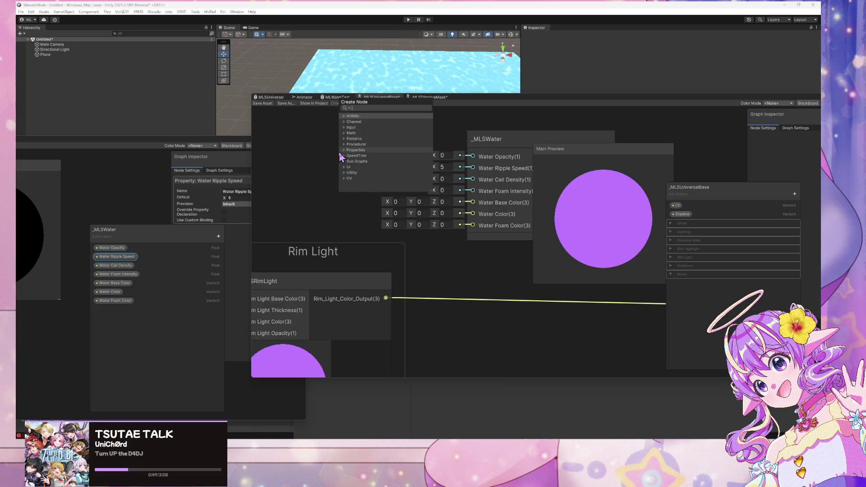
{"action": "type", "text": "color"}
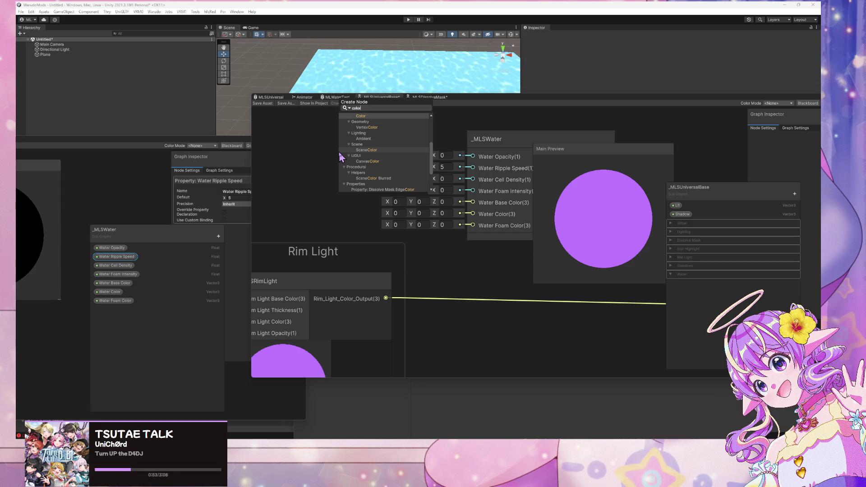
{"action": "key", "text": "Return"}
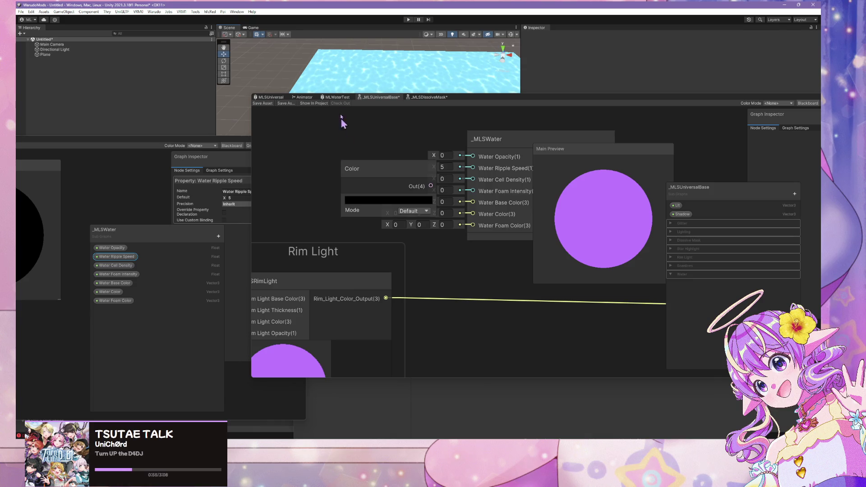
Step: Set the Color node to HDR cyan and wire it into _MLSWater's Water Color input
{"action": "left_click", "coordinate": [413, 211]}
{"action": "left_click", "coordinate": [421, 229]}
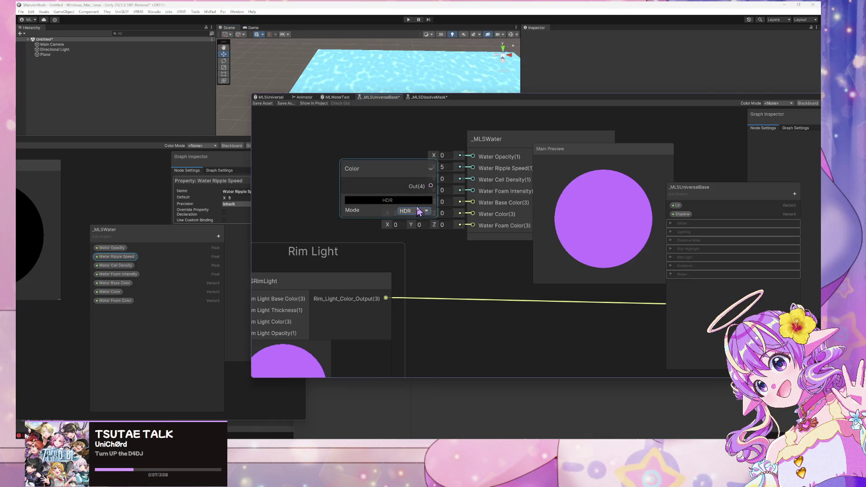
{"action": "left_click", "coordinate": [387, 199]}
{"action": "left_click", "coordinate": [461, 384]}
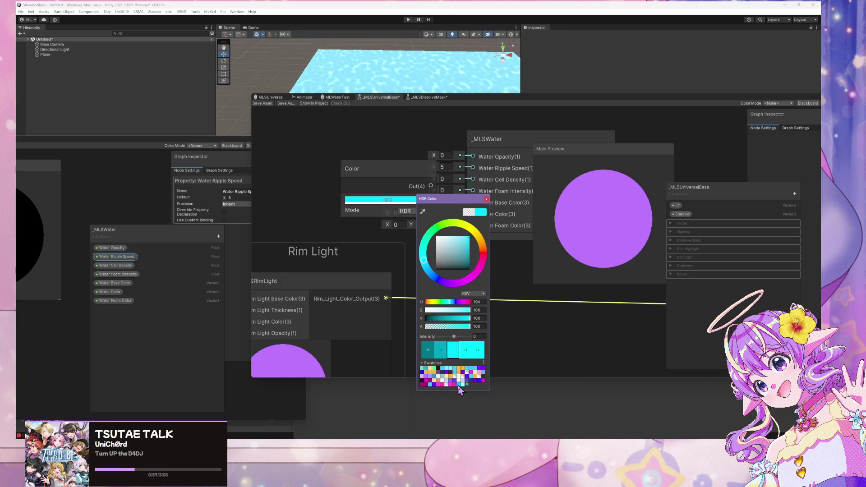
{"action": "left_click", "coordinate": [390, 168]}
{"action": "mouse_move", "coordinate": [390, 168]}
{"action": "left_mouse_down"}
{"action": "mouse_move", "coordinate": [364, 165]}
{"action": "mouse_move", "coordinate": [464, 225]}
{"action": "mouse_move", "coordinate": [473, 216]}
{"action": "left_mouse_up"}
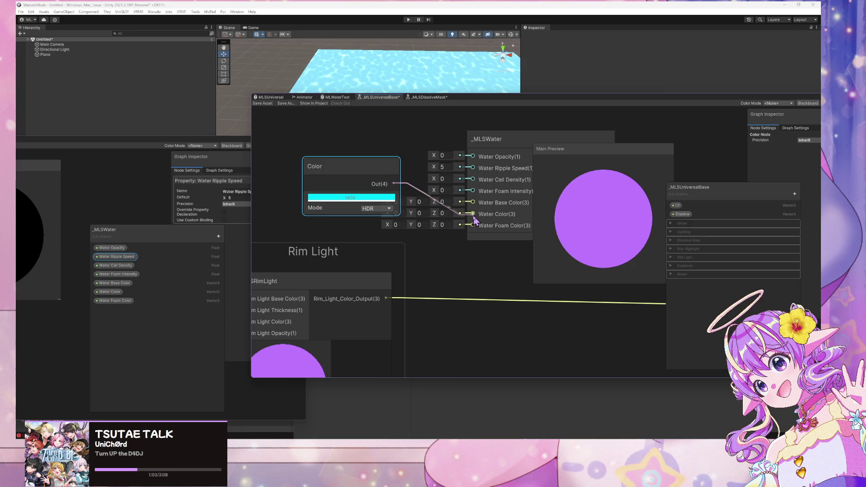
{"action": "mouse_move", "coordinate": [353, 164]}
{"action": "left_mouse_down"}
{"action": "mouse_move", "coordinate": [331, 167]}
{"action": "mouse_move", "coordinate": [312, 136]}
{"action": "left_mouse_up"}
Step: Create a second Color node from the node search
{"action": "key", "text": "space"}
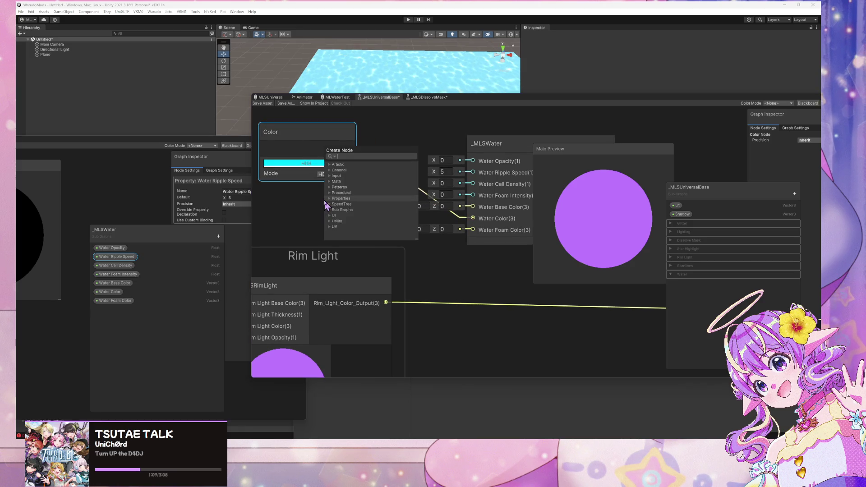
{"action": "type", "text": "color f"}
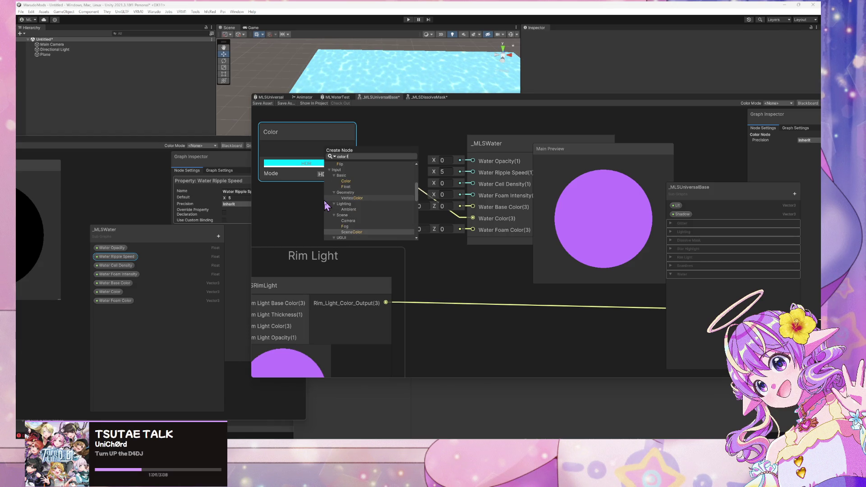
{"action": "key", "text": "BackSpace"}
{"action": "key", "text": "BackSpace"}
{"action": "key", "text": "Return"}
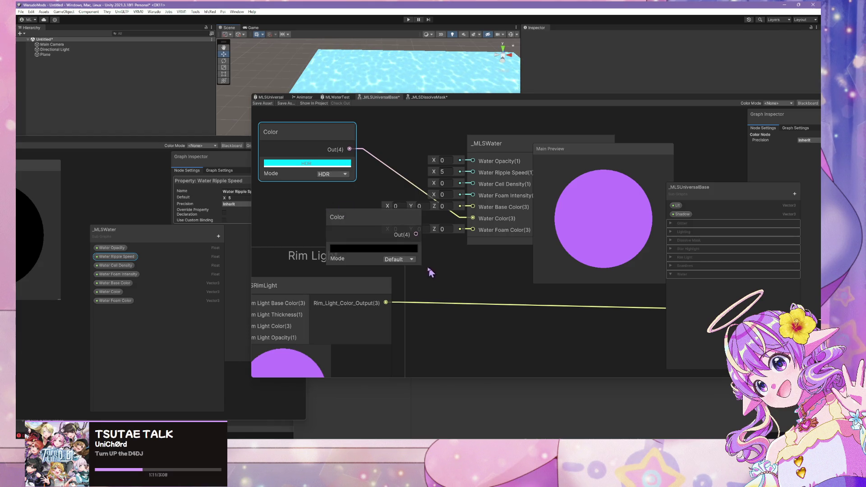
Step: Make the second Color node an HDR pale cyan and wire it into Water Foam Color
{"action": "left_click", "coordinate": [404, 259]}
{"action": "left_click", "coordinate": [412, 275]}
{"action": "left_click", "coordinate": [411, 249]}
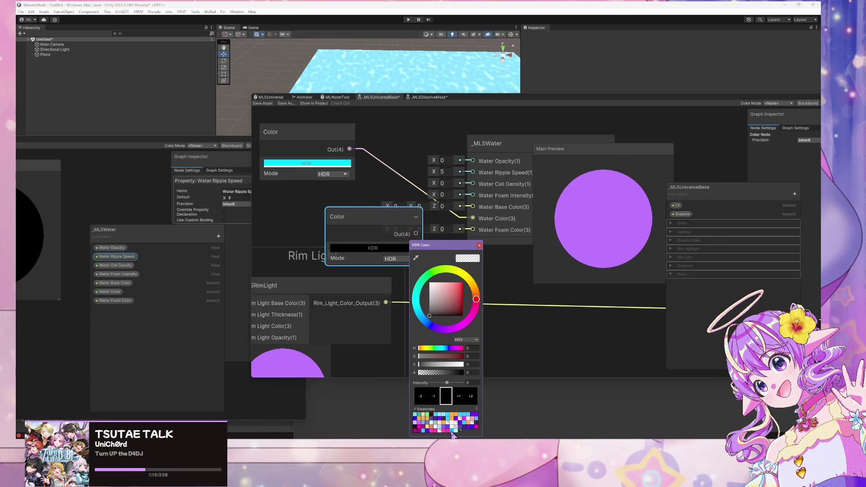
{"action": "left_click", "coordinate": [452, 431]}
{"action": "left_click", "coordinate": [456, 431]}
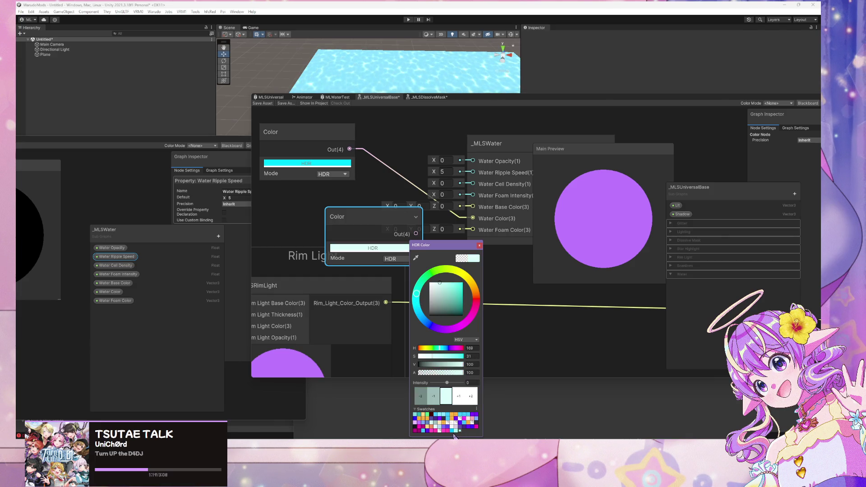
{"action": "left_click", "coordinate": [479, 245]}
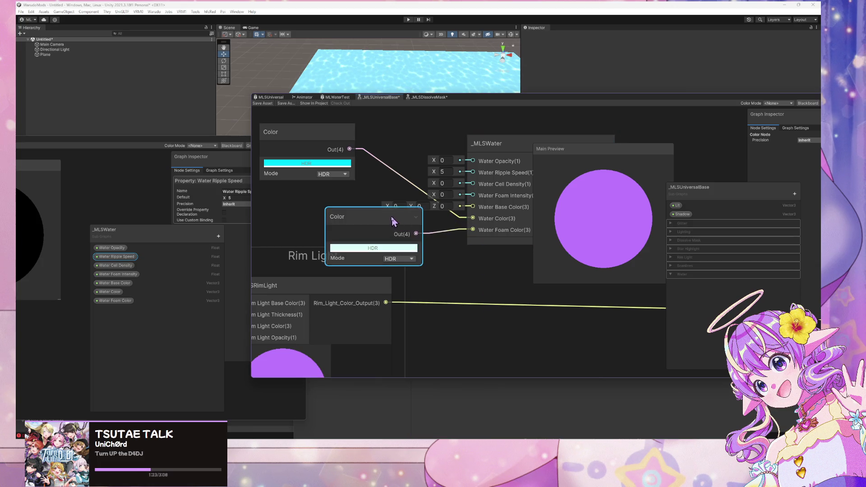
{"action": "left_click_drag", "start_coordinate": [391, 216], "coordinate": [325, 192]}
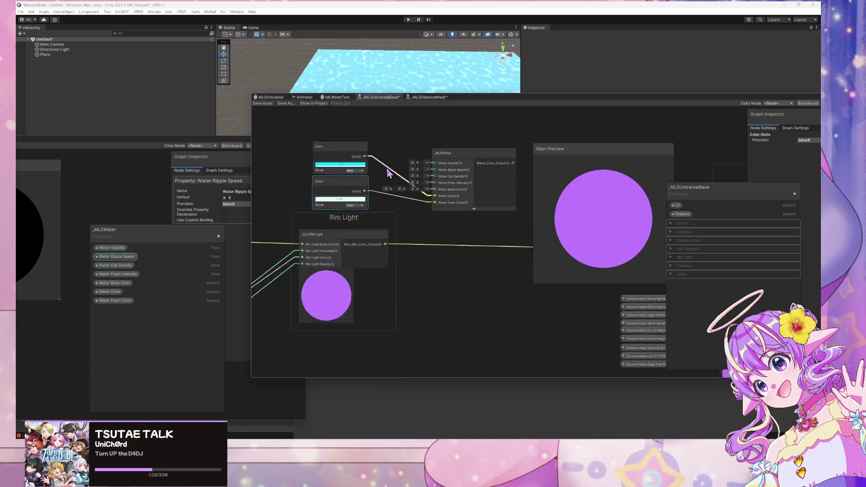
Step: Set Water Base Color to 1,1,1 and Water Opacity to 1 on the _MLSWater node
{"action": "scroll", "coordinate": [419, 186], "scroll_direction": "down", "scroll_amount": 3}
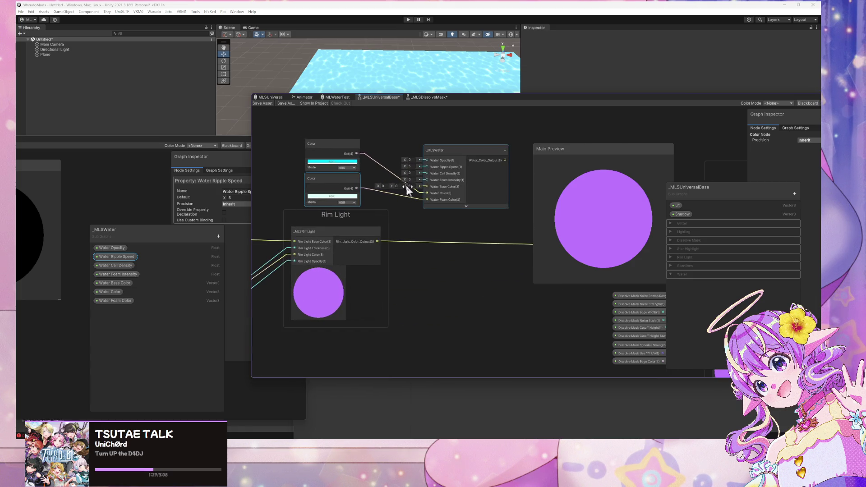
{"action": "left_click", "coordinate": [396, 186]}
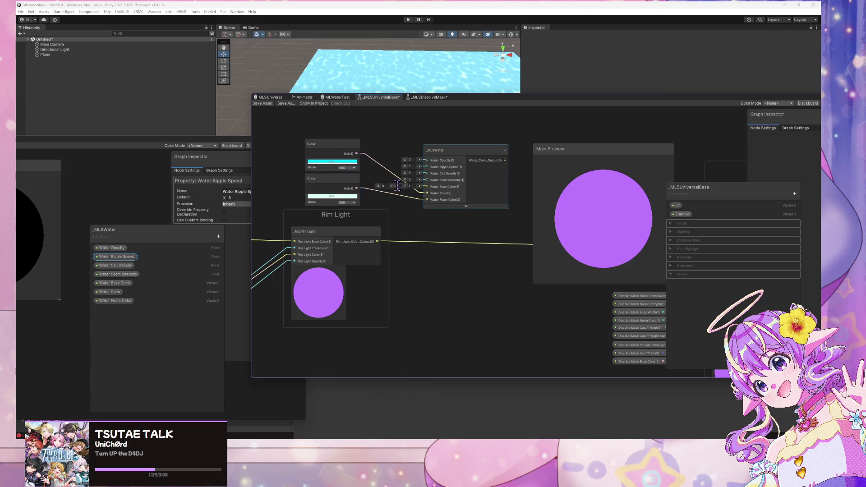
{"action": "left_click", "coordinate": [467, 208]}
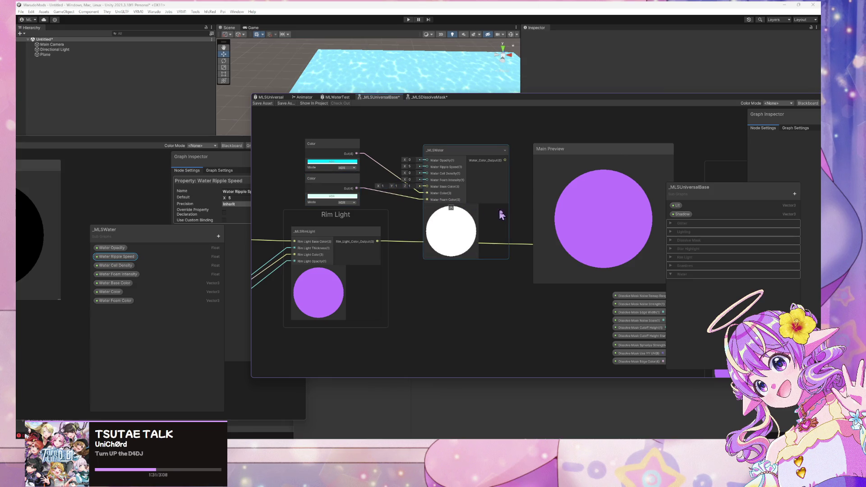
{"action": "scroll", "coordinate": [452, 156], "scroll_direction": "up", "scroll_amount": 3}
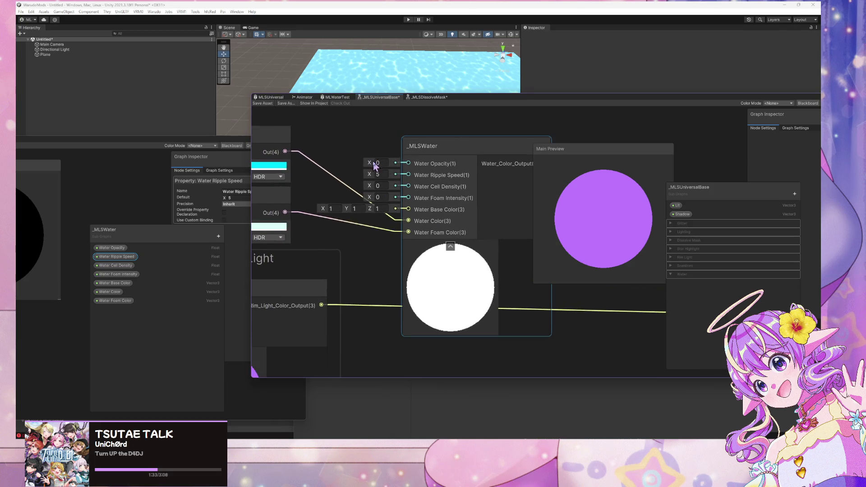
{"action": "left_click", "coordinate": [376, 163]}
{"action": "type", "text": "1"}
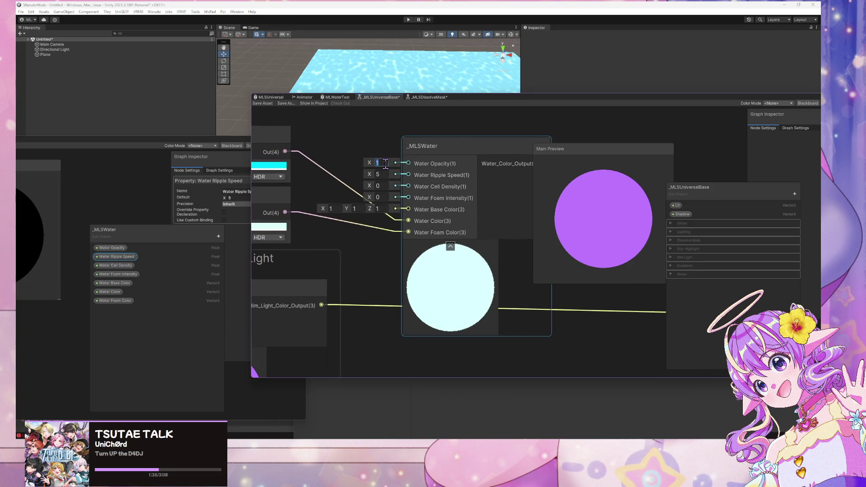
{"action": "type", "text": "0"}
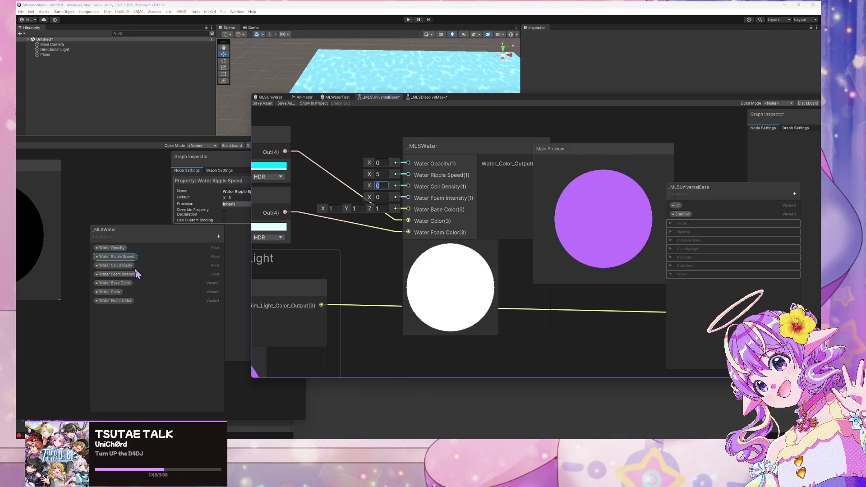
Step: Enter 5 for both Water Cell Density and Water Foam Intensity on _MLSWater, then edit Water Opacity
{"action": "left_click", "coordinate": [128, 266]}
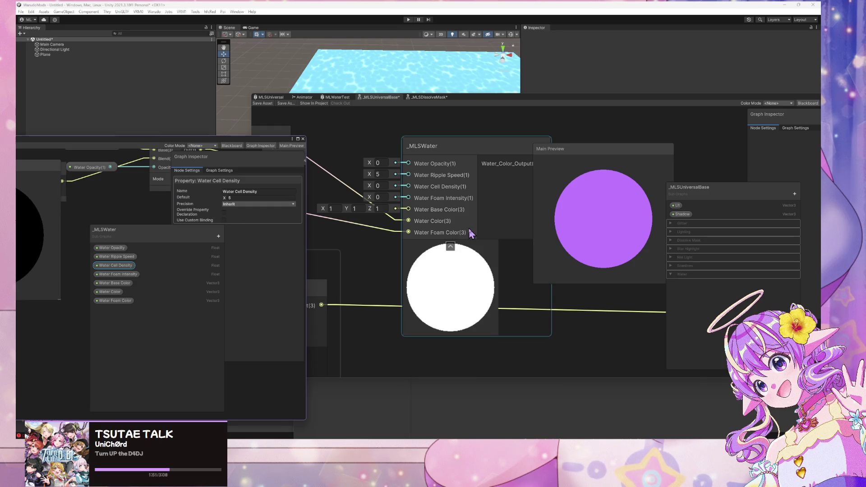
{"action": "left_click", "coordinate": [380, 186]}
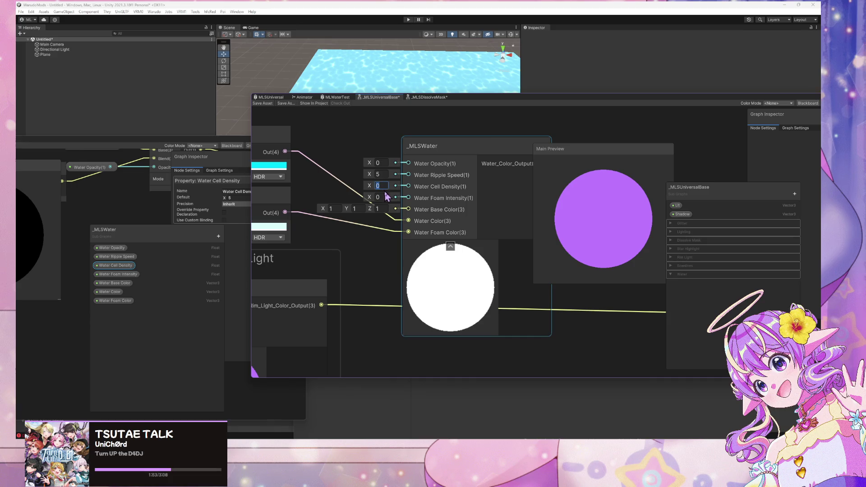
{"action": "type", "text": "5"}
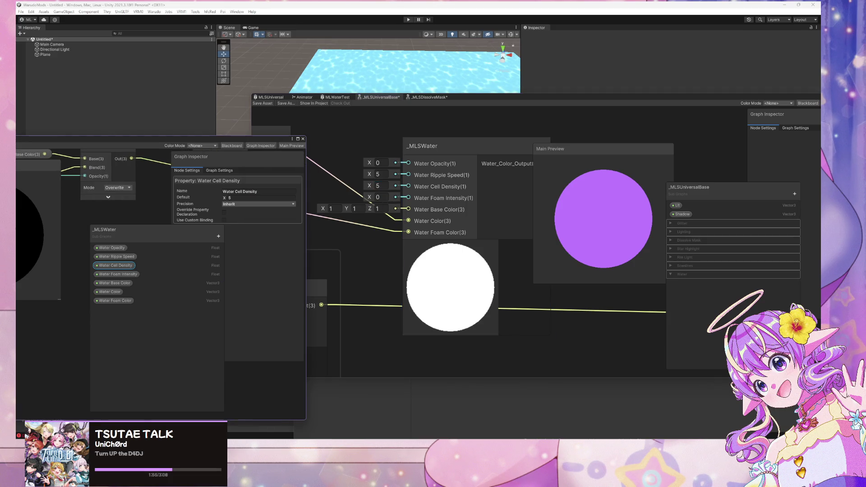
{"action": "key", "text": "Escape"}
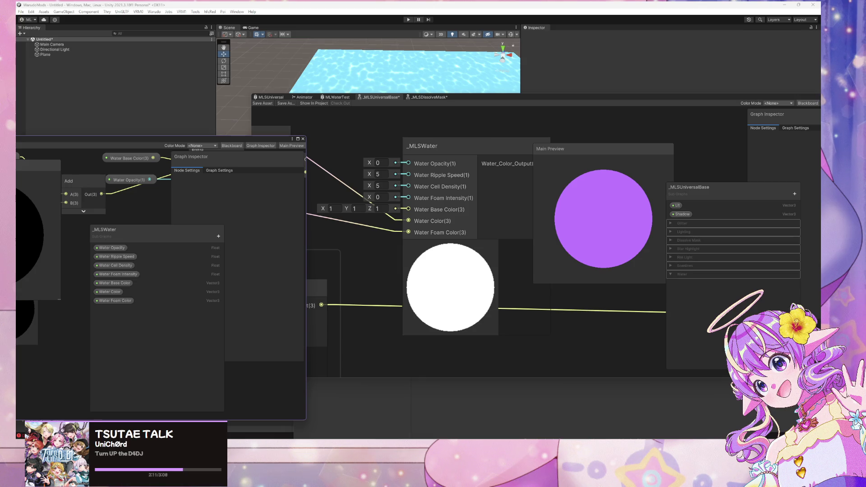
{"action": "left_click", "coordinate": [117, 275]}
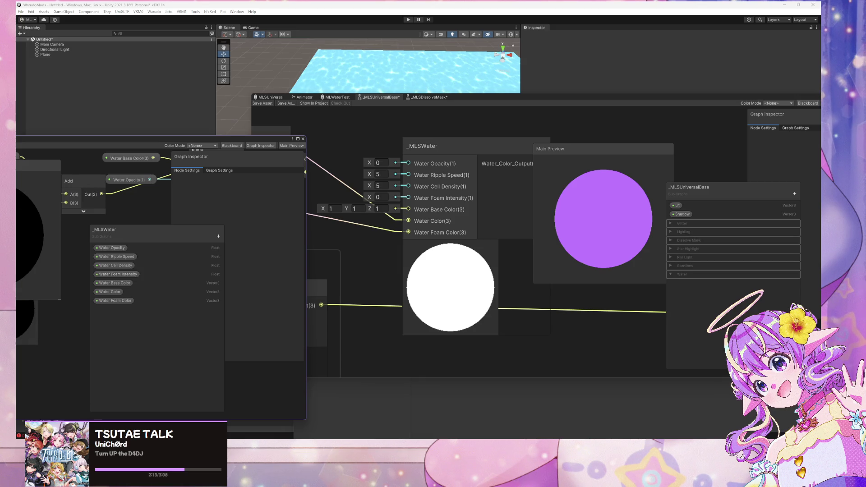
{"action": "left_click", "coordinate": [386, 199]}
{"action": "type", "text": "5"}
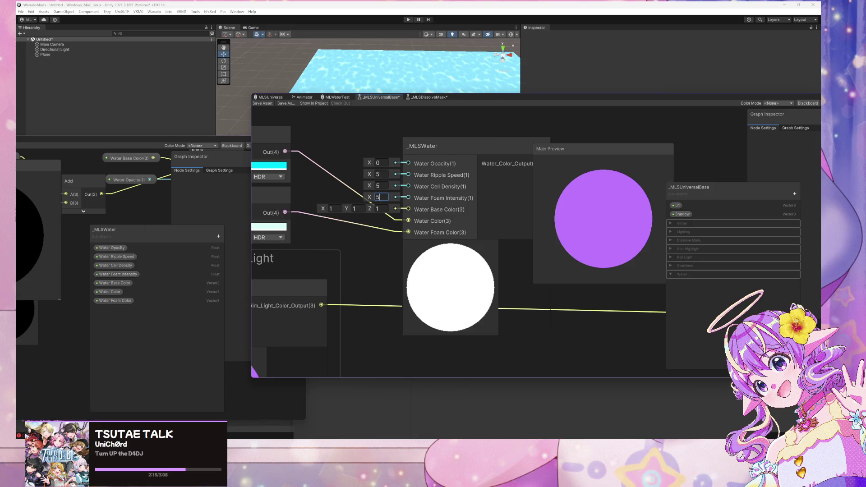
{"action": "key", "text": "Return"}
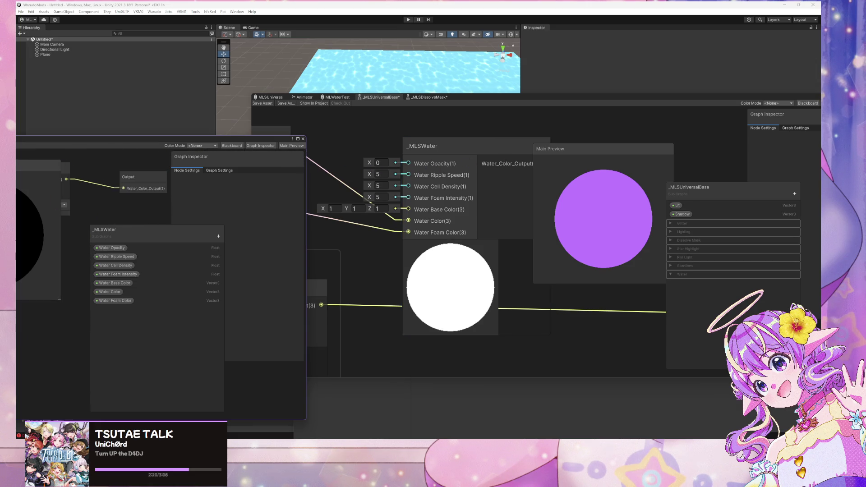
{"action": "left_click", "coordinate": [118, 274]}
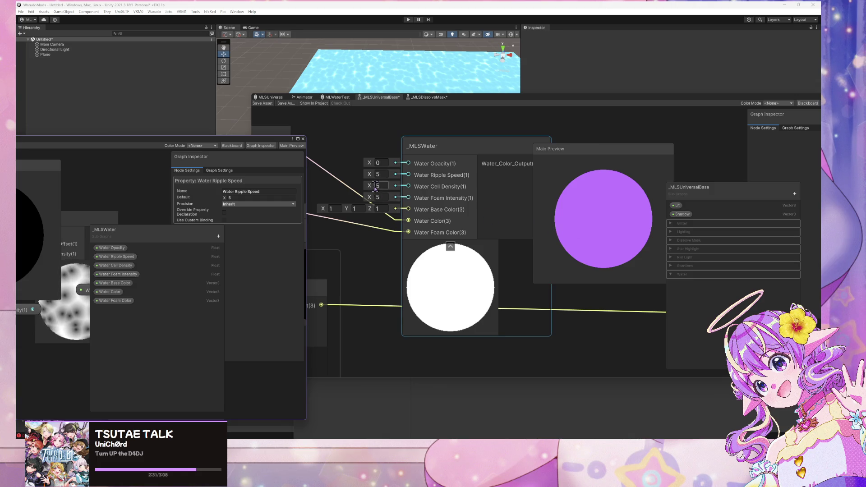
{"action": "left_click", "coordinate": [379, 162]}
Step: Enter Water Opacity 1, then move the _MLSWater node up and right beside the Color nodes
{"action": "type", "text": "1"}
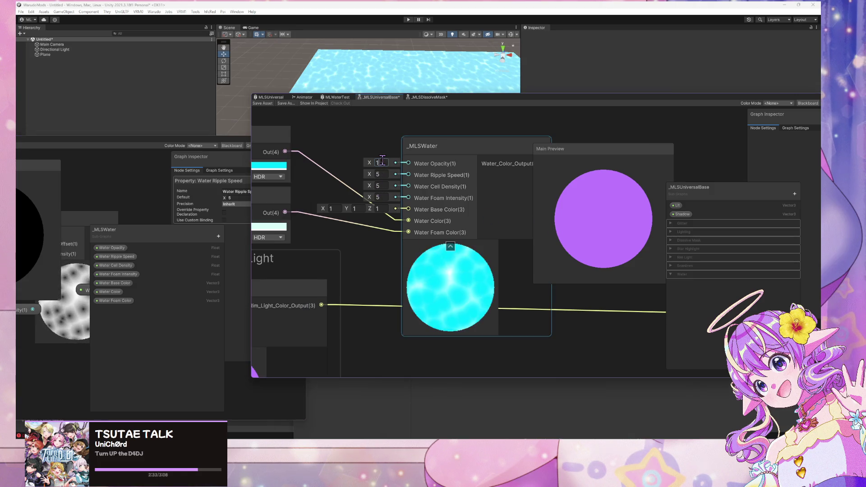
{"action": "scroll", "coordinate": [381, 282], "scroll_direction": "down", "scroll_amount": 2}
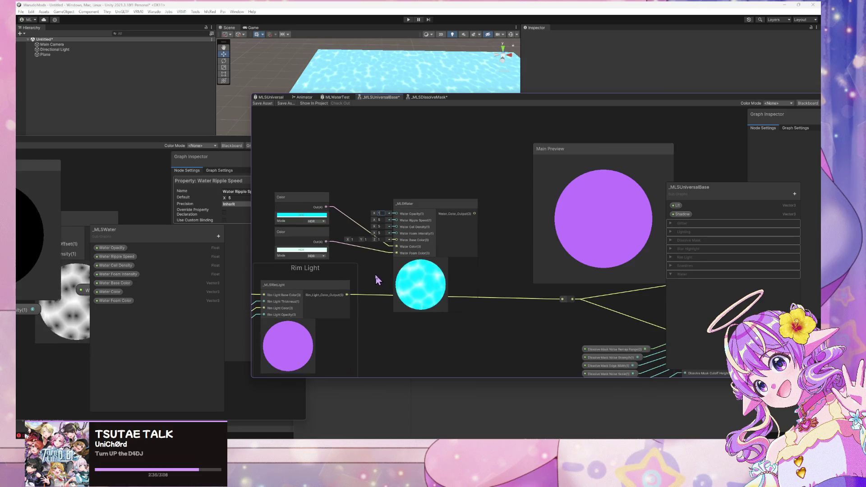
{"action": "scroll", "coordinate": [375, 269], "scroll_direction": "up", "scroll_amount": 4}
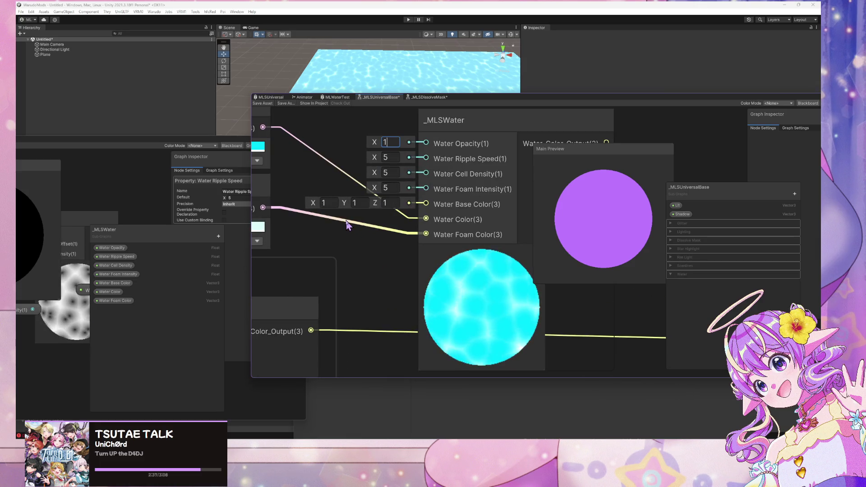
{"action": "scroll", "coordinate": [341, 229], "scroll_direction": "down", "scroll_amount": 3}
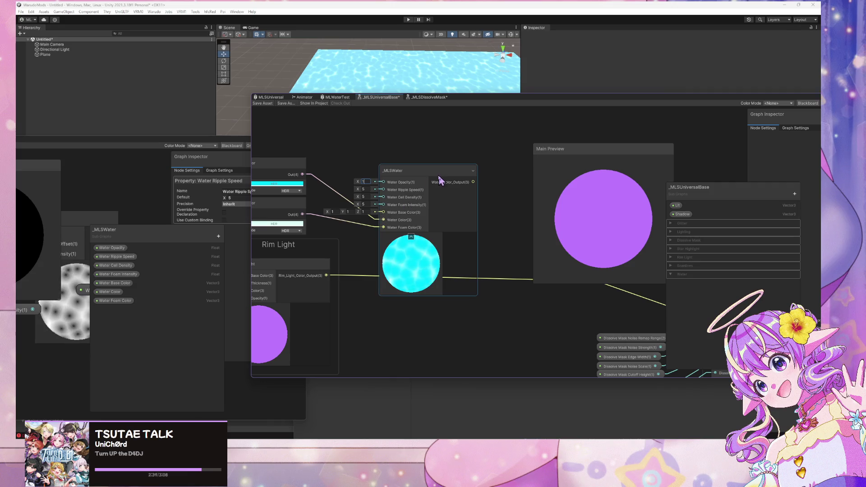
{"action": "left_click_drag", "start_coordinate": [439, 180], "coordinate": [482, 160]}
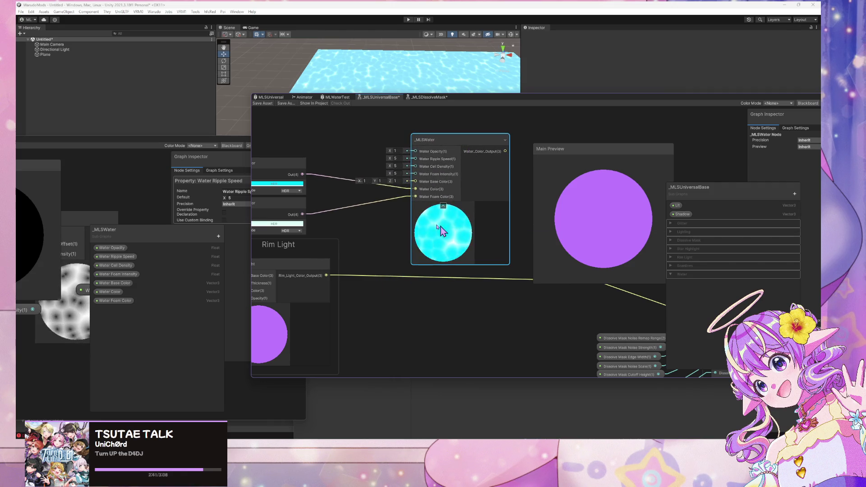
{"action": "scroll", "coordinate": [392, 230], "scroll_direction": "down", "scroll_amount": 2}
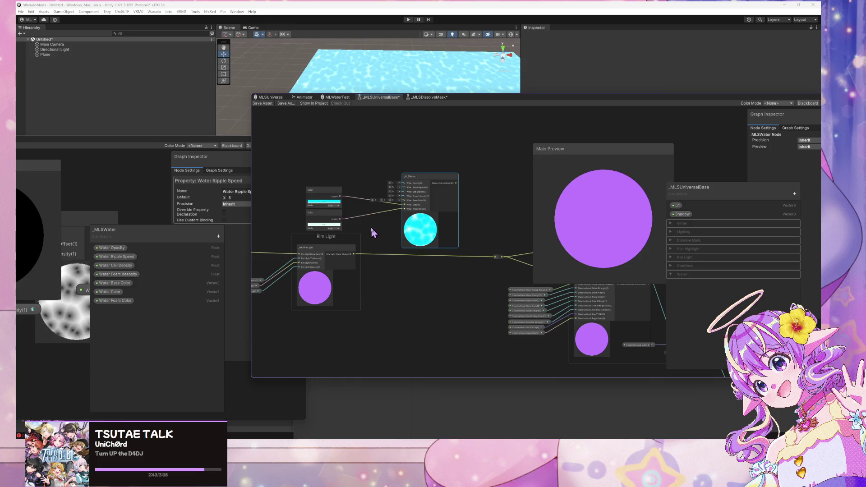
{"action": "scroll", "coordinate": [371, 229], "scroll_direction": "up", "scroll_amount": 3}
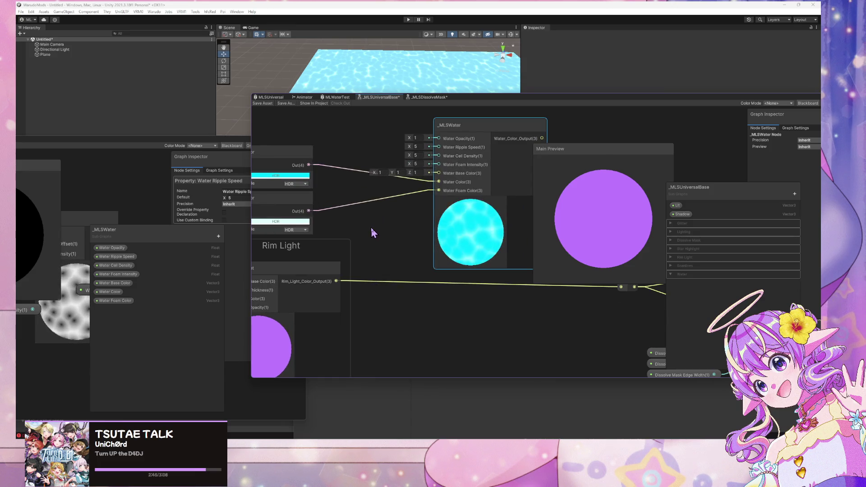
{"action": "left_click_drag", "start_coordinate": [371, 227], "coordinate": [270, 205]}
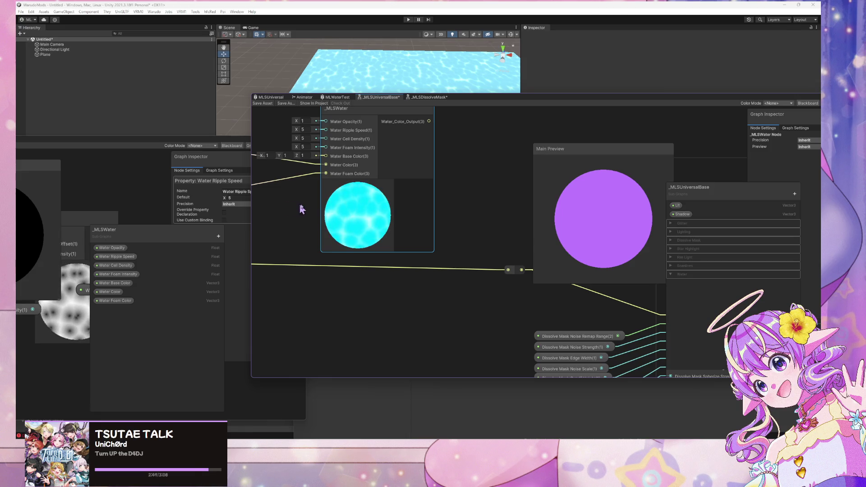
{"action": "scroll", "coordinate": [356, 228], "scroll_direction": "down", "scroll_amount": 3}
{"action": "left_click_drag", "start_coordinate": [327, 222], "coordinate": [431, 260]}
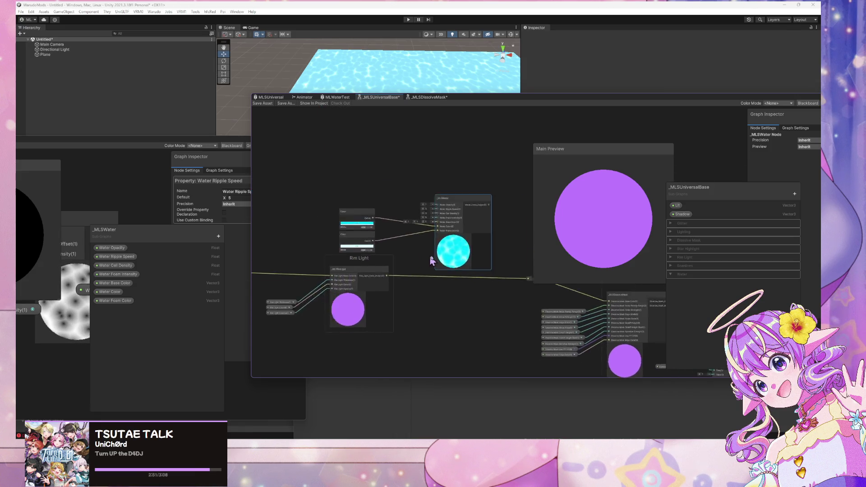
{"action": "scroll", "coordinate": [430, 260], "scroll_direction": "up", "scroll_amount": 2}
Step: Convert the lower Color node to a property named Water Foam Color inside the Water category
{"action": "right_click", "coordinate": [378, 237]}
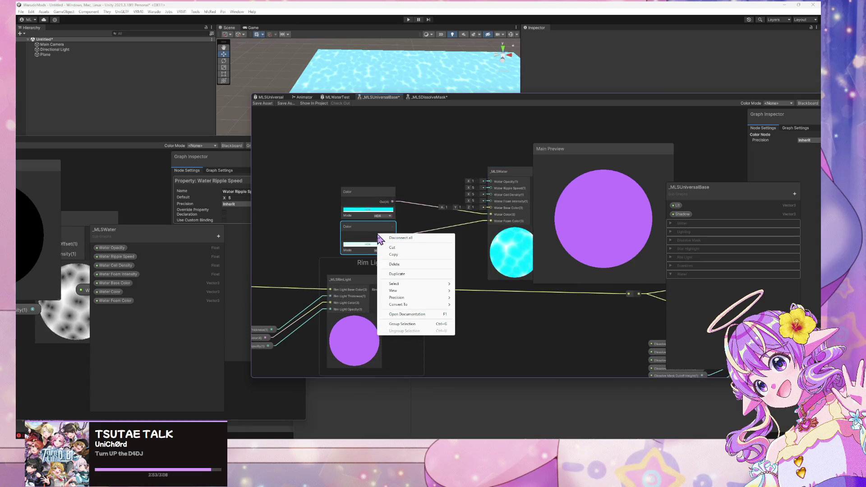
{"action": "mouse_move", "coordinate": [433, 305]}
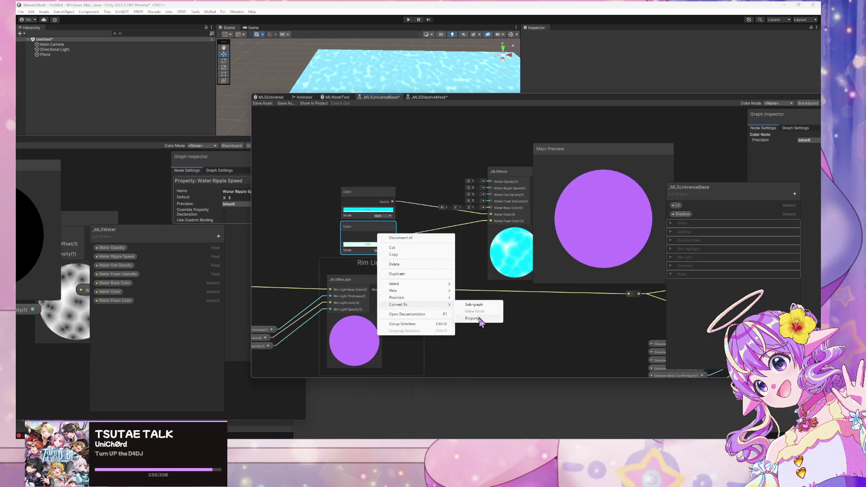
{"action": "left_click", "coordinate": [482, 315]}
{"action": "double_click", "coordinate": [679, 223]}
{"action": "type", "text": "Water Foam Color"}
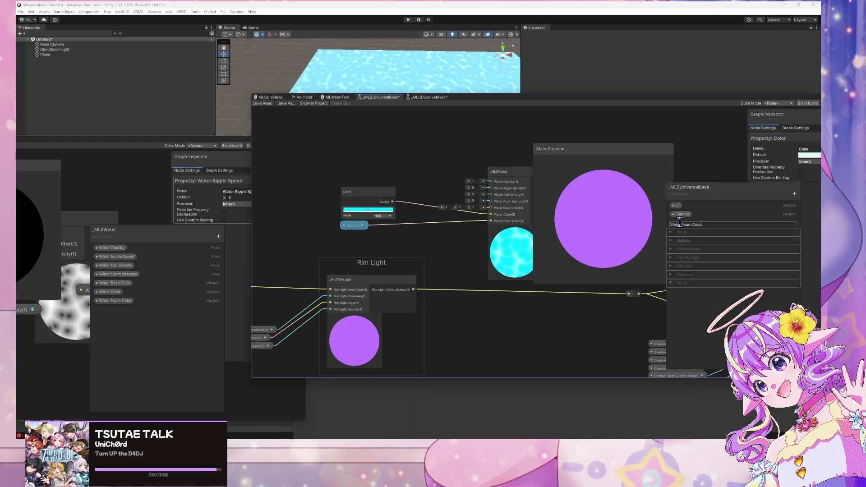
{"action": "key", "text": "Return"}
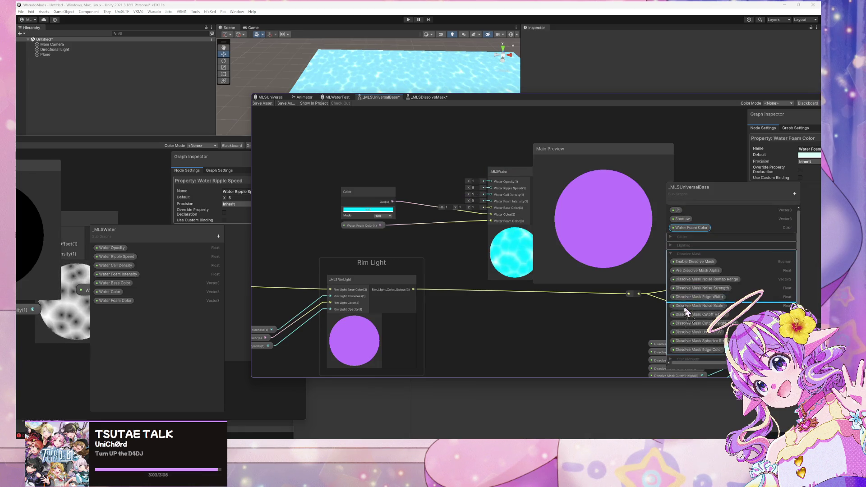
{"action": "key", "text": "ctrl+6"}
{"action": "mouse_move", "coordinate": [690, 222]}
{"action": "left_mouse_down"}
{"action": "mouse_move", "coordinate": [690, 291]}
{"action": "mouse_move", "coordinate": [689, 283]}
{"action": "left_mouse_up"}
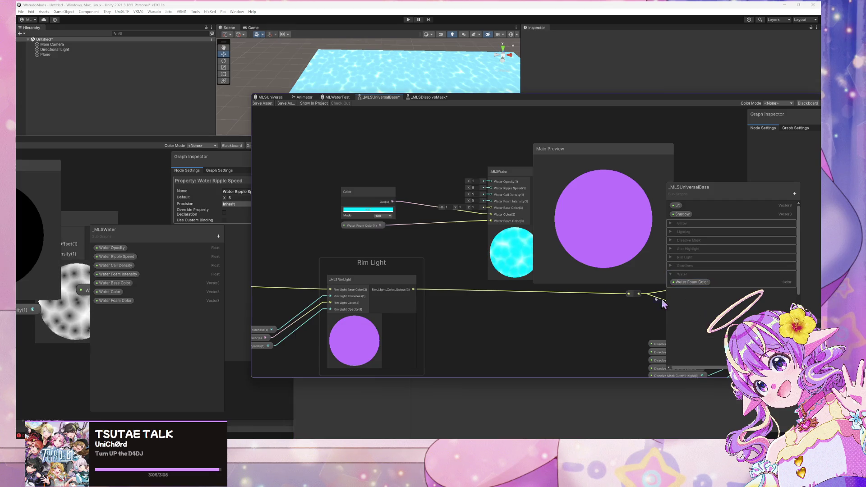
Step: Duplicate it as Water Color and place Water Color above Water Foam Color
{"action": "left_click", "coordinate": [690, 282]}
{"action": "key", "text": "ctrl+d"}
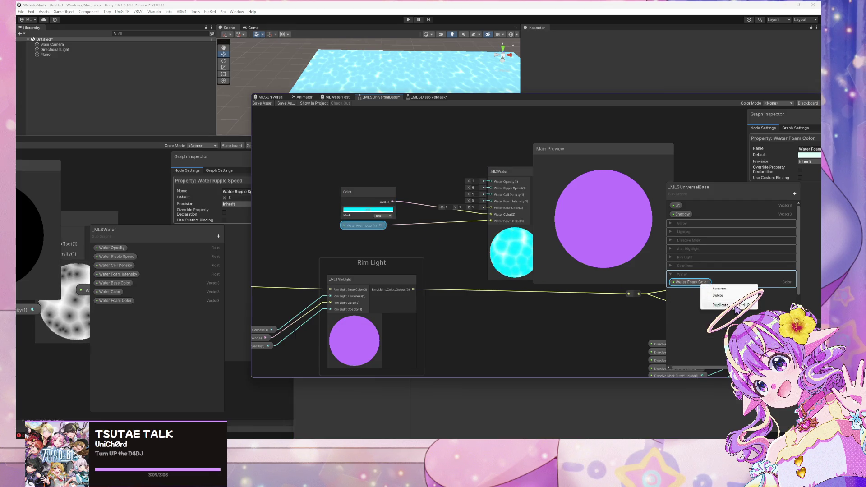
{"action": "double_click", "coordinate": [700, 292]}
{"action": "type", "text": "Water Color"}
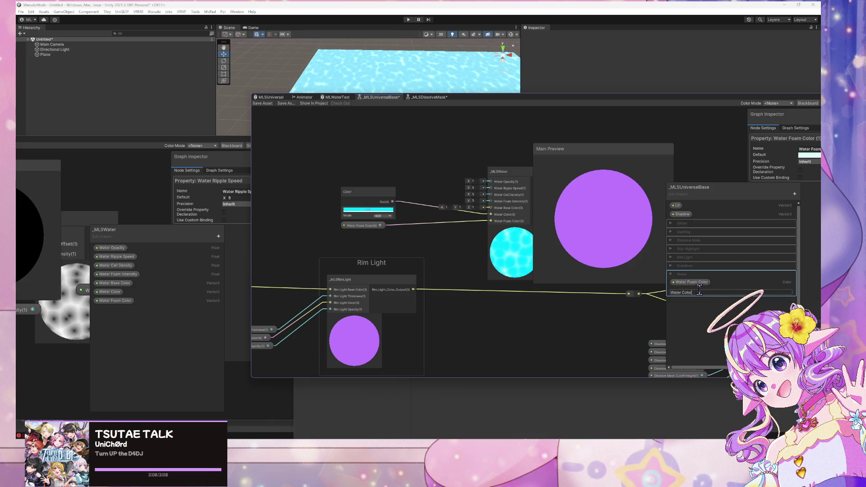
{"action": "key", "text": "Return"}
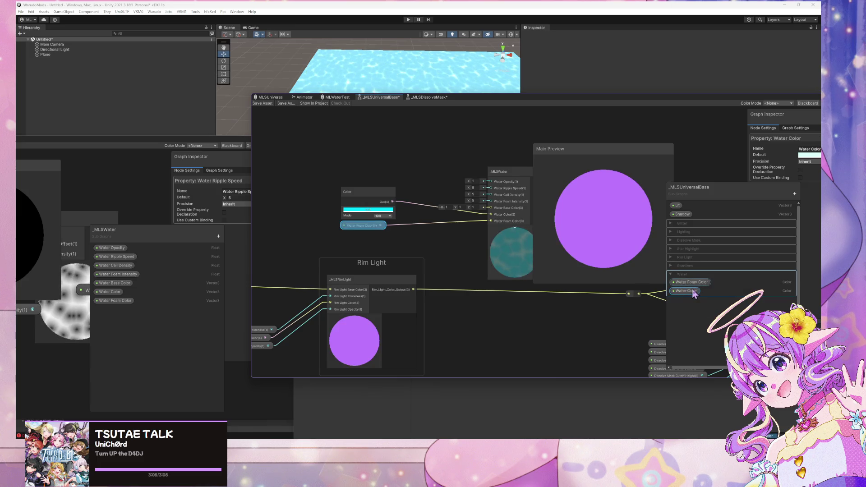
{"action": "left_click_drag", "start_coordinate": [692, 283], "coordinate": [692, 282]}
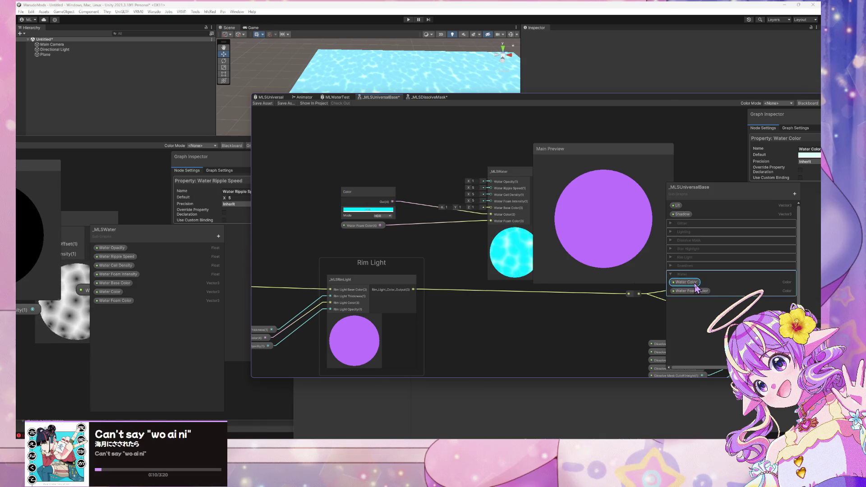
Step: Give Water Color a cyan default and replace the old Color node with a Water Color property node
{"action": "left_click", "coordinate": [810, 155]}
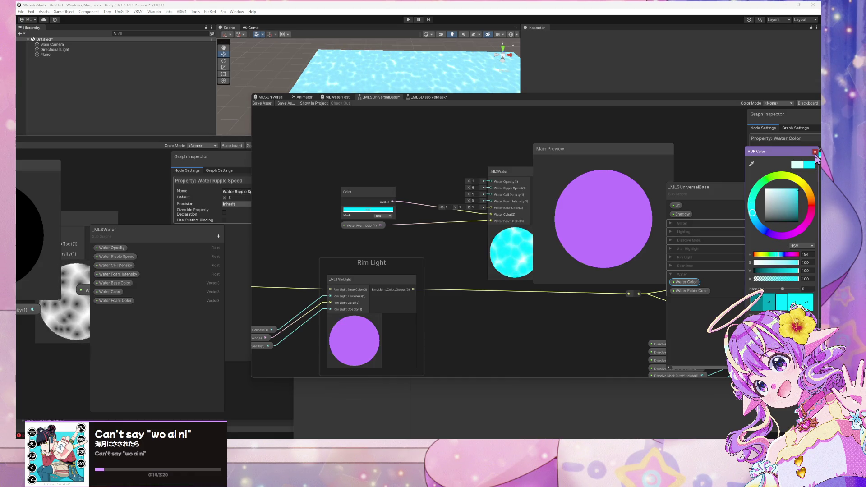
{"action": "left_click", "coordinate": [590, 242]}
{"action": "mouse_move", "coordinate": [682, 288]}
{"action": "left_mouse_down"}
{"action": "mouse_move", "coordinate": [379, 179]}
{"action": "mouse_move", "coordinate": [487, 221]}
{"action": "left_mouse_up"}
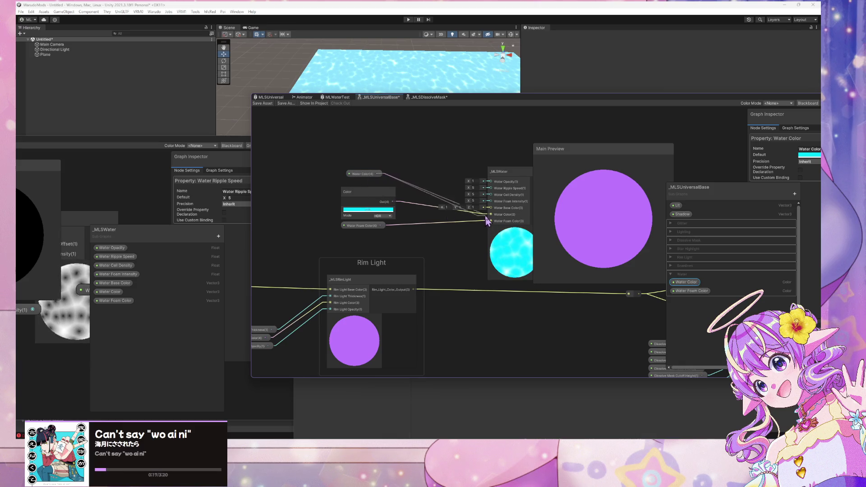
{"action": "left_click", "coordinate": [356, 194]}
{"action": "key", "text": "Delete"}
{"action": "left_click_drag", "start_coordinate": [368, 176], "coordinate": [372, 220]}
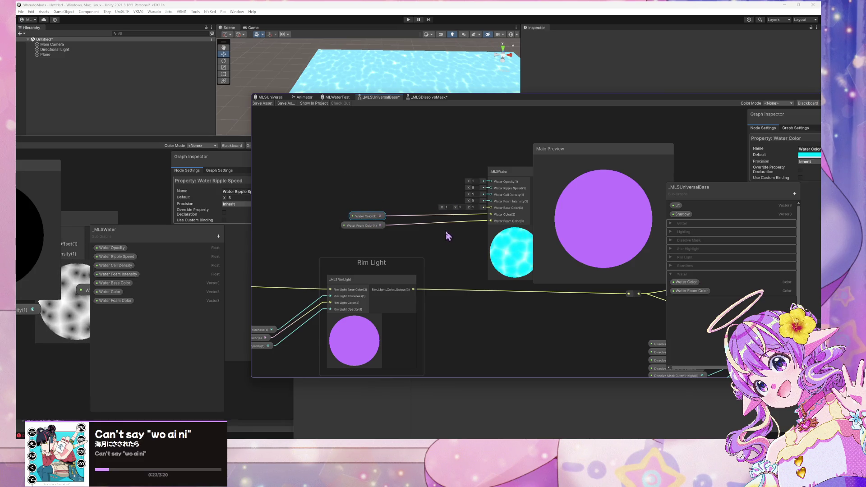
{"action": "left_click_drag", "start_coordinate": [437, 223], "coordinate": [397, 229]}
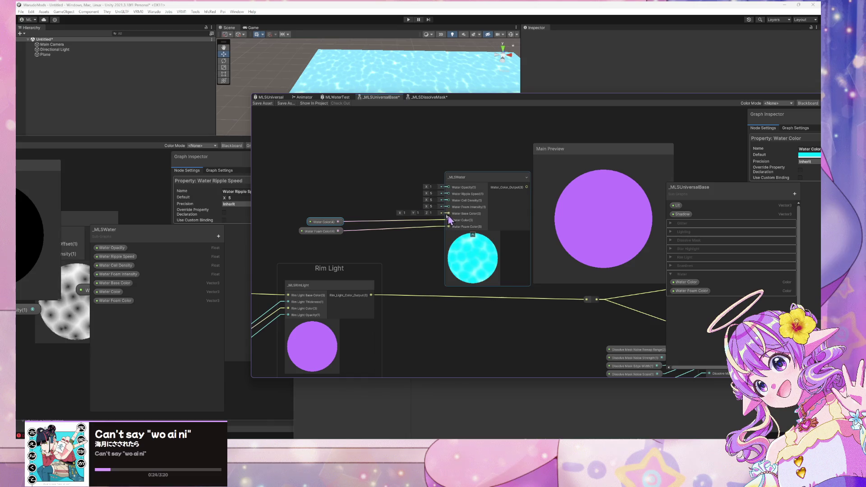
{"action": "left_click", "coordinate": [363, 186]}
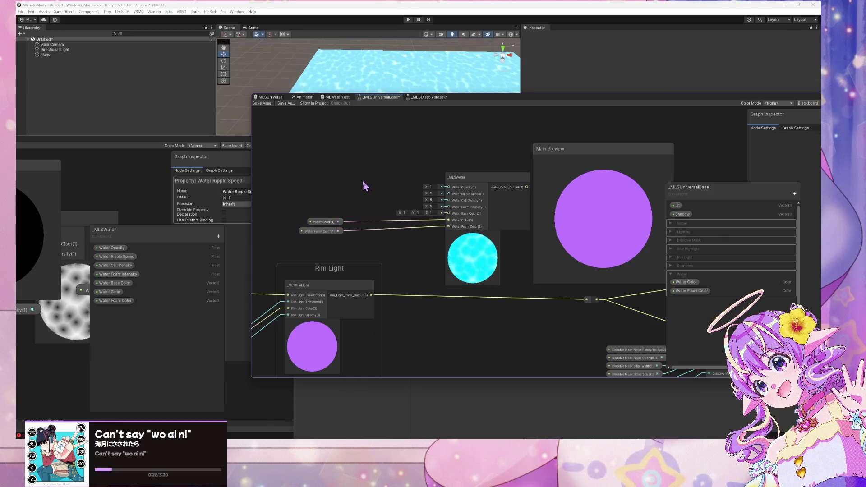
Step: Add a Float node beside _MLSWater and start editing its value
{"action": "key", "text": "space"}
{"action": "type", "text": "float"}
{"action": "key", "text": "Return"}
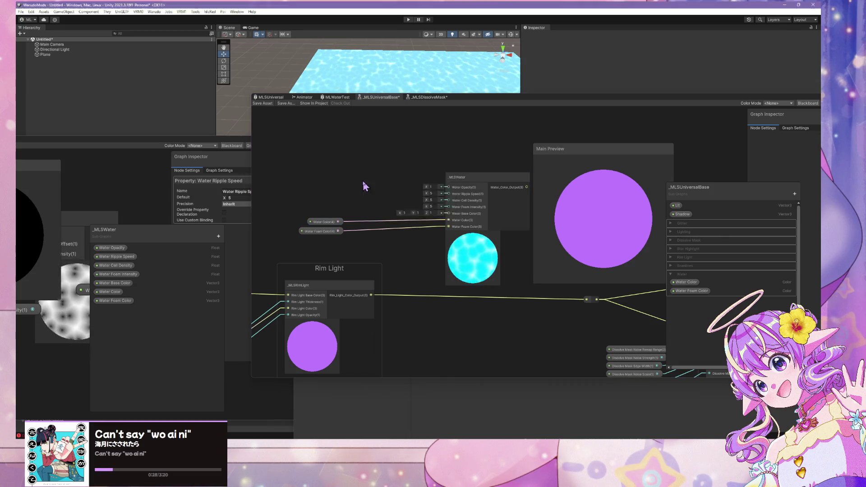
{"action": "left_click", "coordinate": [349, 202]}
Step: Set the Float to 5, convert it to a Water Cell Density property in Water, and wire it in
{"action": "type", "text": "5"}
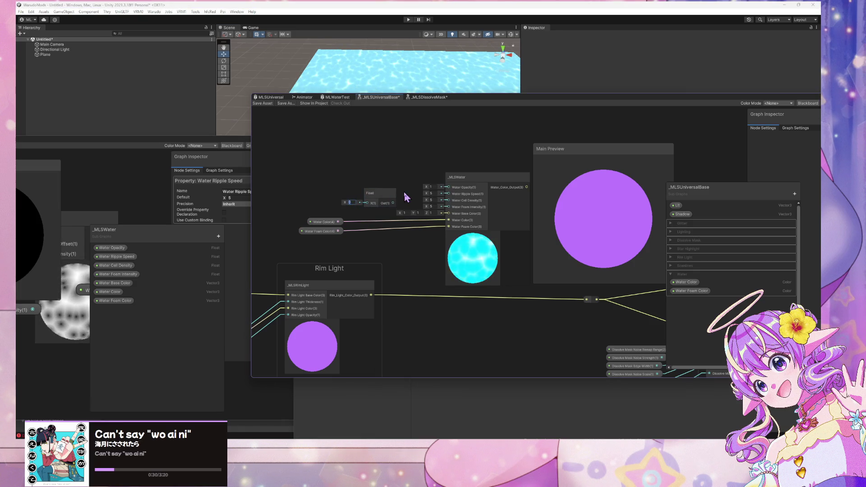
{"action": "right_click", "coordinate": [382, 194]}
{"action": "mouse_move", "coordinate": [433, 259]}
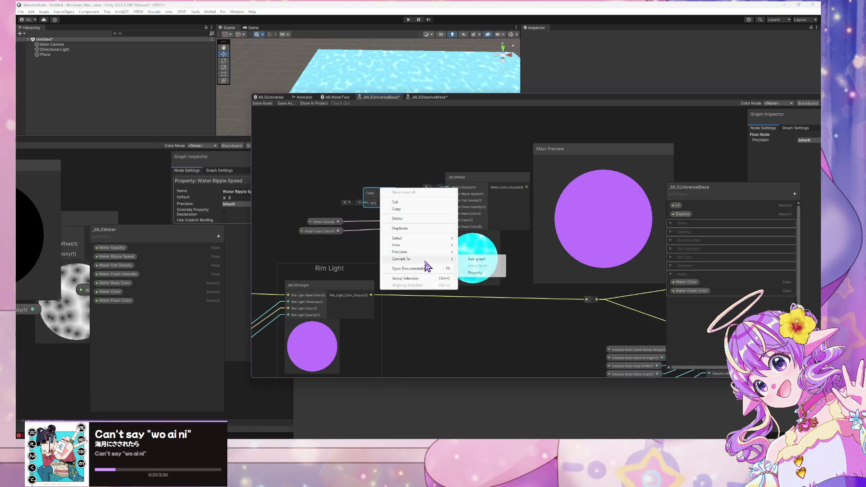
{"action": "left_click", "coordinate": [469, 259]}
{"action": "double_click", "coordinate": [680, 223]}
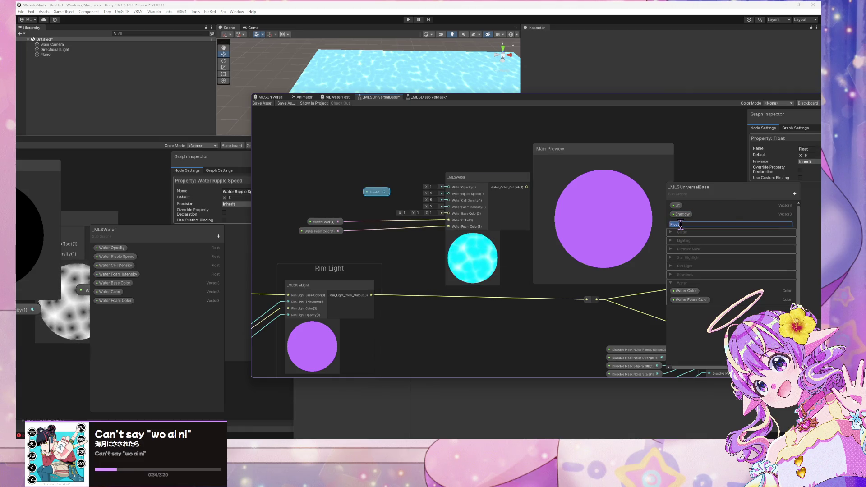
{"action": "type", "text": "Wate"}
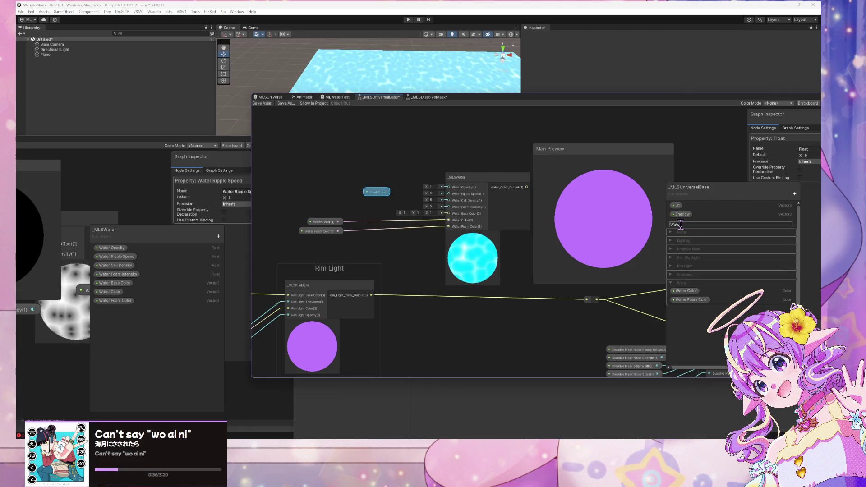
{"action": "type", "text": " Cell Intensity"}
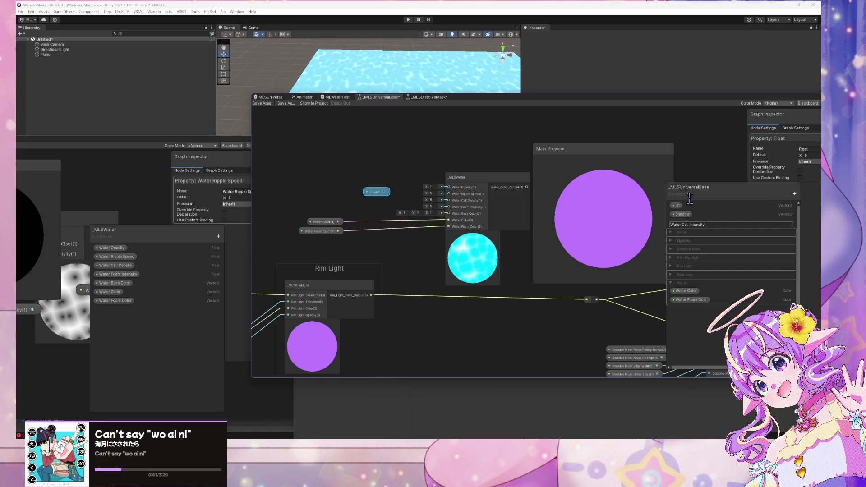
{"action": "key", "text": "Return"}
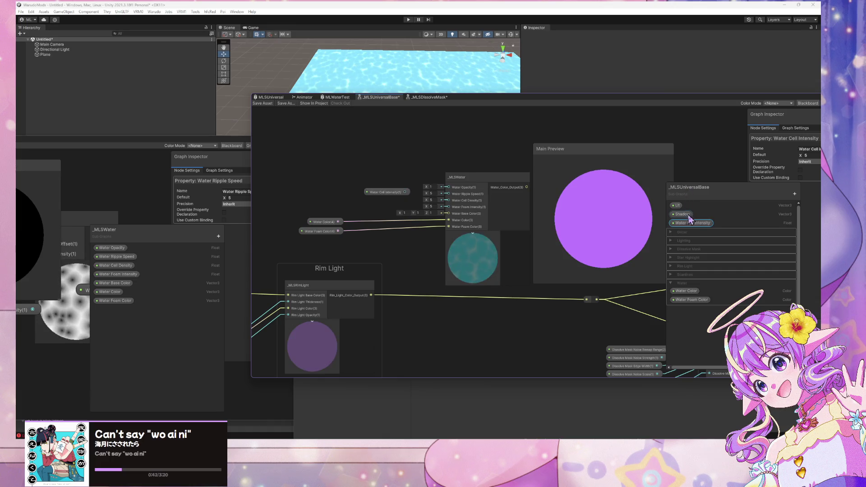
{"action": "mouse_move", "coordinate": [690, 225]}
{"action": "left_mouse_down"}
{"action": "mouse_move", "coordinate": [692, 329]}
{"action": "mouse_move", "coordinate": [696, 289]}
{"action": "left_mouse_up"}
{"action": "double_click", "coordinate": [705, 283]}
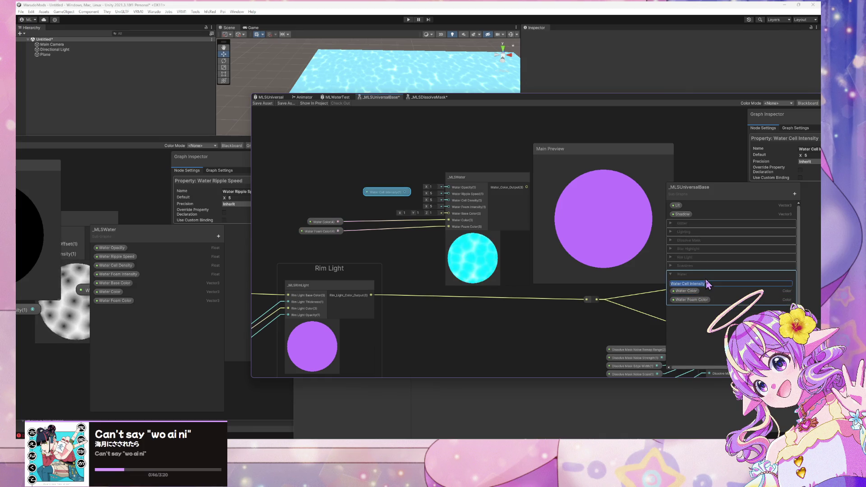
{"action": "left_click", "coordinate": [704, 283]}
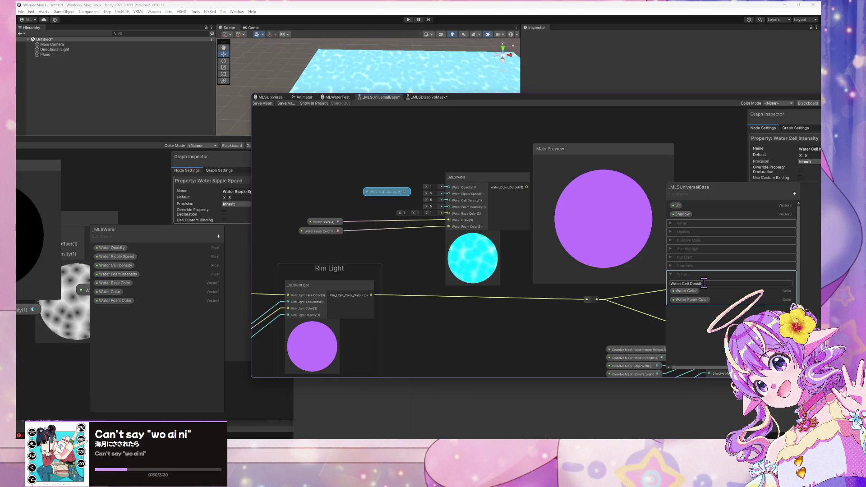
{"action": "left_click", "coordinate": [421, 152]}
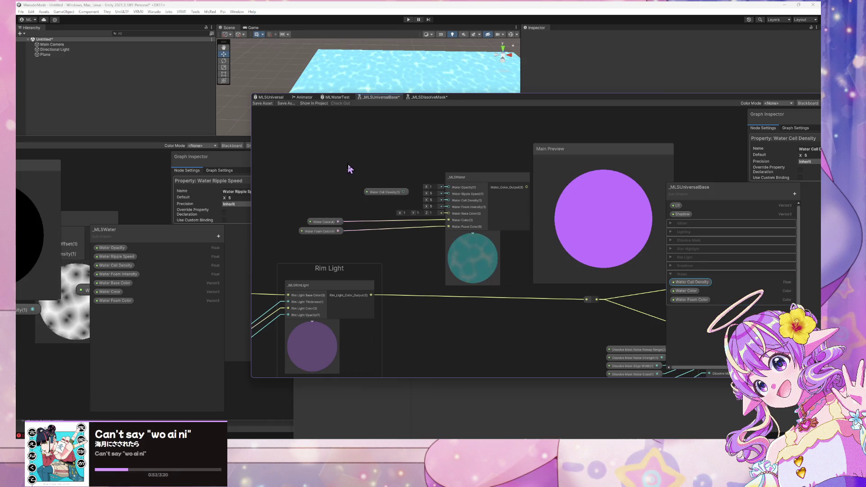
{"action": "mouse_move", "coordinate": [405, 192]}
{"action": "left_mouse_down"}
{"action": "mouse_move", "coordinate": [389, 200]}
{"action": "mouse_move", "coordinate": [386, 193]}
{"action": "mouse_move", "coordinate": [450, 201]}
{"action": "left_mouse_up"}
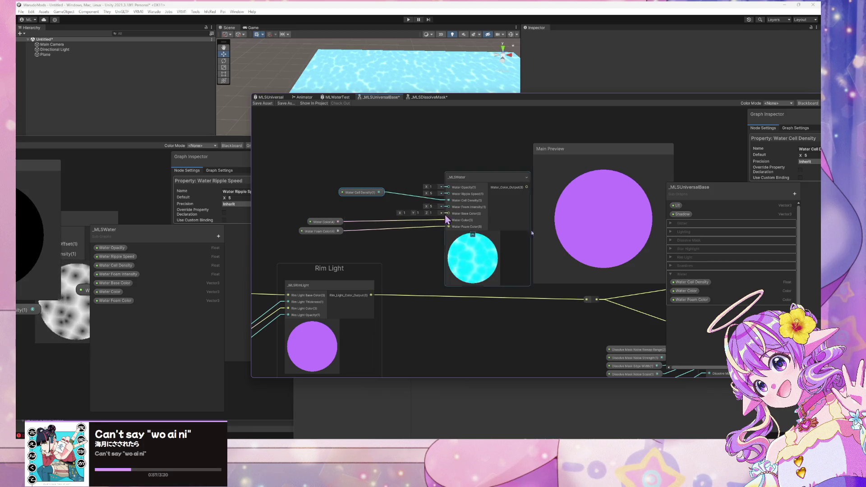
Step: Duplicate it as Water Foam Intensity and wire that node into _MLSWater's matching input
{"action": "right_click", "coordinate": [693, 281]}
{"action": "left_click", "coordinate": [713, 300]}
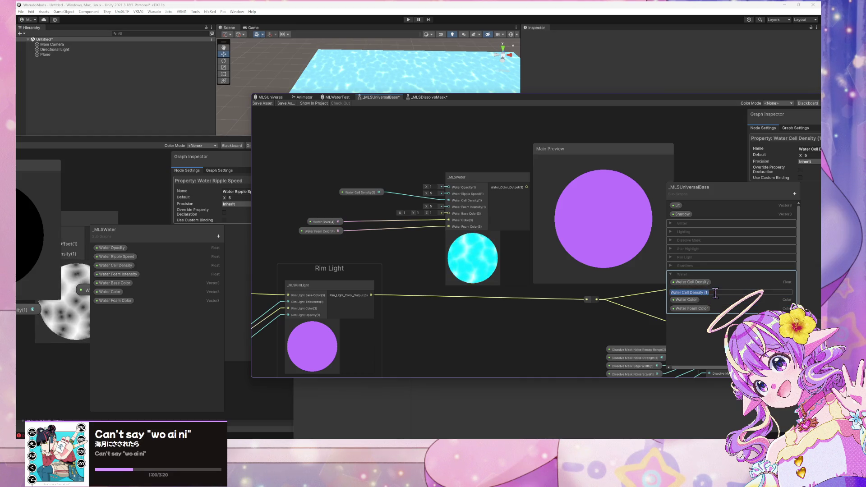
{"action": "left_click", "coordinate": [715, 293]}
{"action": "key", "text": "BackSpace"}
{"action": "key", "text": "BackSpace"}
{"action": "key", "text": "BackSpace"}
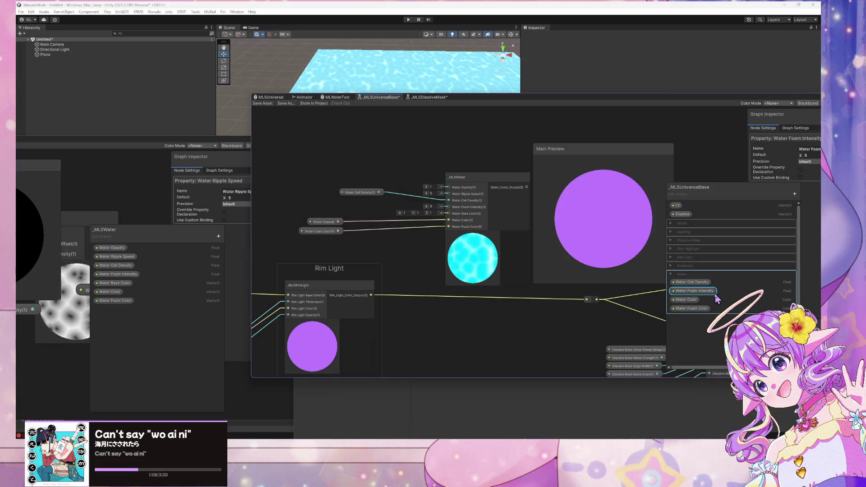
{"action": "key", "text": "Return"}
{"action": "left_click_drag", "start_coordinate": [372, 194], "coordinate": [361, 203]}
{"action": "left_click", "coordinate": [690, 281]}
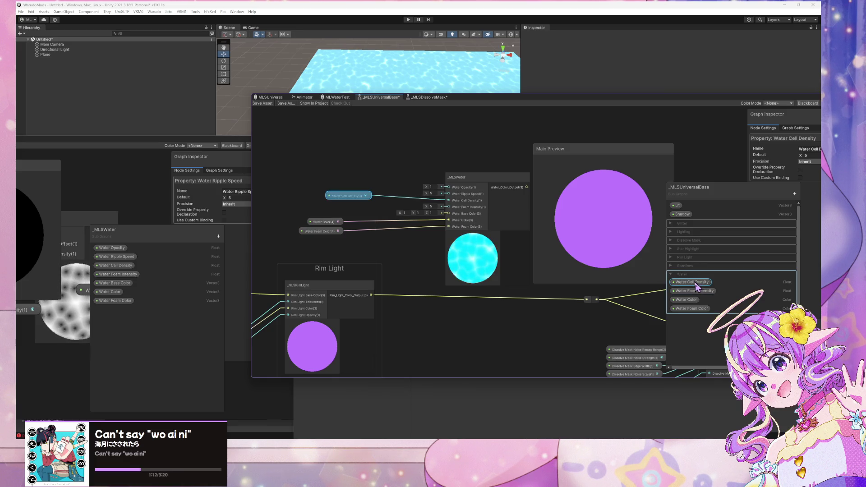
{"action": "mouse_move", "coordinate": [694, 290]}
{"action": "left_mouse_down"}
{"action": "mouse_move", "coordinate": [338, 195]}
{"action": "mouse_move", "coordinate": [348, 205]}
{"action": "left_mouse_up"}
{"action": "mouse_move", "coordinate": [391, 208]}
{"action": "left_mouse_down"}
{"action": "mouse_move", "coordinate": [450, 210]}
{"action": "mouse_move", "coordinate": [331, 205]}
{"action": "left_mouse_up"}
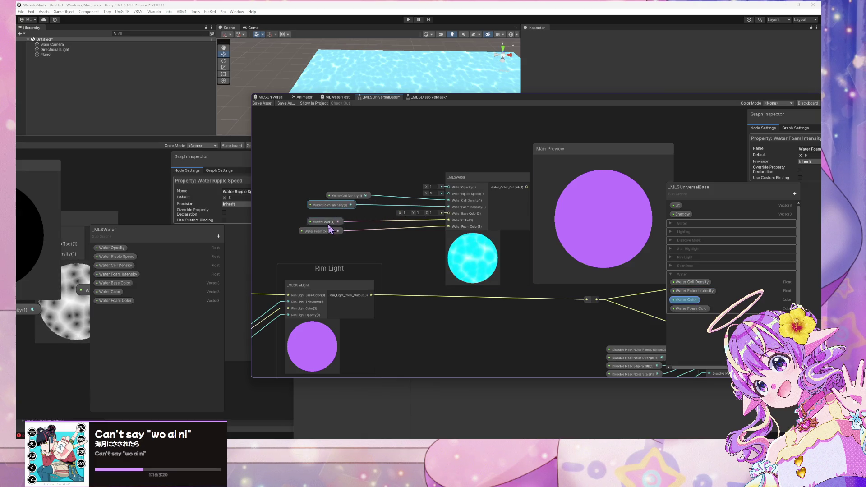
Step: Reposition the Water Color and Water Foam Color nodes and add a Slider node
{"action": "left_click", "coordinate": [325, 222]}
{"action": "mouse_move", "coordinate": [328, 236]}
{"action": "left_mouse_down"}
{"action": "mouse_move", "coordinate": [351, 224]}
{"action": "mouse_move", "coordinate": [359, 232]}
{"action": "mouse_move", "coordinate": [346, 210]}
{"action": "mouse_move", "coordinate": [359, 224]}
{"action": "mouse_move", "coordinate": [349, 232]}
{"action": "left_mouse_up"}
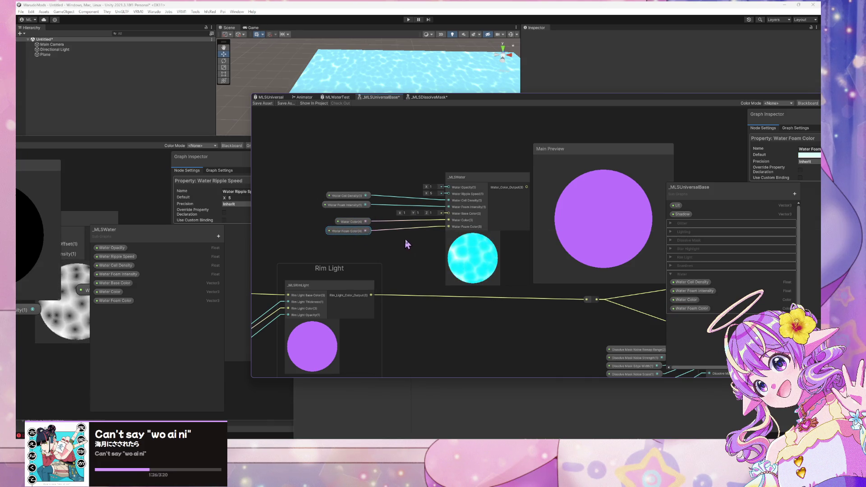
{"action": "left_click", "coordinate": [414, 251]}
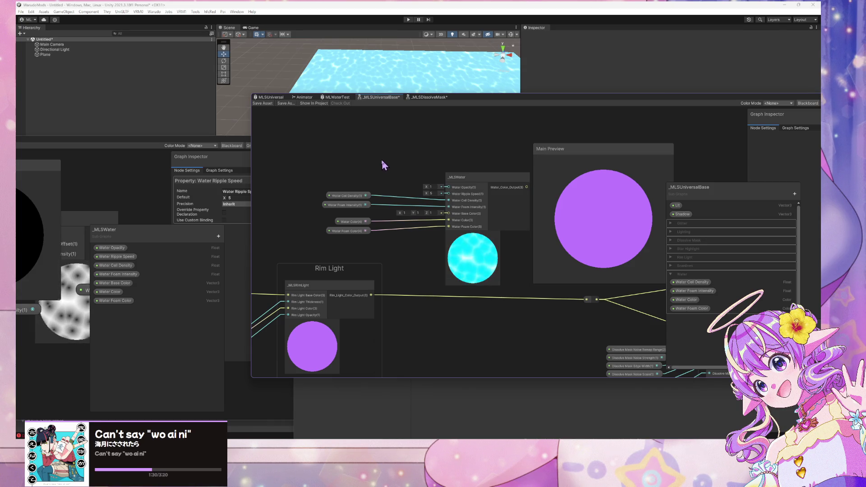
{"action": "key", "text": "space"}
{"action": "type", "text": "slider"}
{"action": "key", "text": "Return"}
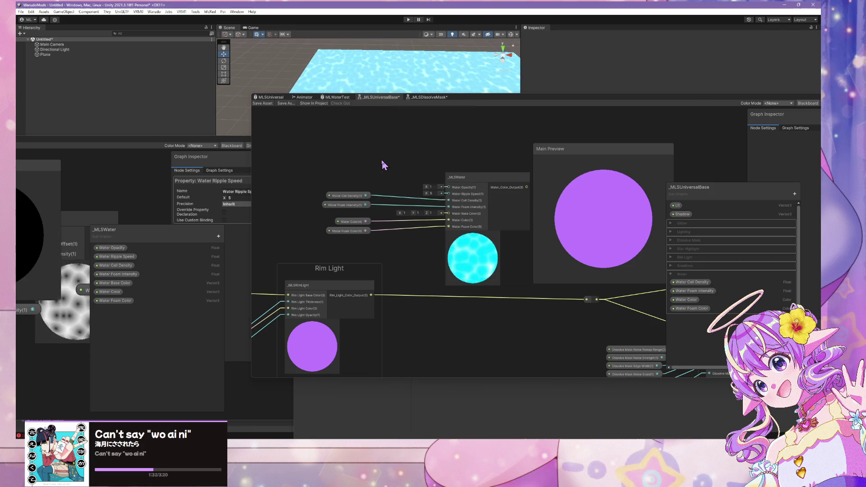
Step: Place the Slider above _MLSWater, wire it into Water Opacity, and convert it to a property
{"action": "left_click_drag", "start_coordinate": [399, 174], "coordinate": [341, 127]}
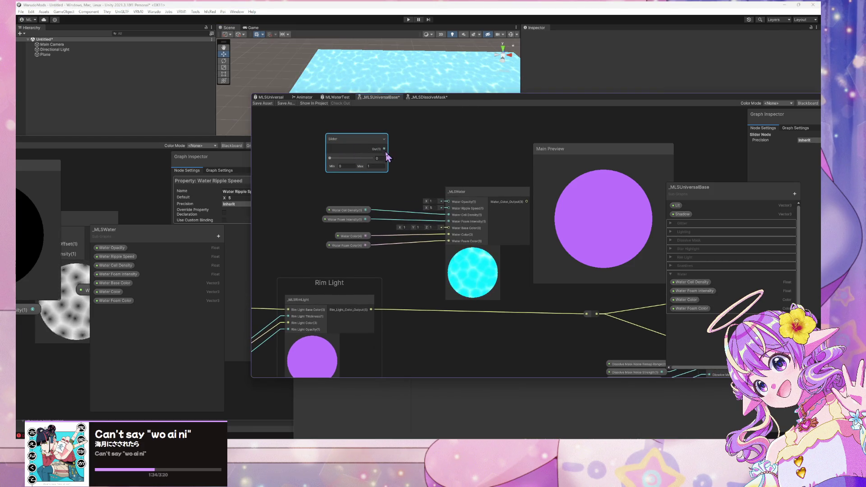
{"action": "left_click_drag", "start_coordinate": [384, 148], "coordinate": [448, 202]}
{"action": "right_click", "coordinate": [354, 139]}
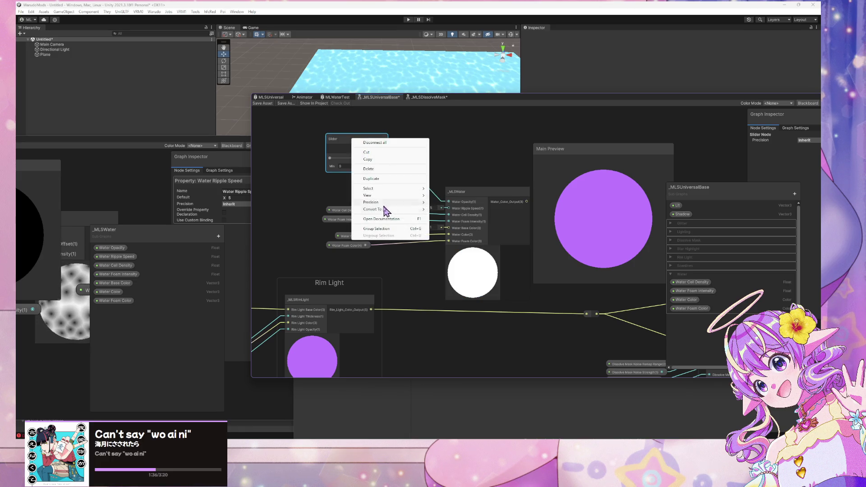
{"action": "mouse_move", "coordinate": [387, 209]}
{"action": "left_click", "coordinate": [453, 215]}
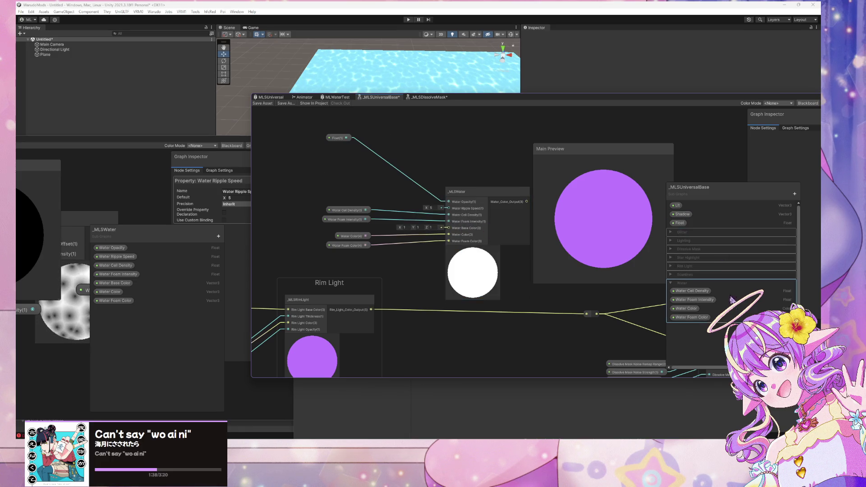
{"action": "left_click", "coordinate": [337, 139]}
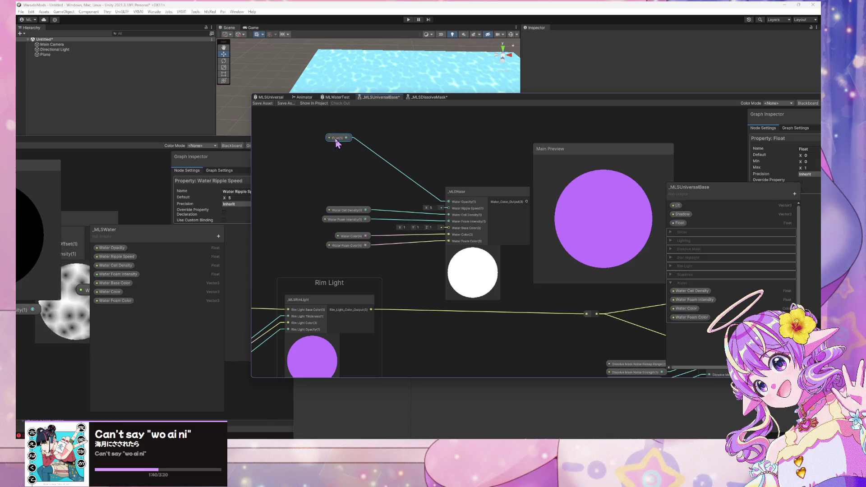
Step: Rename the new property Water Opacity and move it into the Water category
{"action": "left_click", "coordinate": [679, 223]}
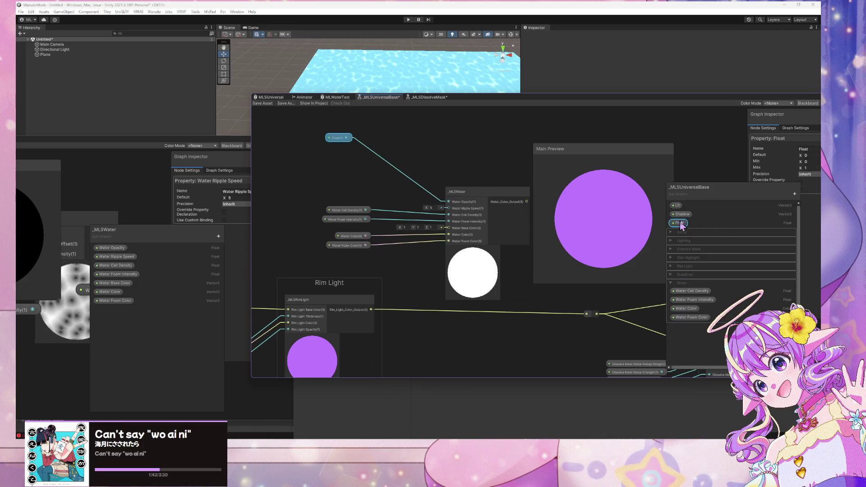
{"action": "left_click", "coordinate": [793, 148]}
{"action": "type", "text": "Water Opac"}
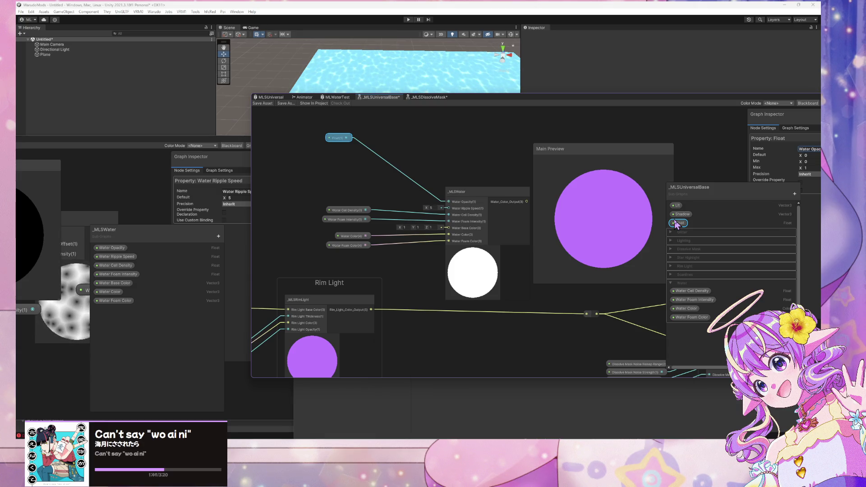
{"action": "key", "text": "Return"}
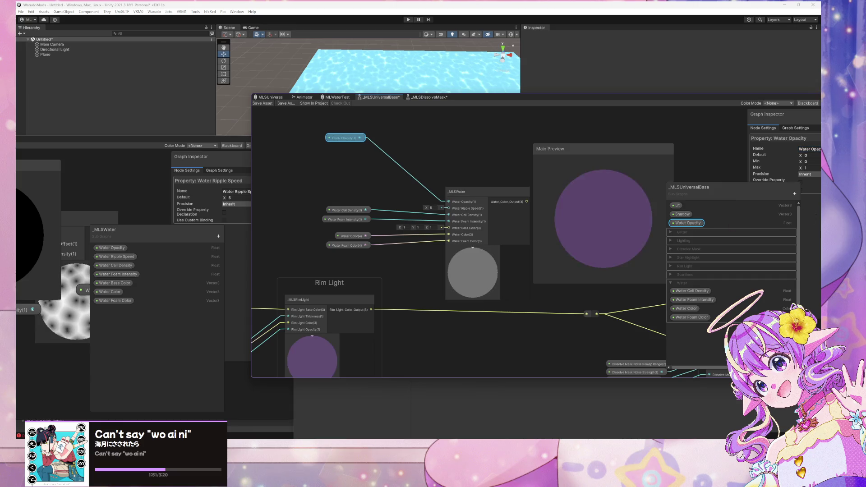
{"action": "left_click", "coordinate": [681, 249]}
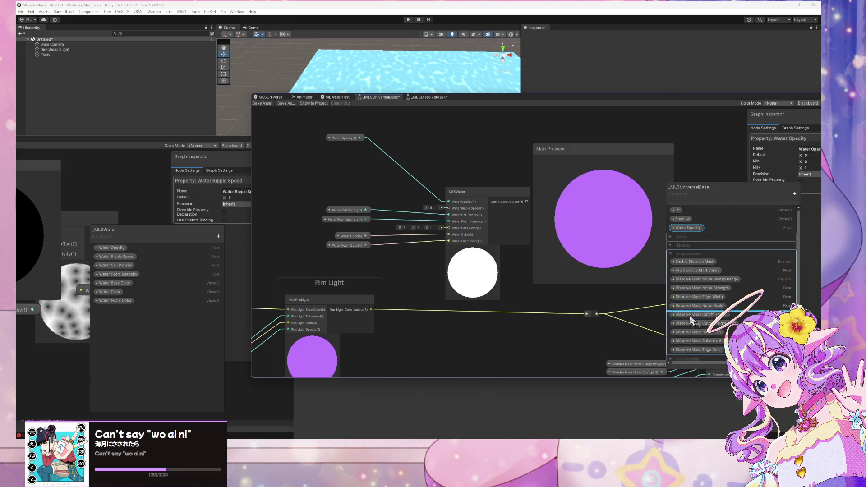
{"action": "mouse_move", "coordinate": [690, 318]}
{"action": "left_mouse_down"}
{"action": "mouse_move", "coordinate": [696, 376]}
{"action": "mouse_move", "coordinate": [681, 311]}
{"action": "mouse_move", "coordinate": [697, 294]}
{"action": "left_mouse_up"}
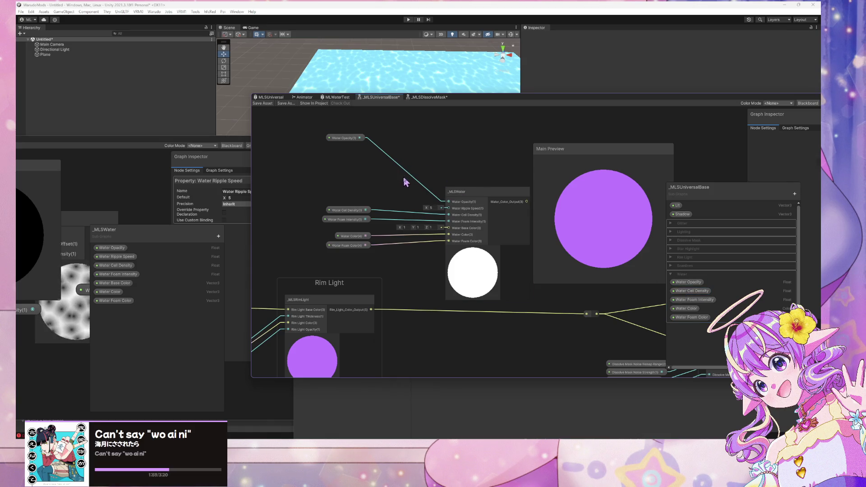
Step: Nudge the Water Cell Density and Water Foam Intensity nodes up and select _MLSWater
{"action": "left_click", "coordinate": [369, 218]}
{"action": "left_click", "coordinate": [344, 210], "text": "shift"}
{"action": "left_click_drag", "start_coordinate": [344, 216], "coordinate": [344, 206]}
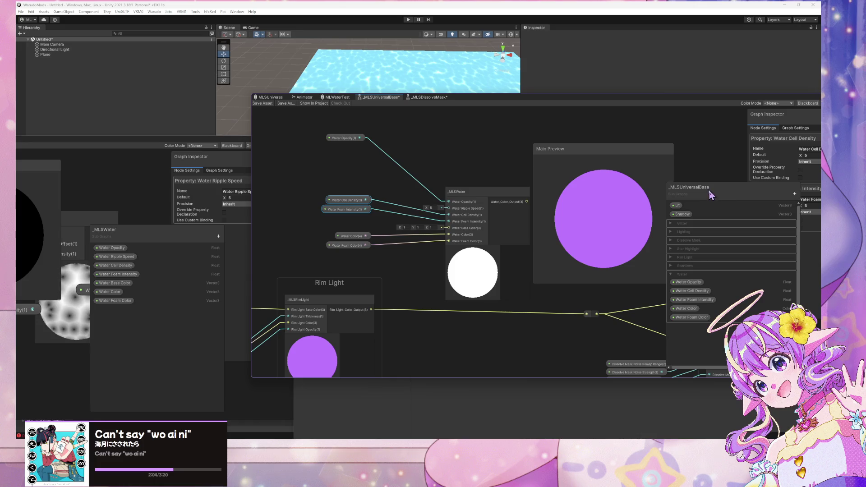
{"action": "mouse_move", "coordinate": [708, 194]}
{"action": "left_mouse_down"}
{"action": "mouse_move", "coordinate": [661, 175]}
{"action": "mouse_move", "coordinate": [609, 200]}
{"action": "left_mouse_up"}
{"action": "left_click", "coordinate": [463, 192]}
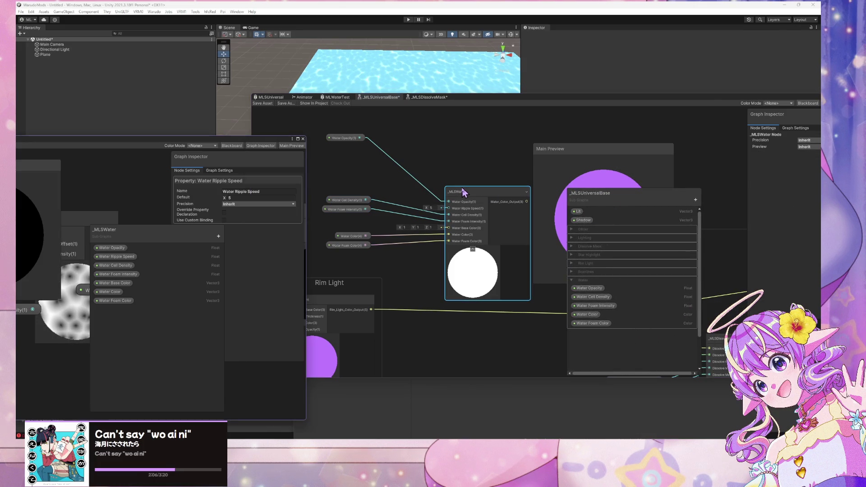
Step: Move Water Base Color to the top of the _MLSWater subgraph's list and save it
{"action": "left_click_drag", "start_coordinate": [194, 141], "coordinate": [503, 114]}
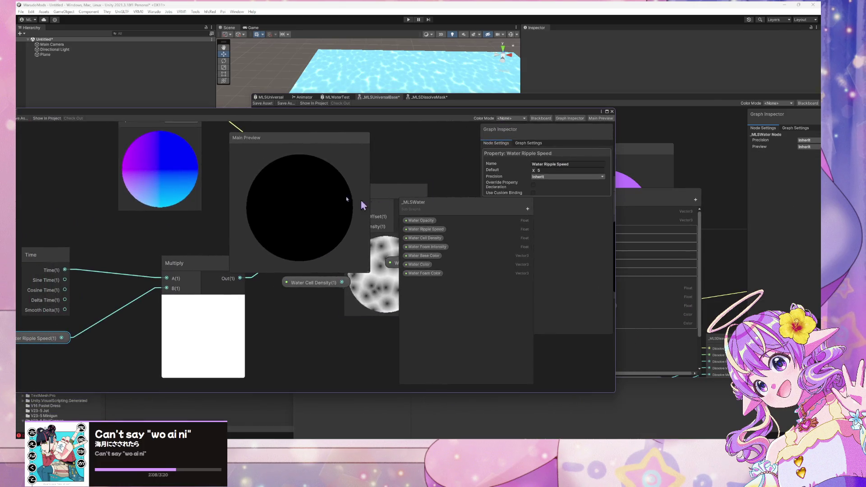
{"action": "left_click", "coordinate": [422, 256]}
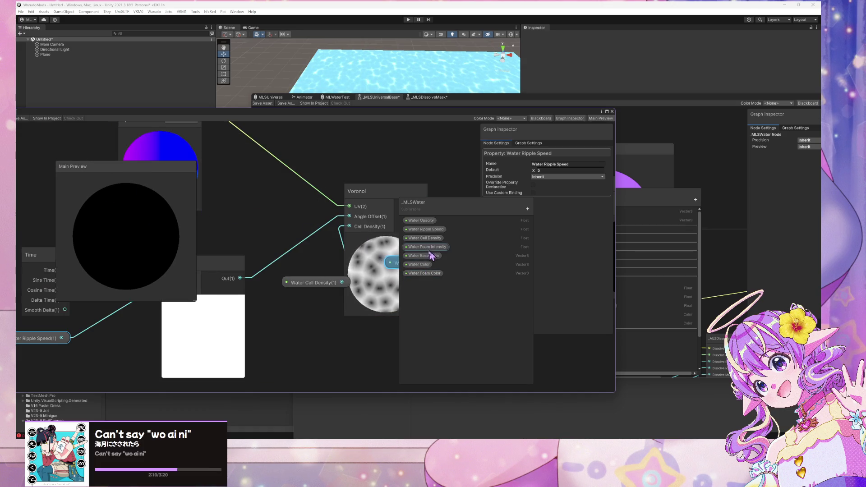
{"action": "left_click_drag", "start_coordinate": [424, 222], "coordinate": [424, 220]}
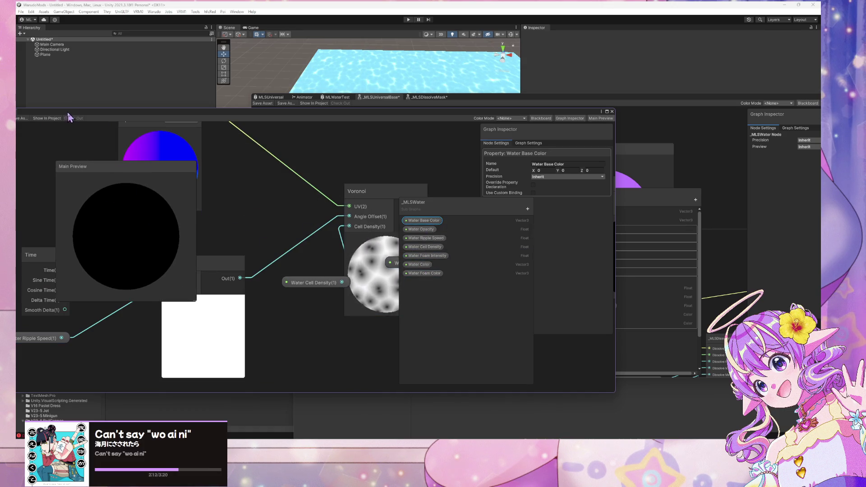
{"action": "left_click_drag", "start_coordinate": [99, 112], "coordinate": [215, 138]}
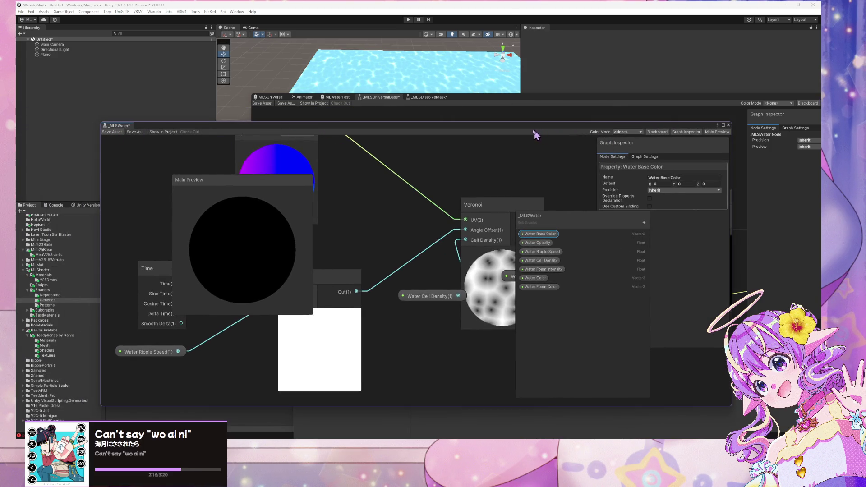
{"action": "key", "text": "ctrl+s"}
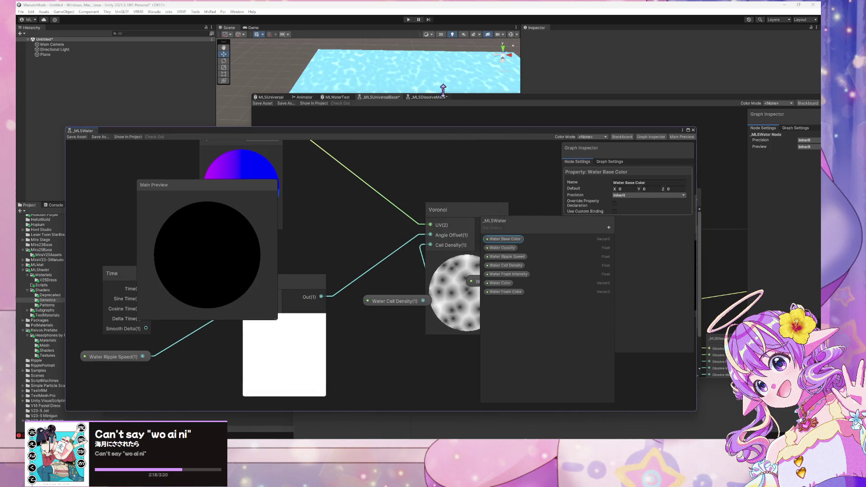
Step: In _MLSUniversalBase, rearrange the Water Opacity, Water Foam Intensity and Water Cell Density nodes
{"action": "left_click", "coordinate": [466, 112]}
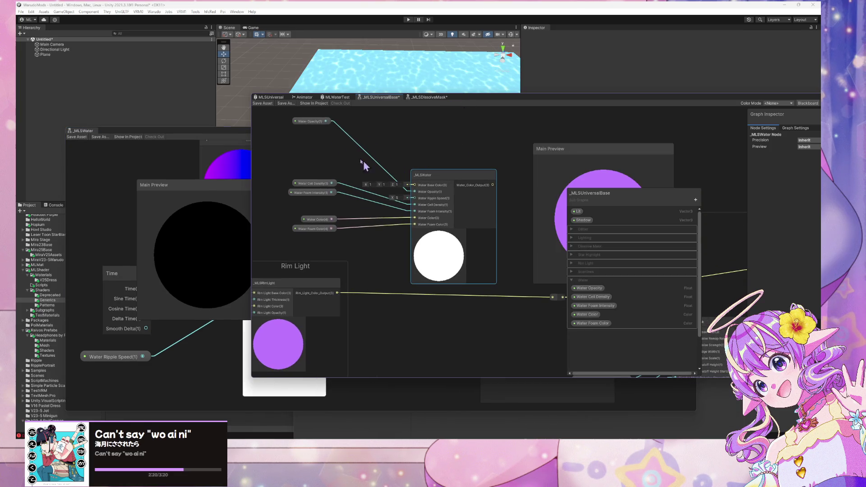
{"action": "left_click", "coordinate": [309, 124]}
{"action": "mouse_move", "coordinate": [309, 128]}
{"action": "left_mouse_down"}
{"action": "mouse_move", "coordinate": [313, 190]}
{"action": "mouse_move", "coordinate": [322, 191]}
{"action": "mouse_move", "coordinate": [332, 163]}
{"action": "mouse_move", "coordinate": [329, 147]}
{"action": "mouse_move", "coordinate": [317, 210]}
{"action": "left_mouse_up"}
{"action": "left_click", "coordinate": [314, 199]}
{"action": "left_click", "coordinate": [315, 190], "text": "shift"}
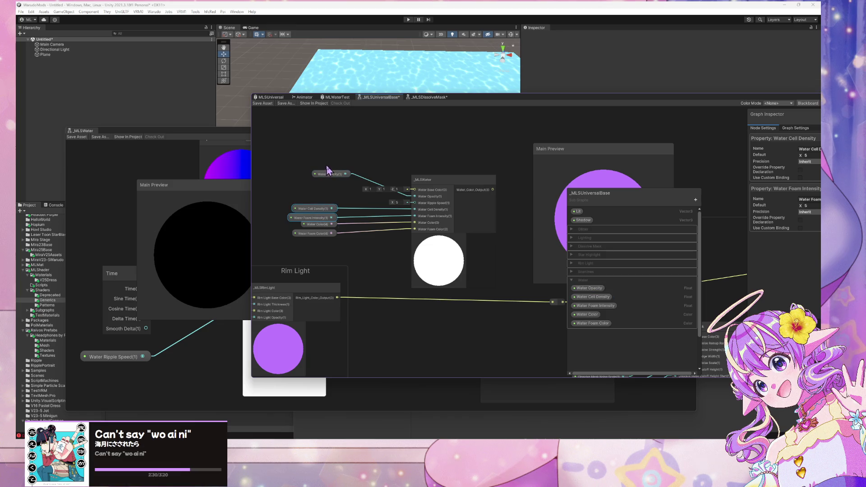
{"action": "left_click_drag", "start_coordinate": [329, 171], "coordinate": [305, 196]}
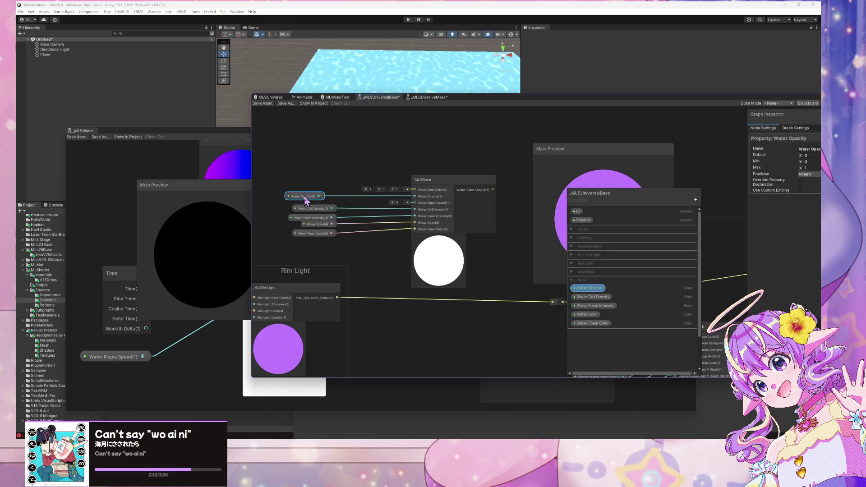
Step: Duplicate Water Cell Density as Water Ripple Speed and wire its node into _MLSWater
{"action": "right_click", "coordinate": [607, 300]}
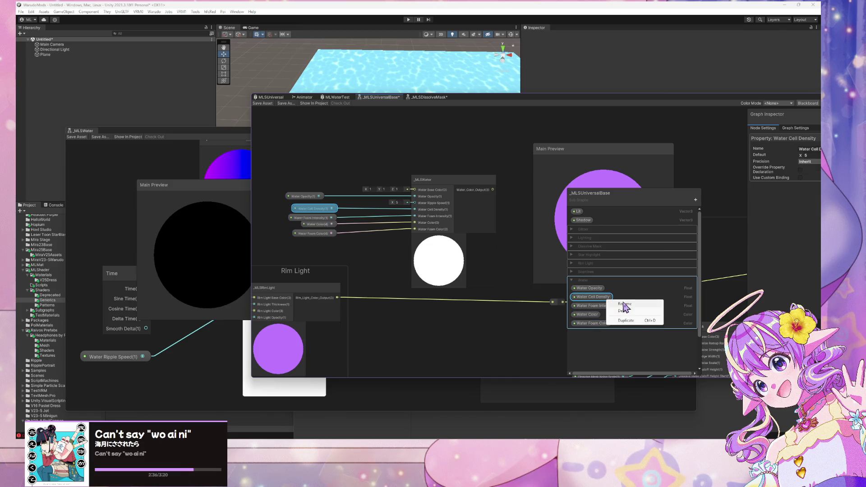
{"action": "left_click", "coordinate": [631, 321]}
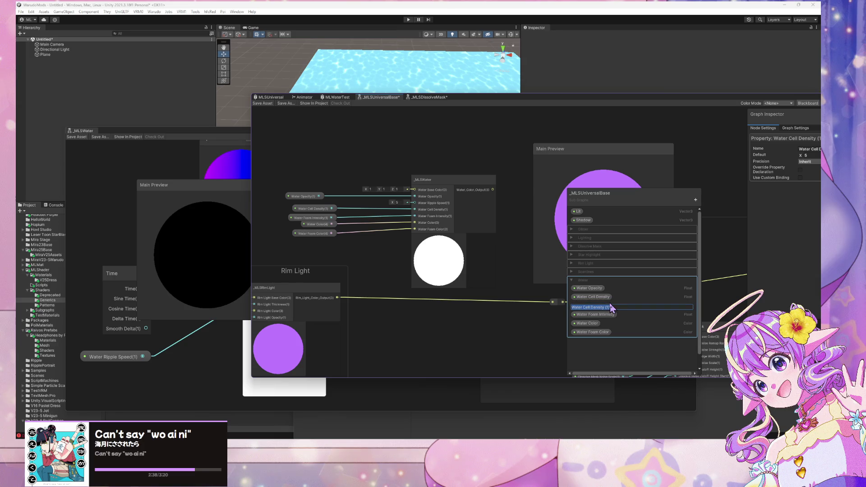
{"action": "type", "text": "Water Ripple Speed"}
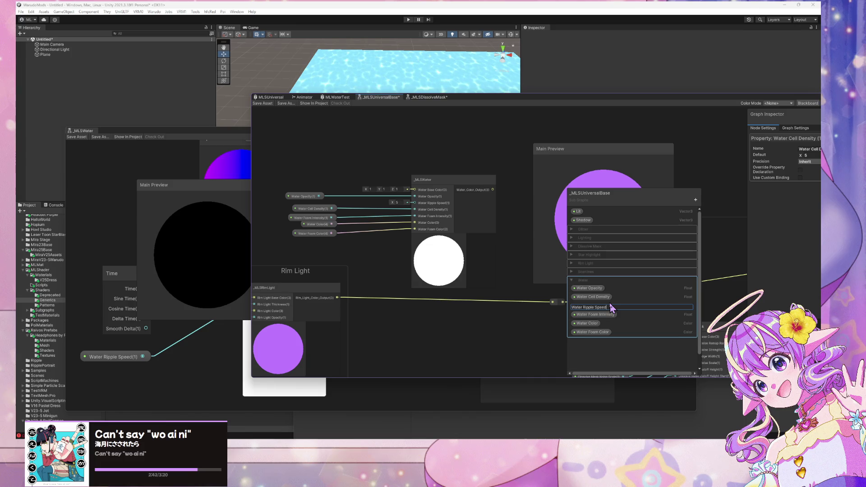
{"action": "key", "text": "Return"}
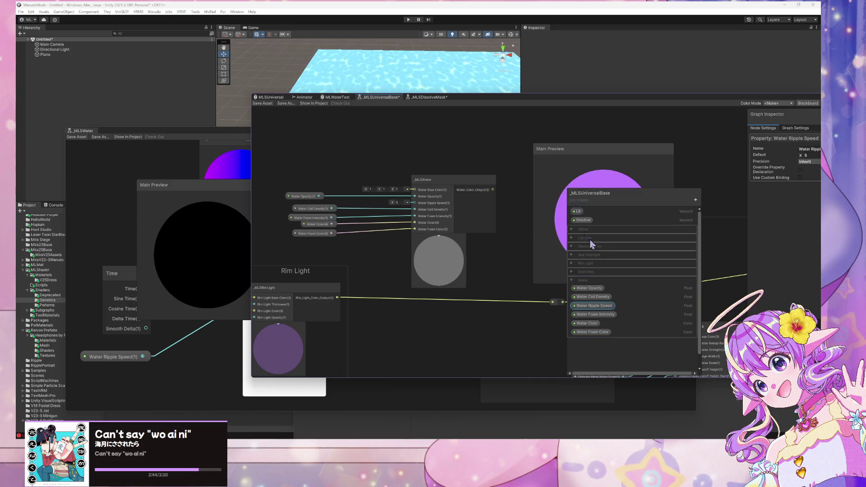
{"action": "mouse_move", "coordinate": [591, 306]}
{"action": "left_mouse_down"}
{"action": "mouse_move", "coordinate": [339, 223]}
{"action": "mouse_move", "coordinate": [350, 203]}
{"action": "mouse_move", "coordinate": [411, 207]}
{"action": "left_mouse_up"}
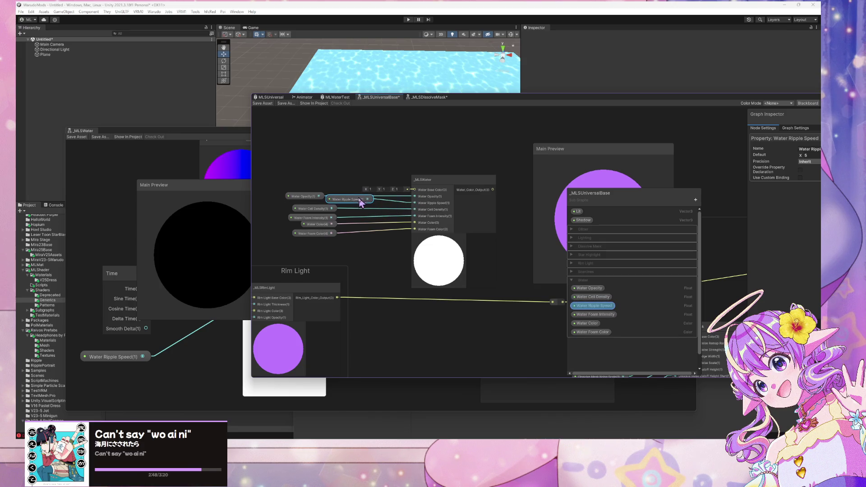
{"action": "mouse_move", "coordinate": [309, 198]}
{"action": "left_mouse_down"}
{"action": "mouse_move", "coordinate": [317, 186]}
{"action": "mouse_move", "coordinate": [315, 214]}
{"action": "mouse_move", "coordinate": [322, 192]}
{"action": "left_mouse_up"}
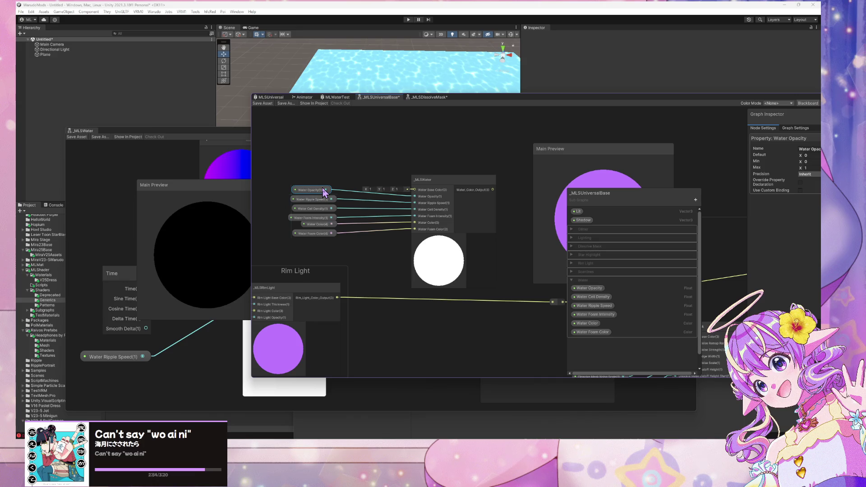
{"action": "mouse_move", "coordinate": [439, 198]}
{"action": "left_mouse_down"}
{"action": "mouse_move", "coordinate": [426, 168]}
{"action": "mouse_move", "coordinate": [410, 163]}
{"action": "left_mouse_up"}
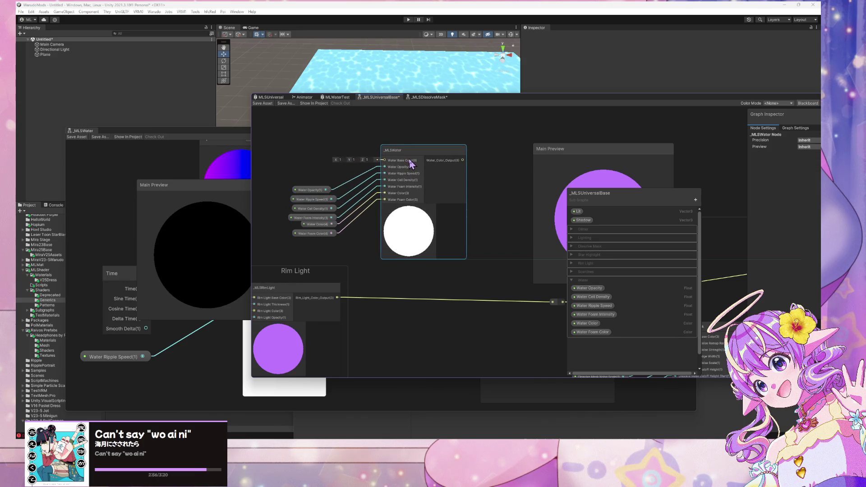
{"action": "left_click", "coordinate": [303, 158]}
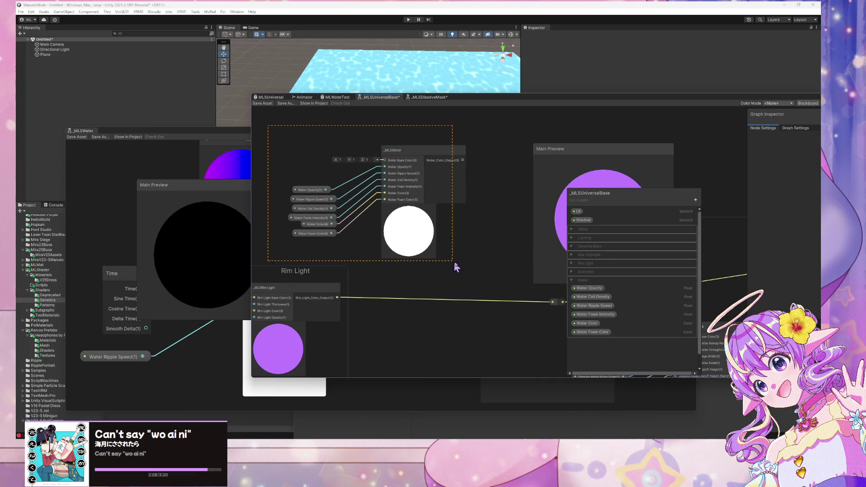
Step: Group _MLSWater and its property nodes into a group named Water
{"action": "left_click_drag", "start_coordinate": [467, 266], "coordinate": [467, 267]}
{"action": "scroll", "coordinate": [456, 214], "scroll_direction": "down", "scroll_amount": 4}
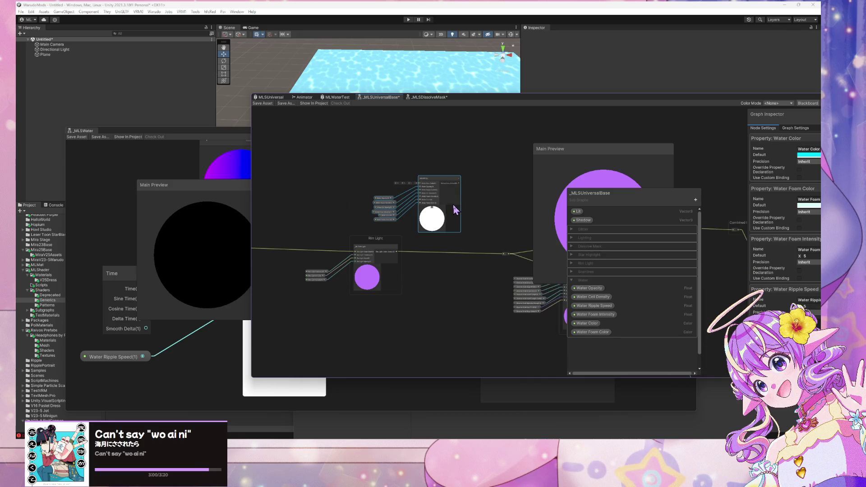
{"action": "key", "text": "ctrl+g"}
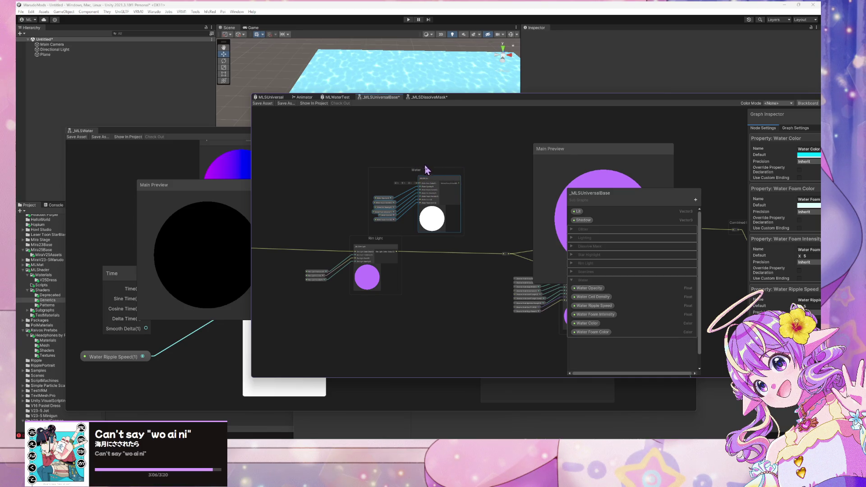
{"action": "left_click_drag", "start_coordinate": [420, 174], "coordinate": [312, 161]}
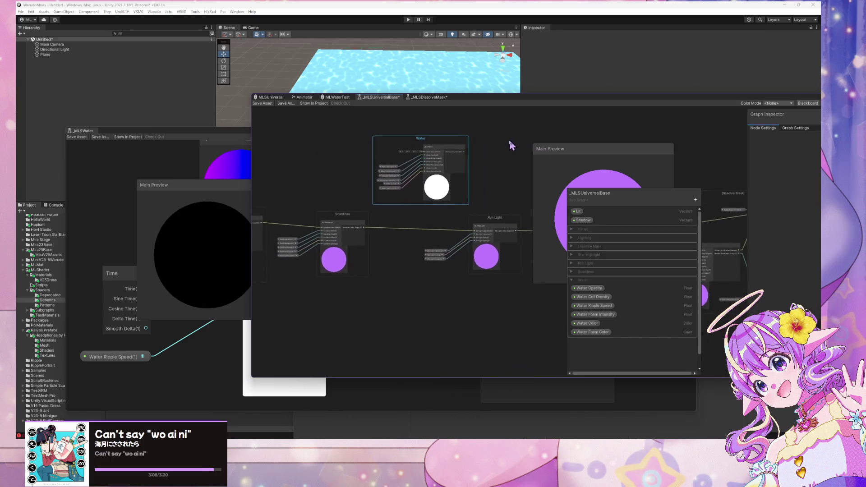
Step: Move Rim Light and Scanlines property nodes into their groups and add a redirect on the Scanlines wire
{"action": "mouse_move", "coordinate": [410, 280]}
{"action": "left_mouse_down"}
{"action": "mouse_move", "coordinate": [383, 240]}
{"action": "mouse_move", "coordinate": [427, 252]}
{"action": "mouse_move", "coordinate": [396, 248]}
{"action": "mouse_move", "coordinate": [479, 216]}
{"action": "left_mouse_up"}
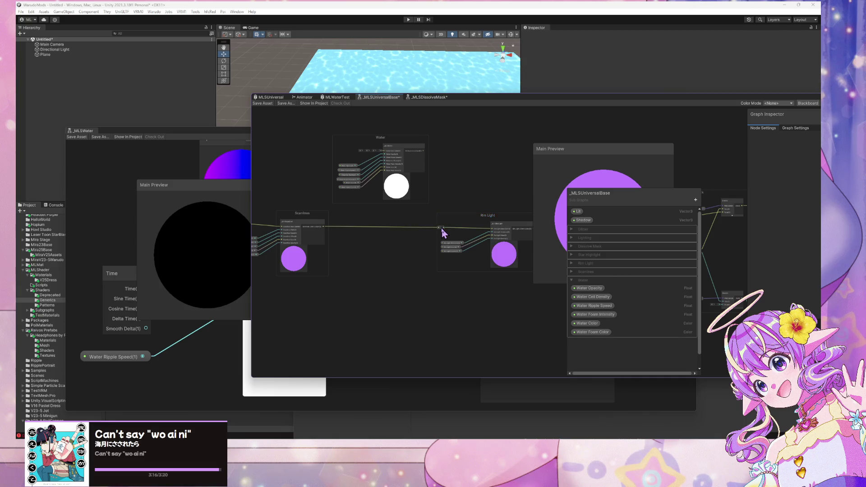
{"action": "left_click_drag", "start_coordinate": [348, 218], "coordinate": [419, 203]}
{"action": "scroll", "coordinate": [418, 202], "scroll_direction": "up", "scroll_amount": 3}
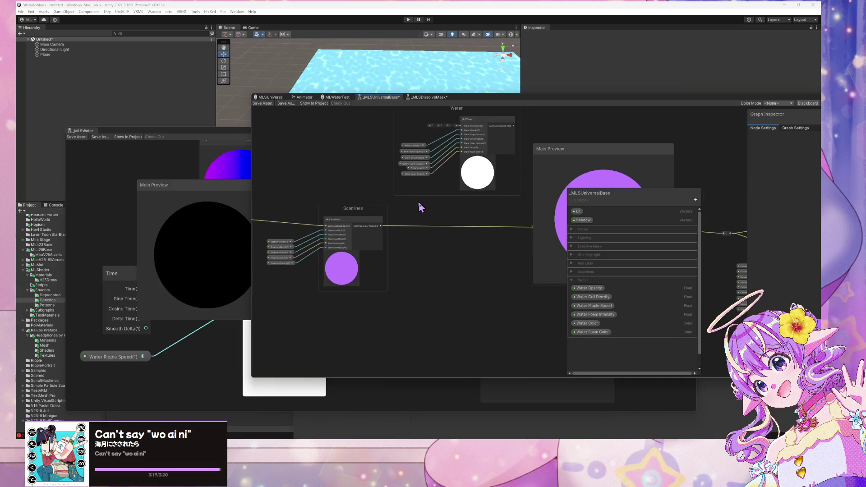
{"action": "left_click", "coordinate": [381, 232]}
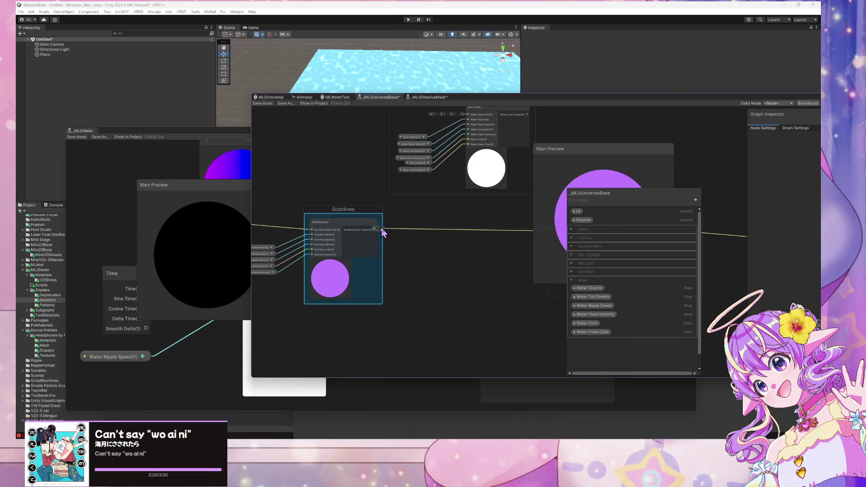
{"action": "double_click", "coordinate": [383, 230]}
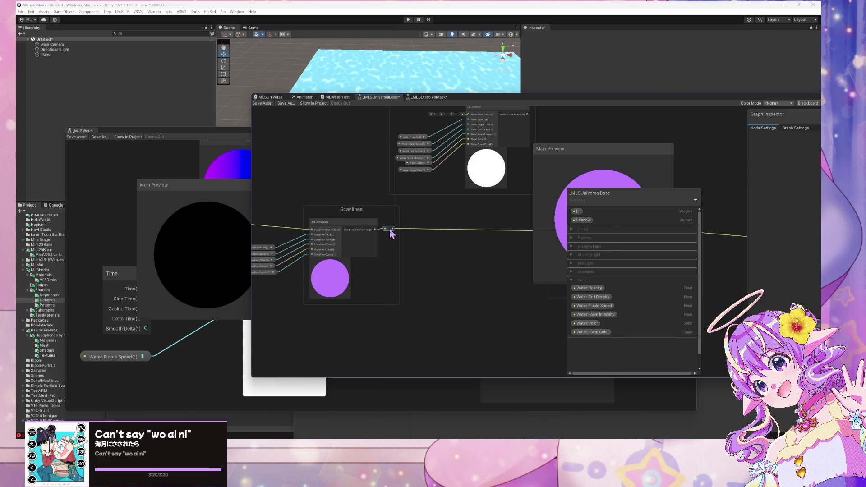
{"action": "left_click_drag", "start_coordinate": [389, 230], "coordinate": [399, 228]}
{"action": "mouse_move", "coordinate": [456, 211]}
{"action": "left_mouse_down"}
{"action": "mouse_move", "coordinate": [286, 208]}
{"action": "mouse_move", "coordinate": [475, 223]}
{"action": "mouse_move", "coordinate": [460, 207]}
{"action": "mouse_move", "coordinate": [412, 192]}
{"action": "left_mouse_up"}
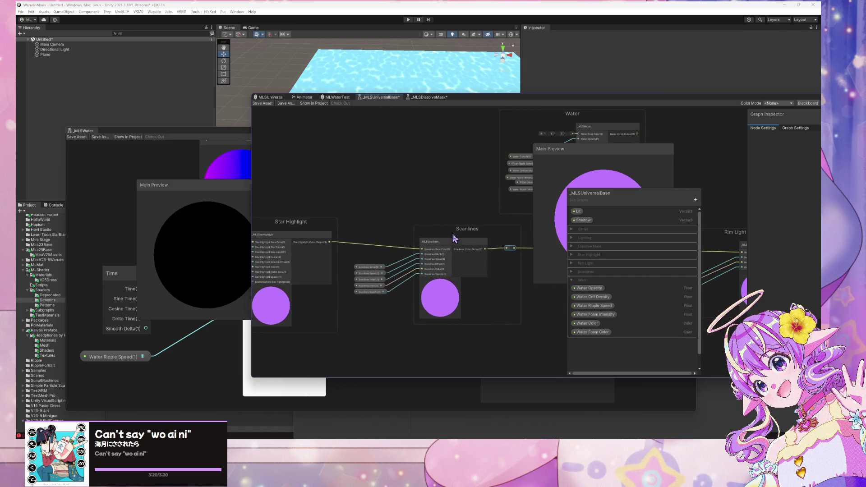
{"action": "mouse_move", "coordinate": [359, 253]}
{"action": "left_mouse_down"}
{"action": "mouse_move", "coordinate": [420, 266]}
{"action": "mouse_move", "coordinate": [383, 264]}
{"action": "left_mouse_up"}
Step: Arrange the Scanlines and Water groups side by side and select Water Opacity
{"action": "left_click_drag", "start_coordinate": [431, 229], "coordinate": [516, 226]}
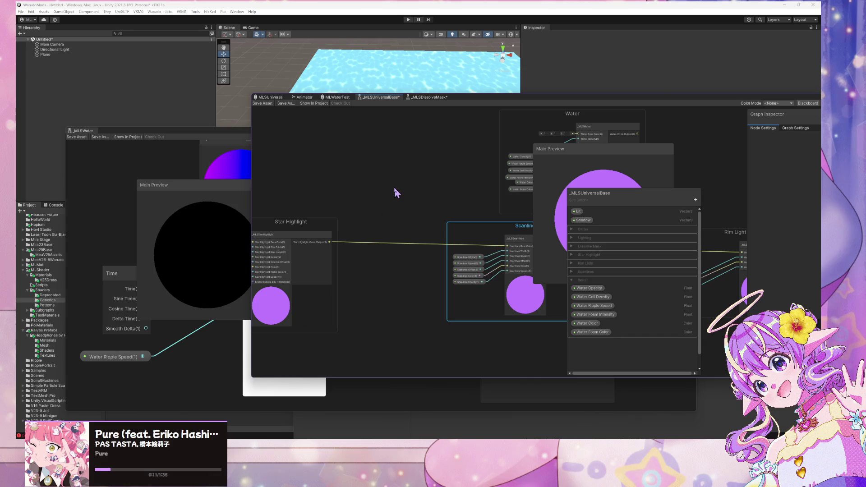
{"action": "left_click_drag", "start_coordinate": [429, 171], "coordinate": [375, 205]}
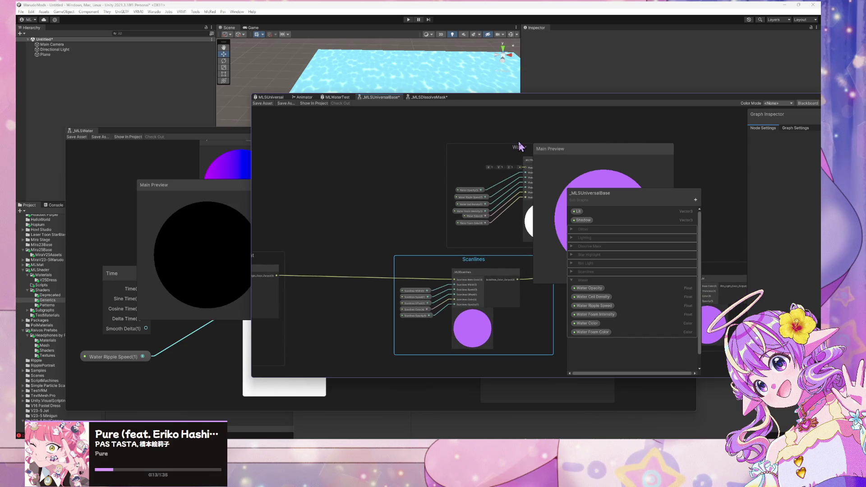
{"action": "mouse_move", "coordinate": [521, 150]}
{"action": "left_mouse_down"}
{"action": "mouse_move", "coordinate": [348, 150]}
{"action": "mouse_move", "coordinate": [359, 153]}
{"action": "left_mouse_up"}
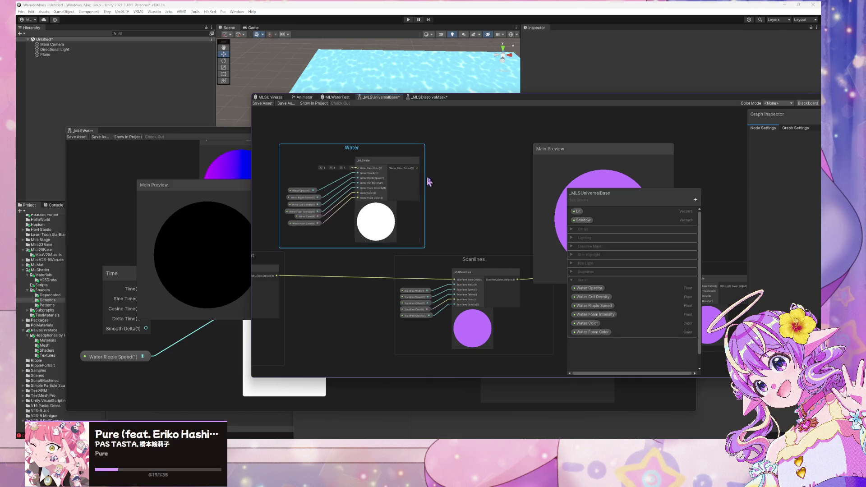
{"action": "scroll", "coordinate": [454, 207], "scroll_direction": "up", "scroll_amount": 1}
{"action": "left_click_drag", "start_coordinate": [454, 206], "coordinate": [547, 228]}
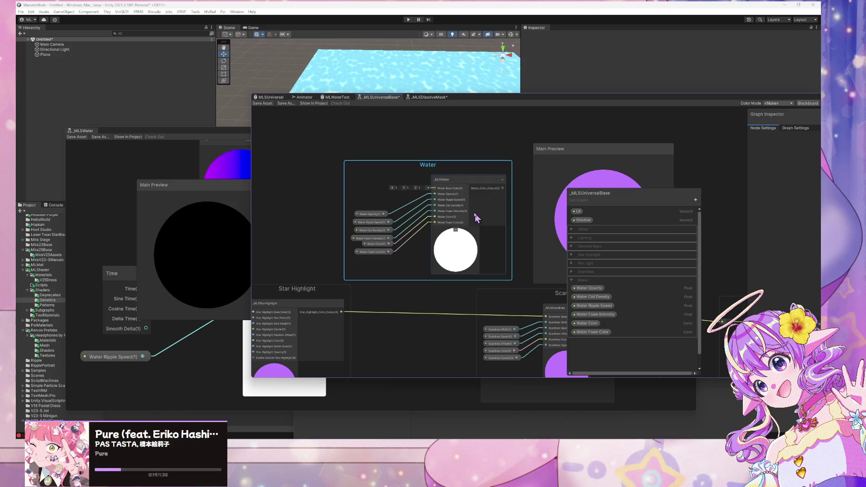
{"action": "left_click", "coordinate": [602, 291]}
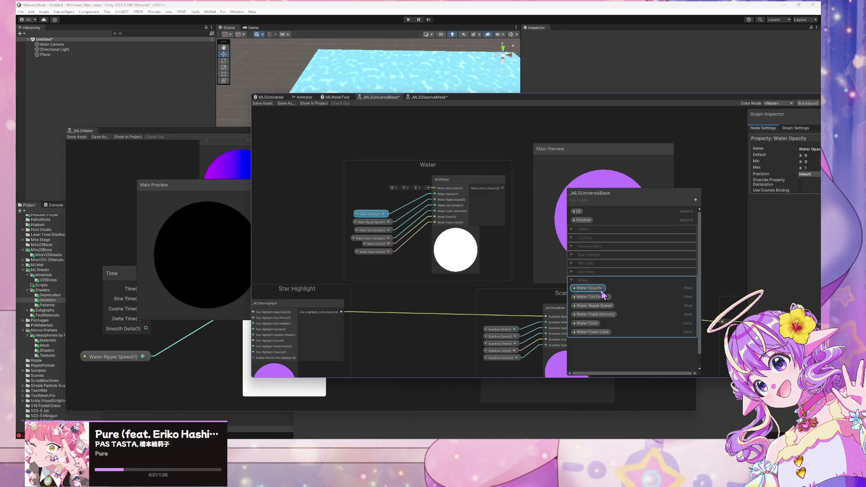
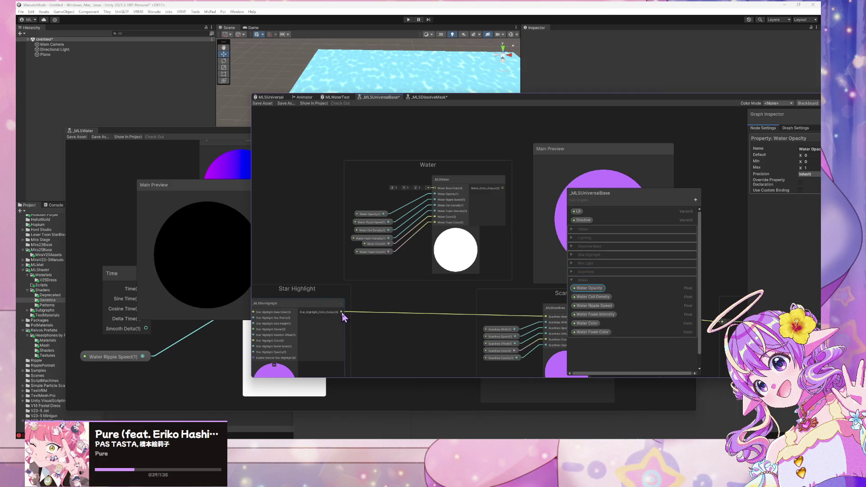
Step: Wire Star Highlight's output into Water's Base Color and Water's output into Scanlines Base Color
{"action": "mouse_move", "coordinate": [342, 312]}
{"action": "left_mouse_down"}
{"action": "mouse_move", "coordinate": [440, 193]}
{"action": "mouse_move", "coordinate": [343, 186]}
{"action": "left_mouse_up"}
{"action": "mouse_move", "coordinate": [404, 178]}
{"action": "left_mouse_down"}
{"action": "mouse_move", "coordinate": [429, 300]}
{"action": "mouse_move", "coordinate": [448, 308]}
{"action": "left_mouse_up"}
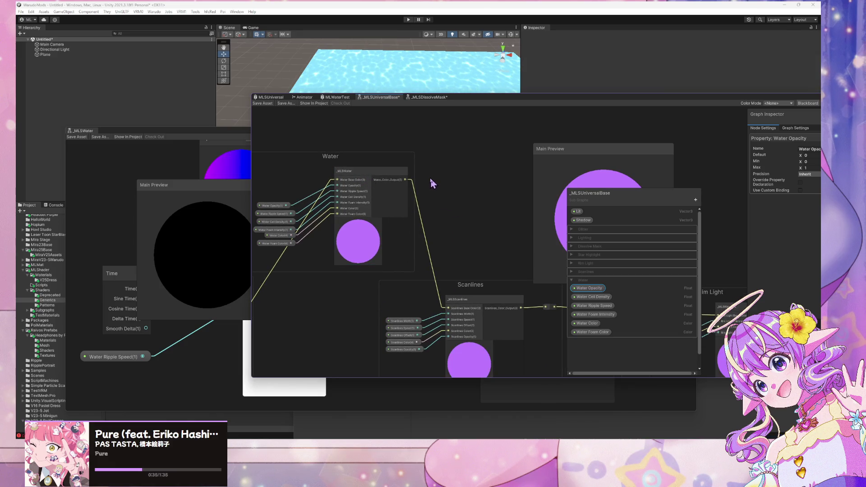
{"action": "left_click_drag", "start_coordinate": [429, 176], "coordinate": [427, 176]}
{"action": "mouse_move", "coordinate": [272, 186]}
{"action": "left_mouse_down"}
{"action": "mouse_move", "coordinate": [418, 188]}
{"action": "mouse_move", "coordinate": [351, 172]}
{"action": "left_mouse_up"}
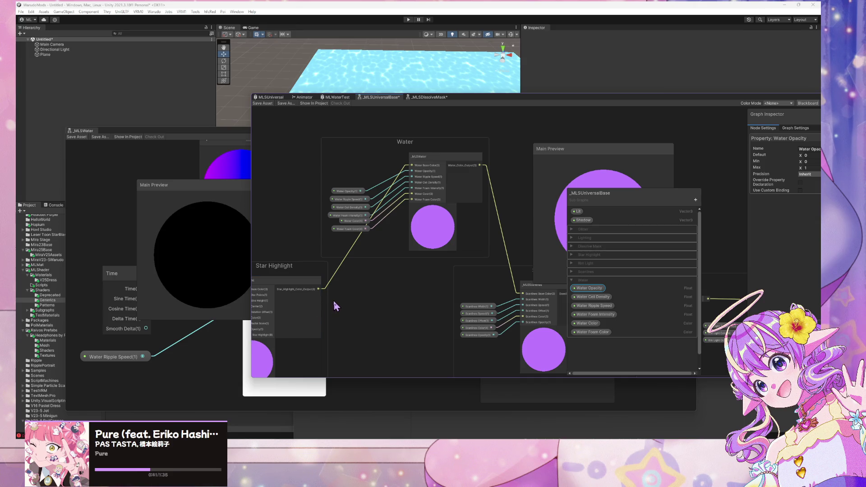
{"action": "left_click_drag", "start_coordinate": [319, 289], "coordinate": [394, 293]}
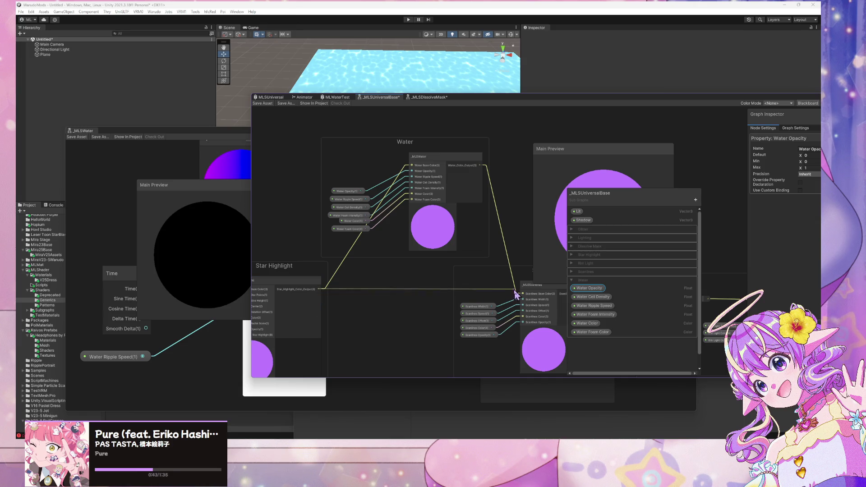
{"action": "left_click_drag", "start_coordinate": [516, 294], "coordinate": [522, 293]}
Step: Reposition the Water group beside Rim Light and tidy the reroute point into Rim Light
{"action": "mouse_move", "coordinate": [500, 218]}
{"action": "left_mouse_down"}
{"action": "mouse_move", "coordinate": [349, 204]}
{"action": "mouse_move", "coordinate": [325, 190]}
{"action": "mouse_move", "coordinate": [365, 179]}
{"action": "left_mouse_up"}
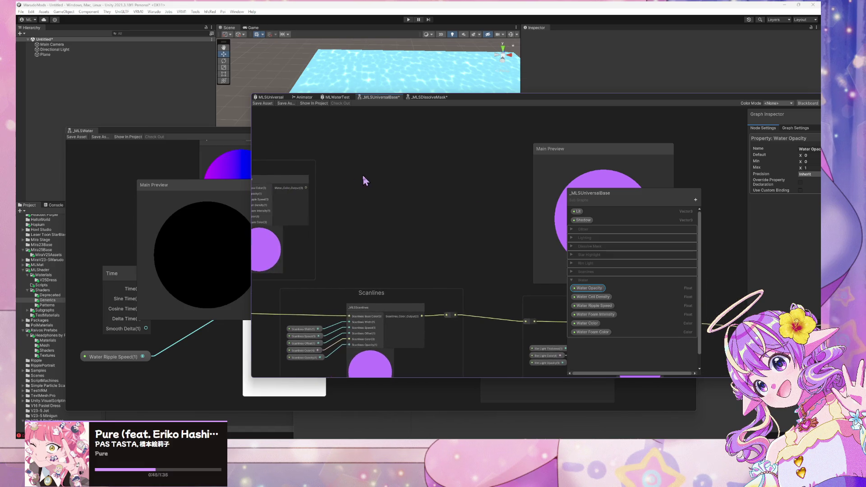
{"action": "left_click_drag", "start_coordinate": [272, 167], "coordinate": [558, 156]}
{"action": "left_click_drag", "start_coordinate": [406, 190], "coordinate": [303, 149]}
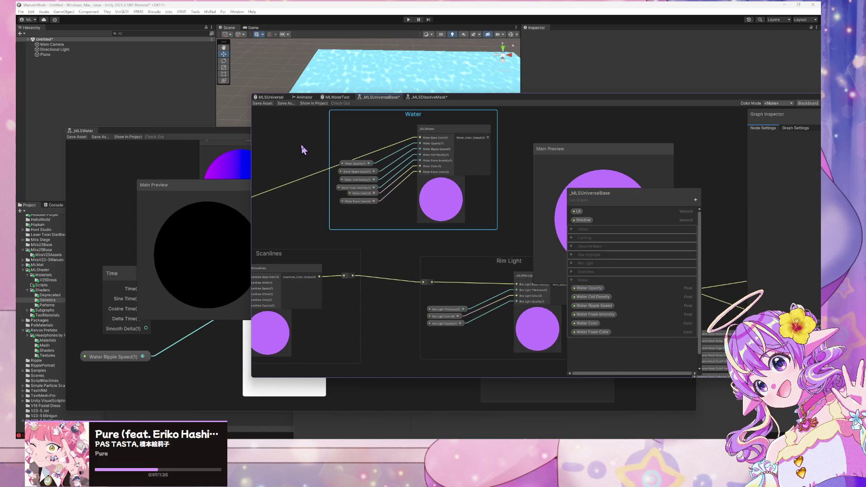
{"action": "mouse_move", "coordinate": [494, 261]}
{"action": "left_mouse_down"}
{"action": "mouse_move", "coordinate": [537, 260]}
{"action": "mouse_move", "coordinate": [514, 260]}
{"action": "left_mouse_up"}
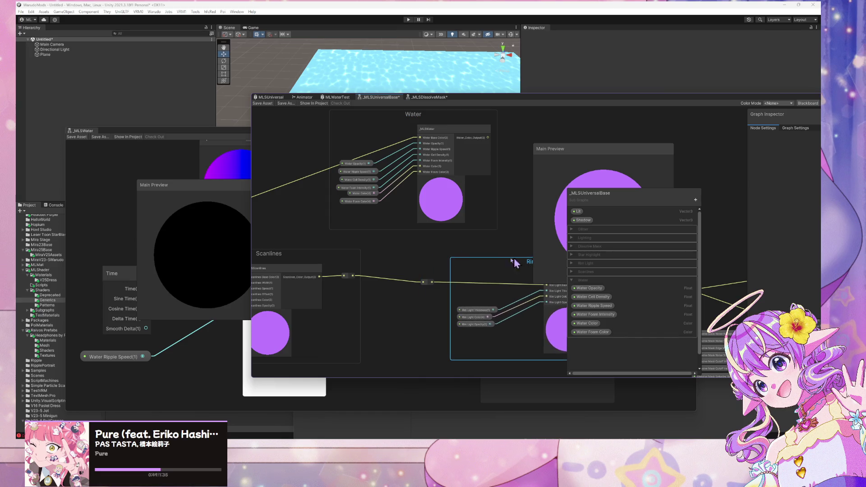
{"action": "mouse_move", "coordinate": [434, 292]}
{"action": "left_mouse_down"}
{"action": "mouse_move", "coordinate": [310, 271]}
{"action": "mouse_move", "coordinate": [299, 292]}
{"action": "mouse_move", "coordinate": [345, 299]}
{"action": "left_mouse_up"}
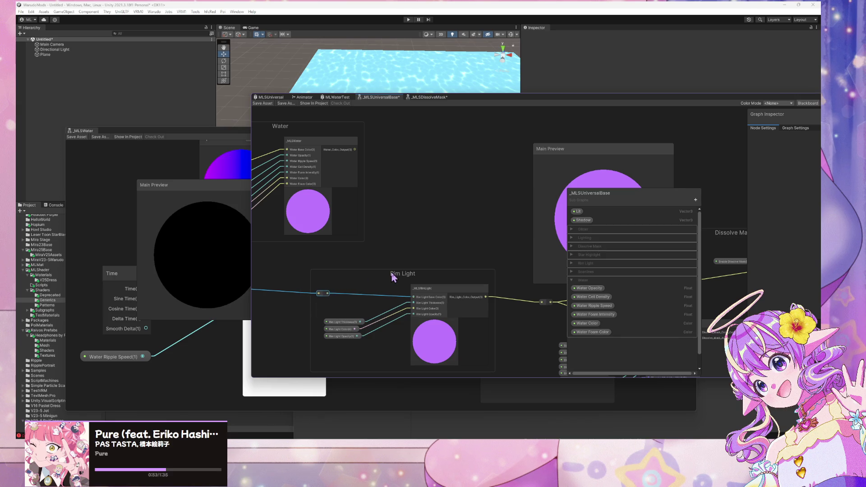
{"action": "mouse_move", "coordinate": [396, 276]}
{"action": "left_mouse_down"}
{"action": "mouse_move", "coordinate": [313, 221]}
{"action": "mouse_move", "coordinate": [202, 210]}
{"action": "mouse_move", "coordinate": [383, 251]}
{"action": "mouse_move", "coordinate": [378, 170]}
{"action": "left_mouse_up"}
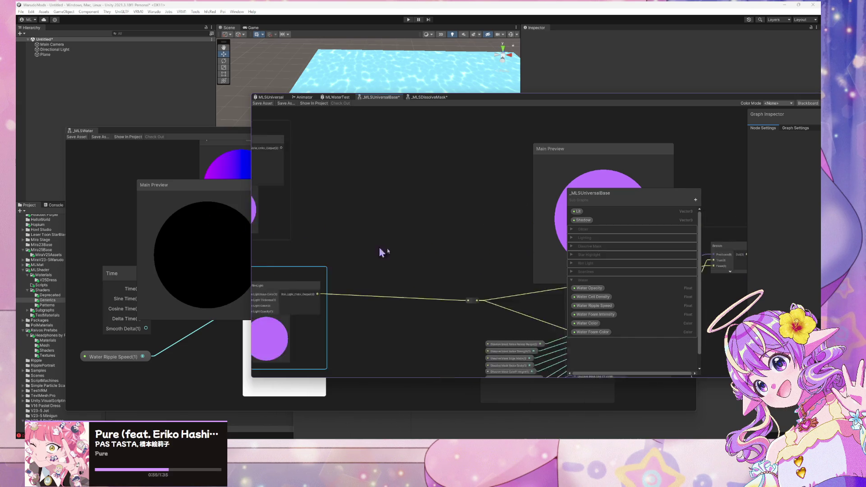
{"action": "mouse_move", "coordinate": [323, 148]}
{"action": "left_mouse_down"}
{"action": "mouse_move", "coordinate": [317, 141]}
{"action": "mouse_move", "coordinate": [509, 154]}
{"action": "left_mouse_up"}
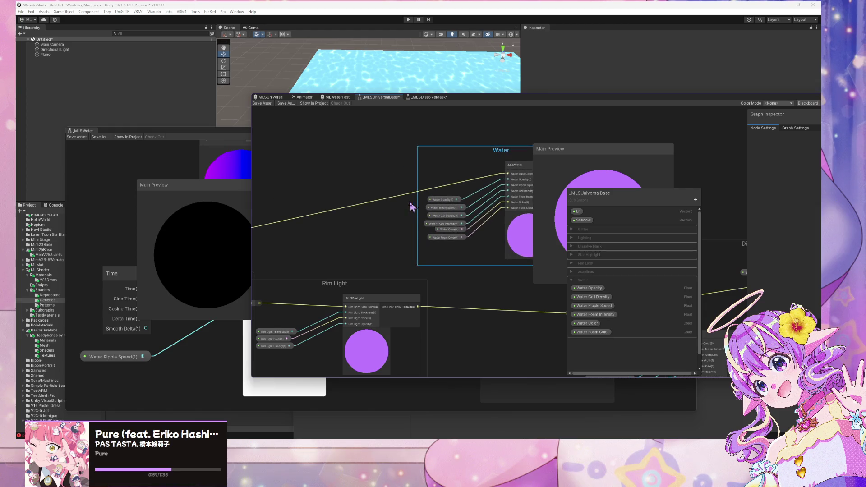
{"action": "left_click", "coordinate": [404, 197]}
{"action": "left_click_drag", "start_coordinate": [406, 199], "coordinate": [320, 203]}
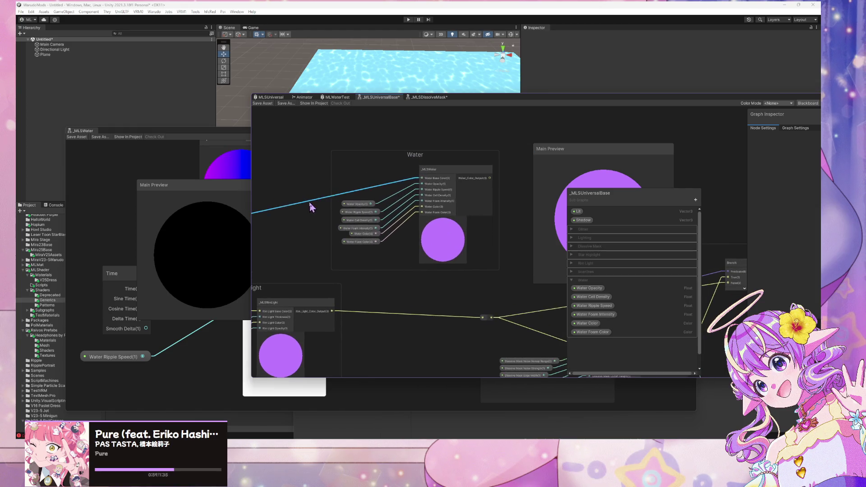
{"action": "scroll", "coordinate": [299, 251], "scroll_direction": "down", "scroll_amount": 3}
Step: Delete the old wire feeding into the Water subgraph
{"action": "left_click_drag", "start_coordinate": [300, 251], "coordinate": [224, 241]}
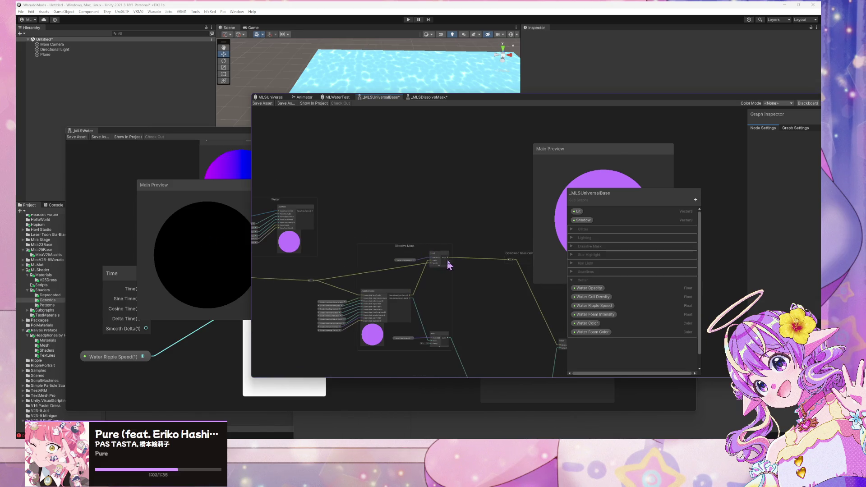
{"action": "mouse_move", "coordinate": [453, 244]}
{"action": "left_mouse_down"}
{"action": "mouse_move", "coordinate": [474, 197]}
{"action": "mouse_move", "coordinate": [403, 205]}
{"action": "left_mouse_up"}
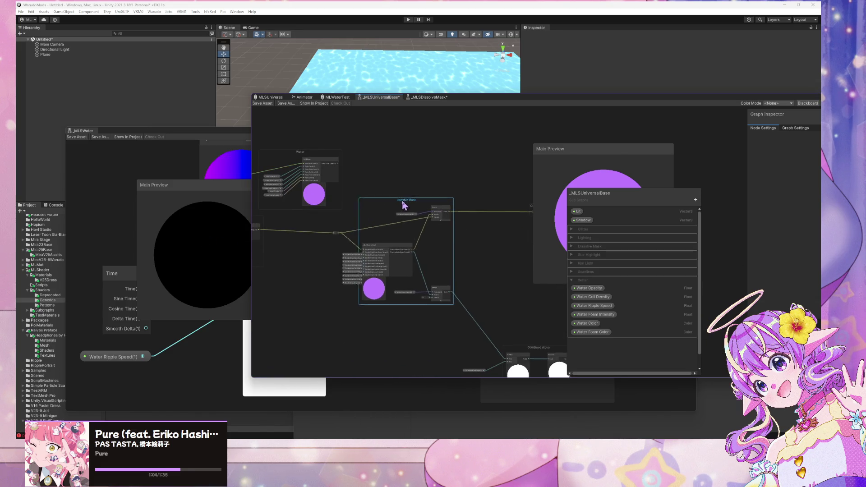
{"action": "left_click", "coordinate": [332, 233]}
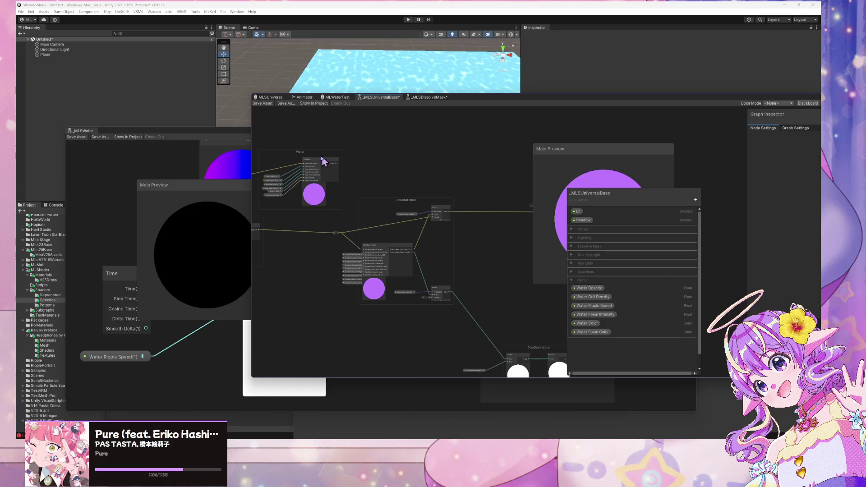
{"action": "mouse_move", "coordinate": [323, 161]}
{"action": "left_mouse_down"}
{"action": "mouse_move", "coordinate": [347, 151]}
{"action": "mouse_move", "coordinate": [296, 168]}
{"action": "mouse_move", "coordinate": [653, 158]}
{"action": "mouse_move", "coordinate": [393, 213]}
{"action": "mouse_move", "coordinate": [317, 179]}
{"action": "mouse_move", "coordinate": [411, 166]}
{"action": "mouse_move", "coordinate": [396, 178]}
{"action": "left_mouse_up"}
{"action": "left_click", "coordinate": [370, 201]}
{"action": "left_click", "coordinate": [370, 199]}
{"action": "key", "text": "Delete"}
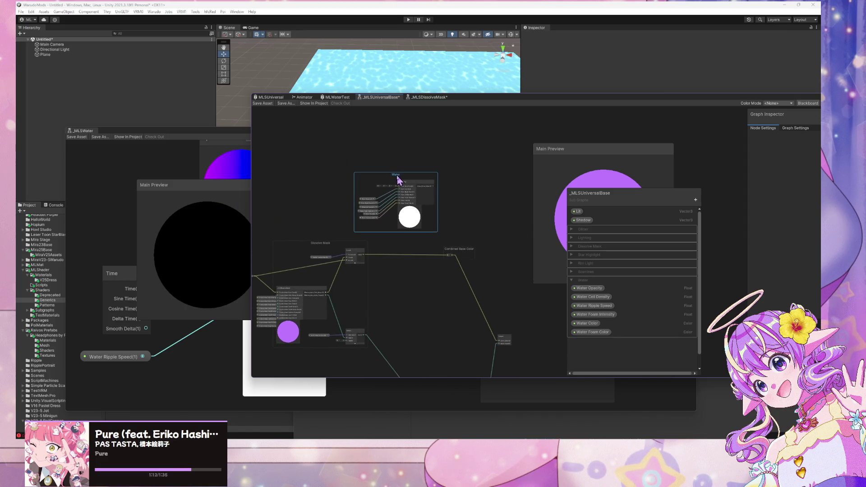
Step: Connect Water's output to the Dissolve Mask Branch input
{"action": "scroll", "coordinate": [432, 197], "scroll_direction": "up", "scroll_amount": 2}
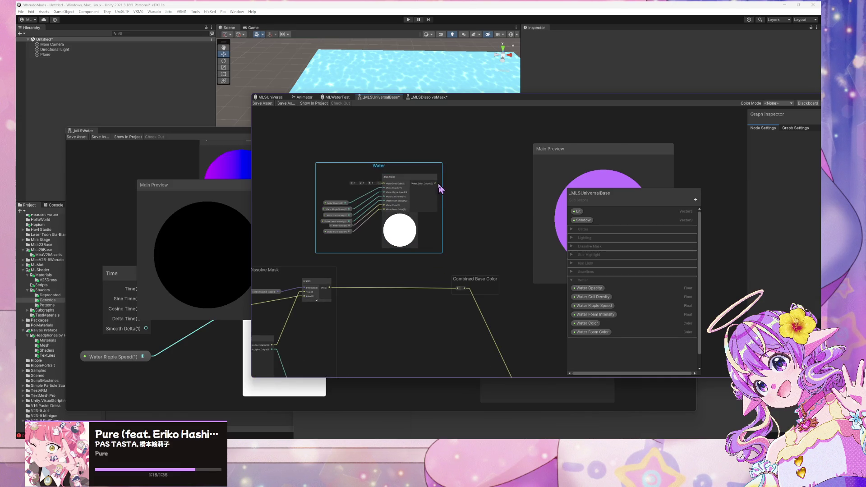
{"action": "left_click_drag", "start_coordinate": [436, 184], "coordinate": [457, 287]}
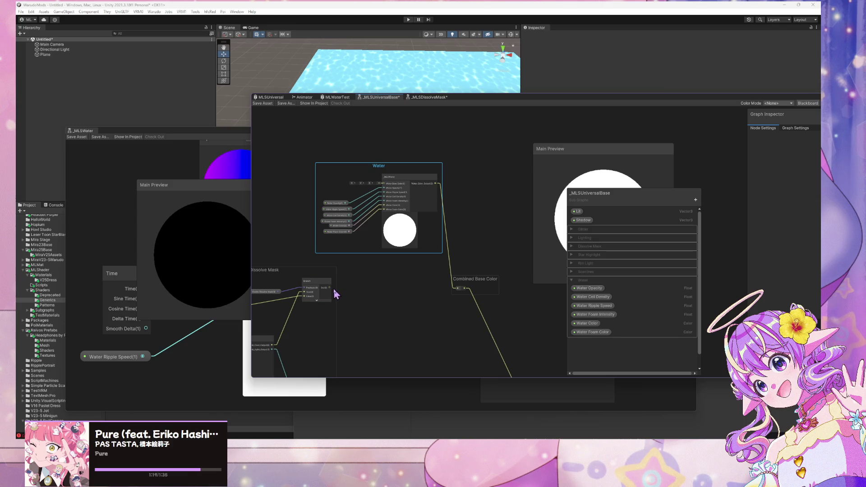
{"action": "left_click_drag", "start_coordinate": [331, 288], "coordinate": [459, 288]}
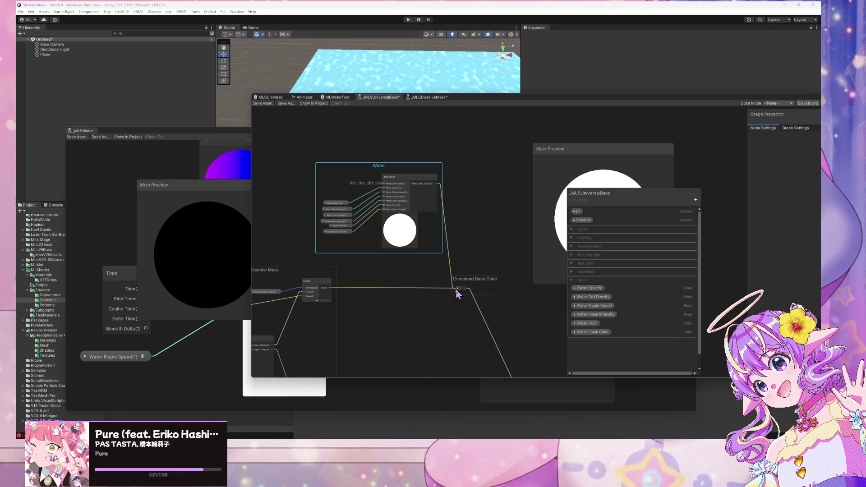
{"action": "left_click_drag", "start_coordinate": [380, 168], "coordinate": [266, 161]}
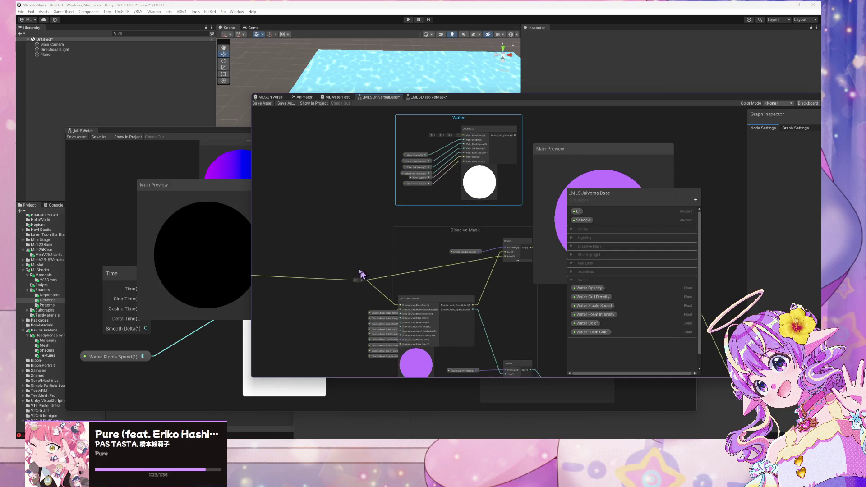
{"action": "left_click_drag", "start_coordinate": [361, 278], "coordinate": [395, 199]}
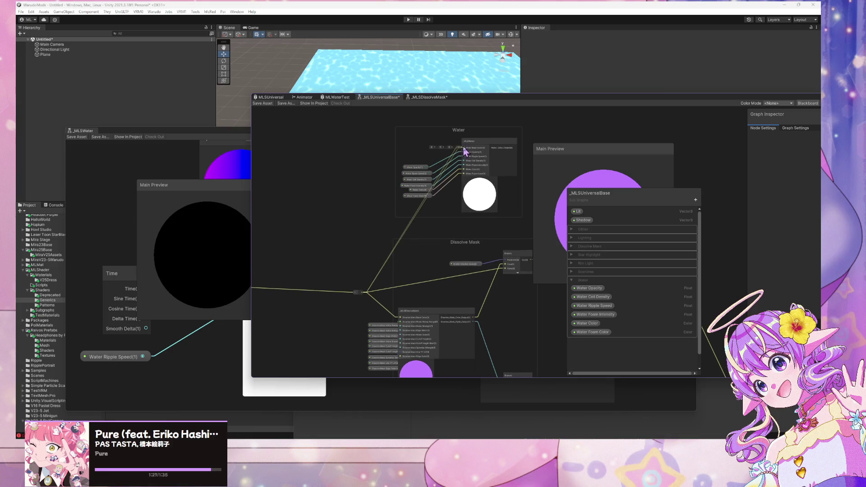
{"action": "mouse_move", "coordinate": [462, 146]}
{"action": "left_mouse_down"}
{"action": "mouse_move", "coordinate": [323, 153]}
{"action": "mouse_move", "coordinate": [472, 149]}
{"action": "mouse_move", "coordinate": [410, 140]}
{"action": "mouse_move", "coordinate": [329, 155]}
{"action": "mouse_move", "coordinate": [334, 184]}
{"action": "left_mouse_up"}
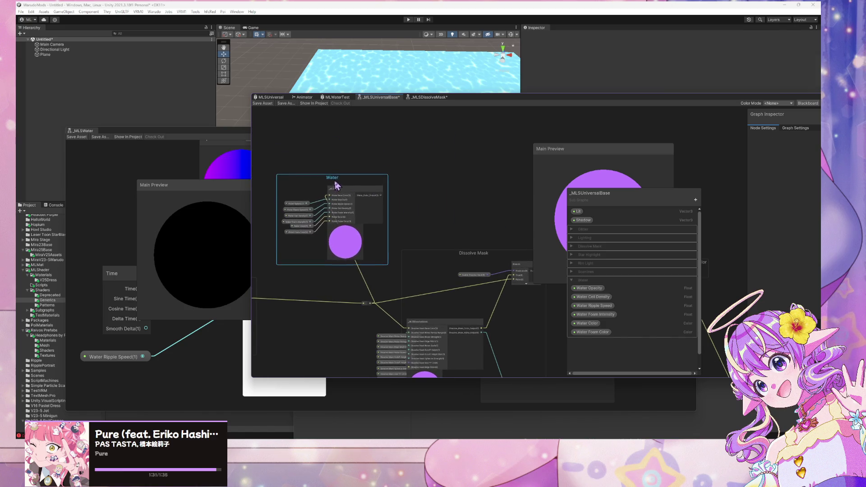
{"action": "mouse_move", "coordinate": [382, 196]}
{"action": "left_mouse_down"}
{"action": "mouse_move", "coordinate": [491, 286]}
{"action": "mouse_move", "coordinate": [441, 284]}
{"action": "mouse_move", "coordinate": [459, 289]}
{"action": "mouse_move", "coordinate": [401, 323]}
{"action": "mouse_move", "coordinate": [408, 329]}
{"action": "left_mouse_up"}
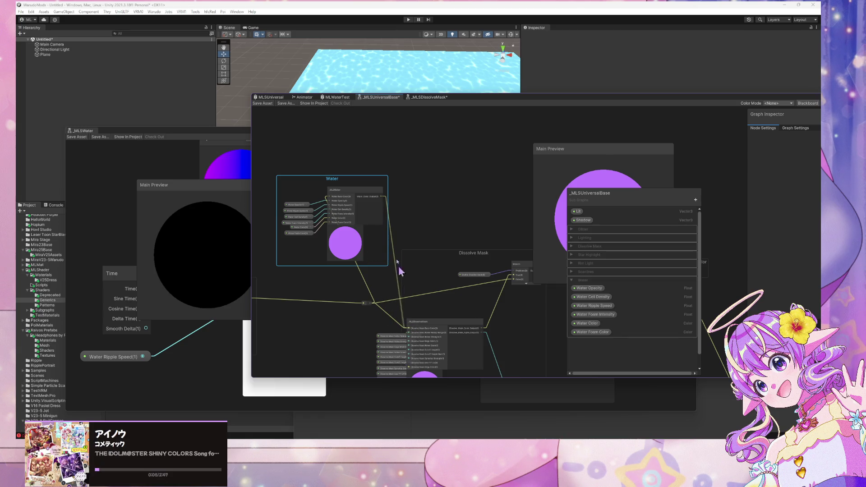
{"action": "mouse_move", "coordinate": [382, 196]}
{"action": "left_mouse_down"}
{"action": "mouse_move", "coordinate": [425, 247]}
{"action": "mouse_move", "coordinate": [504, 286]}
{"action": "mouse_move", "coordinate": [512, 280]}
{"action": "left_mouse_up"}
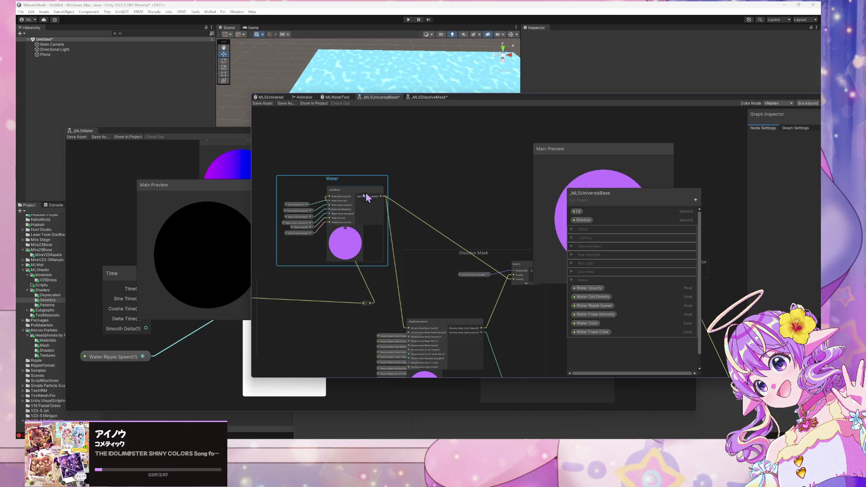
{"action": "left_click_drag", "start_coordinate": [367, 305], "coordinate": [284, 293]}
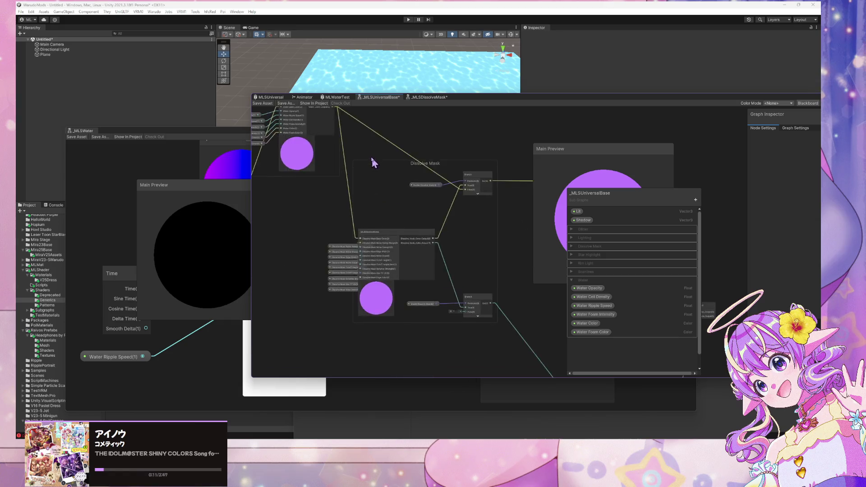
Step: Move the loose nodes into the Dissolve Mask group and delete the reroute point
{"action": "scroll", "coordinate": [373, 163], "scroll_direction": "down", "scroll_amount": 5}
{"action": "scroll", "coordinate": [456, 240], "scroll_direction": "down", "scroll_amount": 2}
{"action": "mouse_move", "coordinate": [513, 318]}
{"action": "left_mouse_down"}
{"action": "mouse_move", "coordinate": [367, 160]}
{"action": "mouse_move", "coordinate": [359, 165]}
{"action": "mouse_move", "coordinate": [413, 189]}
{"action": "mouse_move", "coordinate": [367, 181]}
{"action": "mouse_move", "coordinate": [360, 175]}
{"action": "mouse_move", "coordinate": [419, 187]}
{"action": "mouse_move", "coordinate": [463, 184]}
{"action": "left_mouse_up"}
{"action": "scroll", "coordinate": [413, 215], "scroll_direction": "up", "scroll_amount": 5}
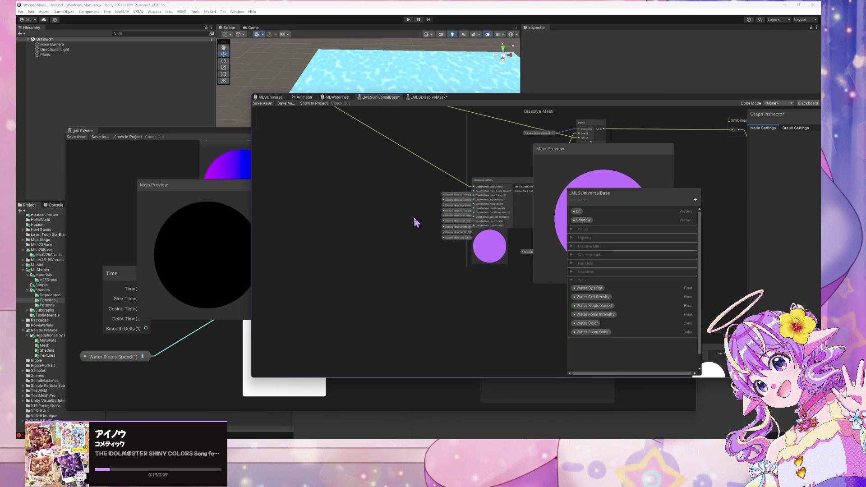
{"action": "left_click_drag", "start_coordinate": [463, 264], "coordinate": [463, 264]}
{"action": "mouse_move", "coordinate": [459, 202]}
{"action": "left_mouse_down"}
{"action": "mouse_move", "coordinate": [469, 199]}
{"action": "mouse_move", "coordinate": [432, 203]}
{"action": "mouse_move", "coordinate": [506, 271]}
{"action": "left_mouse_up"}
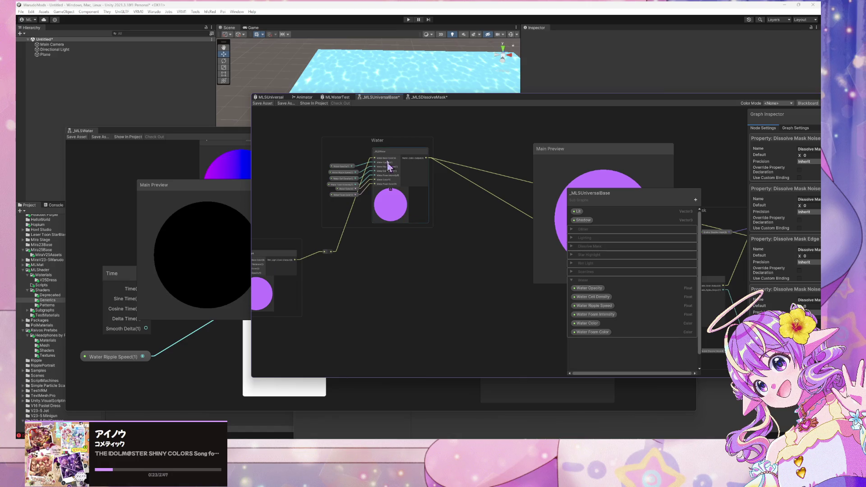
{"action": "left_click_drag", "start_coordinate": [381, 141], "coordinate": [430, 220]}
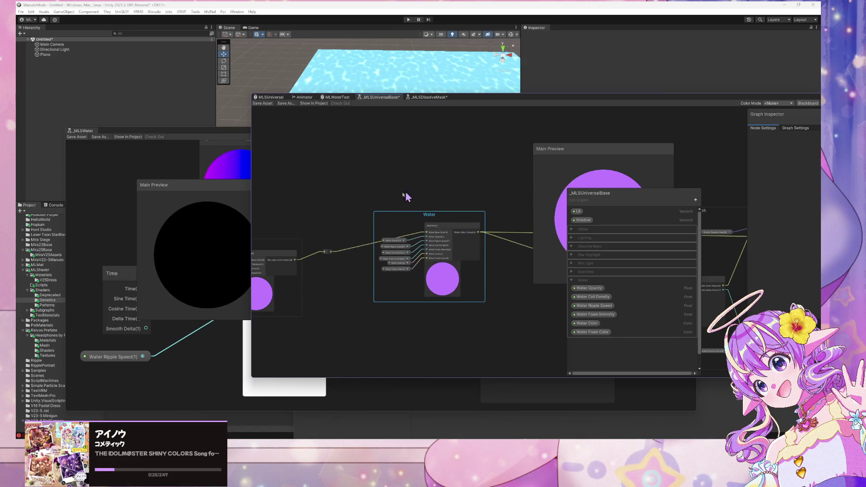
{"action": "left_click", "coordinate": [328, 251]}
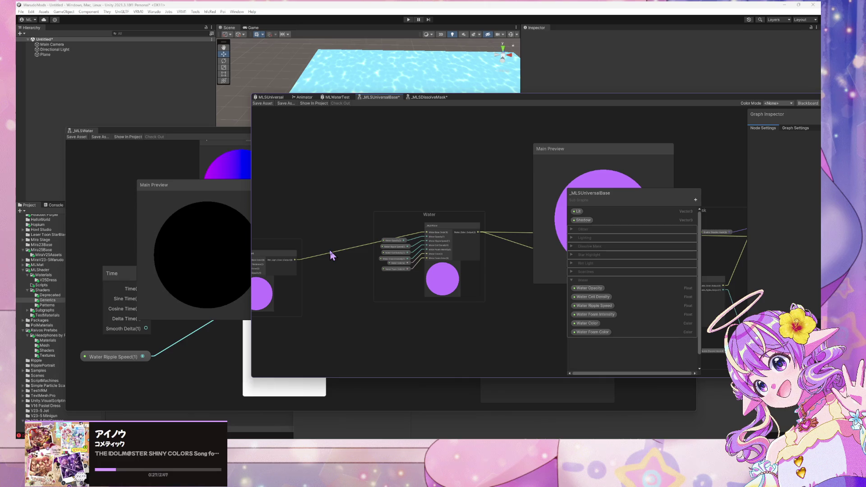
{"action": "key", "text": "Delete"}
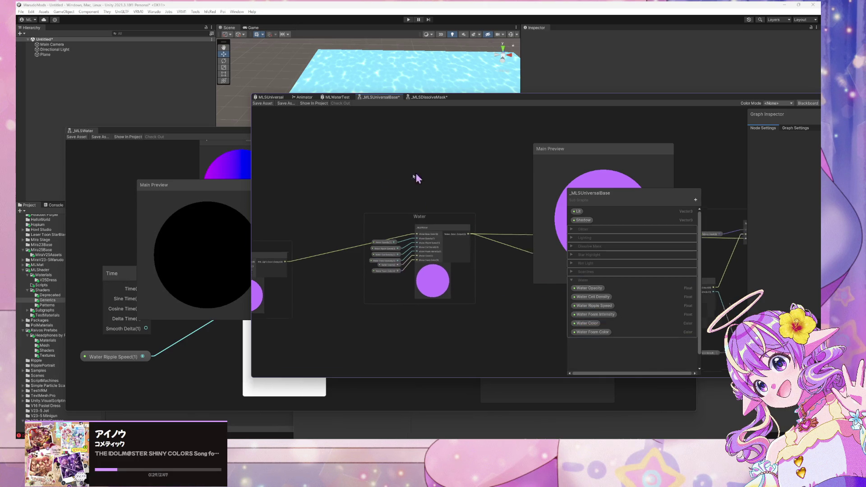
Step: Save the _MLSUniversalBase graph and move the preview panel aside
{"action": "left_click_drag", "start_coordinate": [416, 178], "coordinate": [338, 209]}
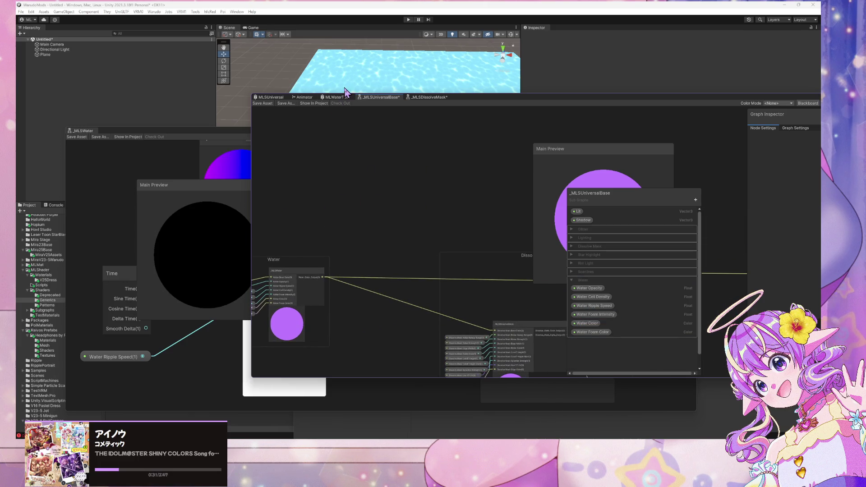
{"action": "left_click_drag", "start_coordinate": [341, 169], "coordinate": [307, 132]}
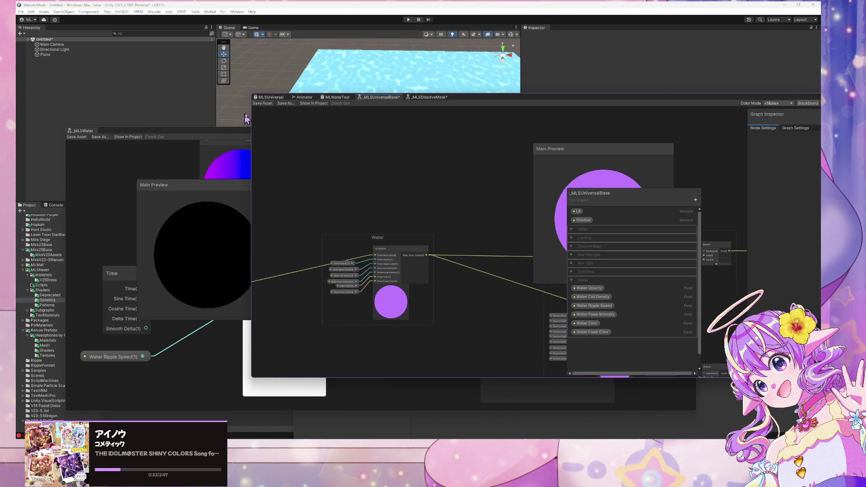
{"action": "left_click", "coordinate": [264, 103]}
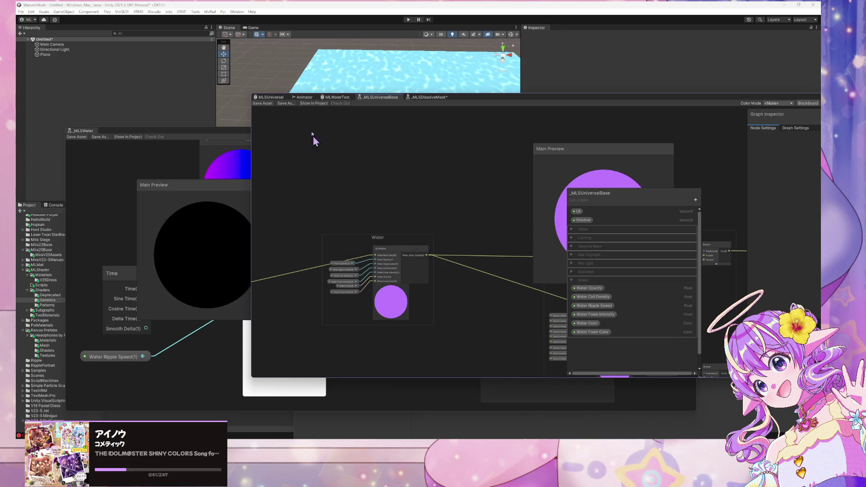
{"action": "left_click_drag", "start_coordinate": [610, 195], "coordinate": [697, 158]}
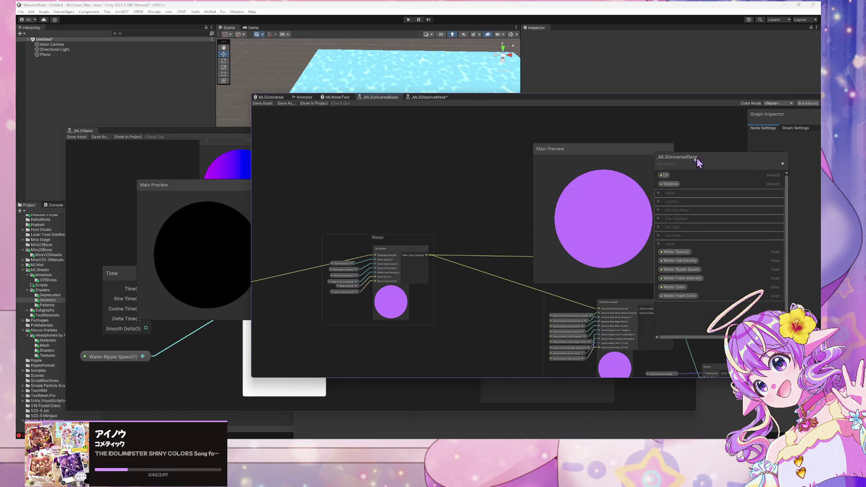
{"action": "left_click_drag", "start_coordinate": [590, 154], "coordinate": [564, 154]}
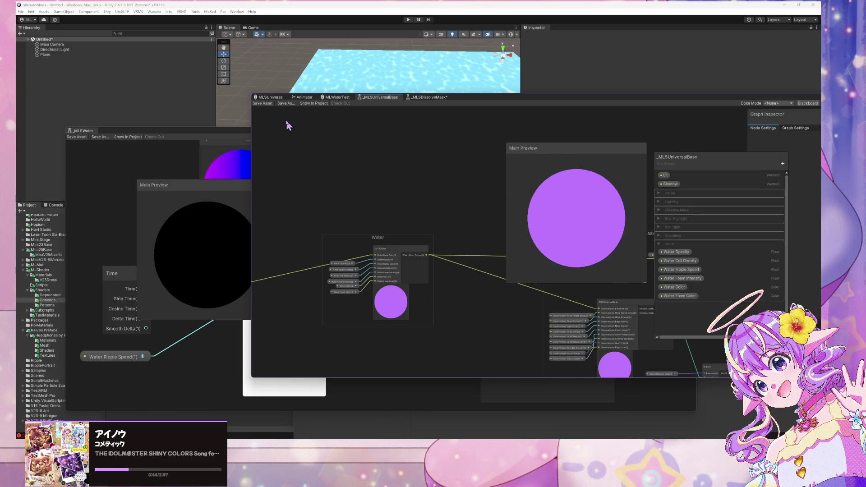
Step: Bring MLSUniversal forward and pan to show the master node's Water inputs
{"action": "left_click", "coordinate": [277, 99]}
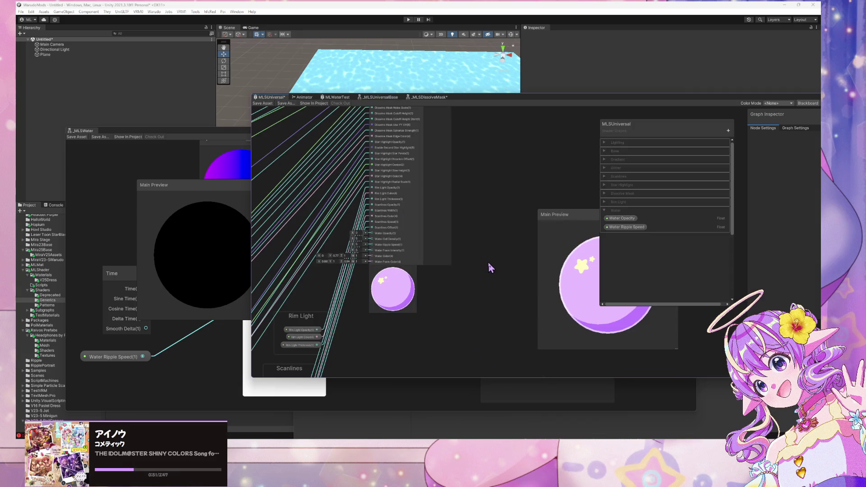
{"action": "scroll", "coordinate": [487, 261], "scroll_direction": "up", "scroll_amount": 3}
{"action": "scroll", "coordinate": [471, 247], "scroll_direction": "down", "scroll_amount": 2}
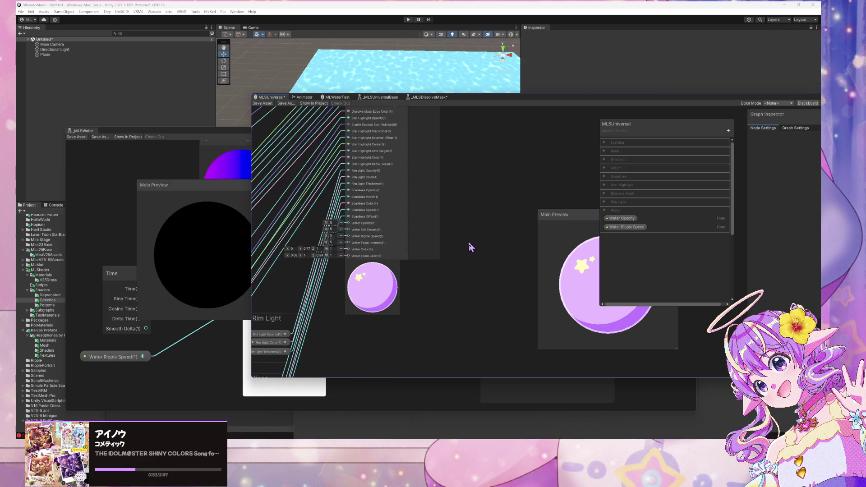
{"action": "mouse_move", "coordinate": [445, 211]}
{"action": "left_mouse_down"}
{"action": "mouse_move", "coordinate": [468, 226]}
{"action": "mouse_move", "coordinate": [488, 343]}
{"action": "left_mouse_up"}
{"action": "mouse_move", "coordinate": [428, 169]}
{"action": "left_mouse_down"}
{"action": "mouse_move", "coordinate": [438, 170]}
{"action": "mouse_move", "coordinate": [412, 195]}
{"action": "mouse_move", "coordinate": [393, 89]}
{"action": "mouse_move", "coordinate": [451, 131]}
{"action": "mouse_move", "coordinate": [531, 164]}
{"action": "left_mouse_up"}
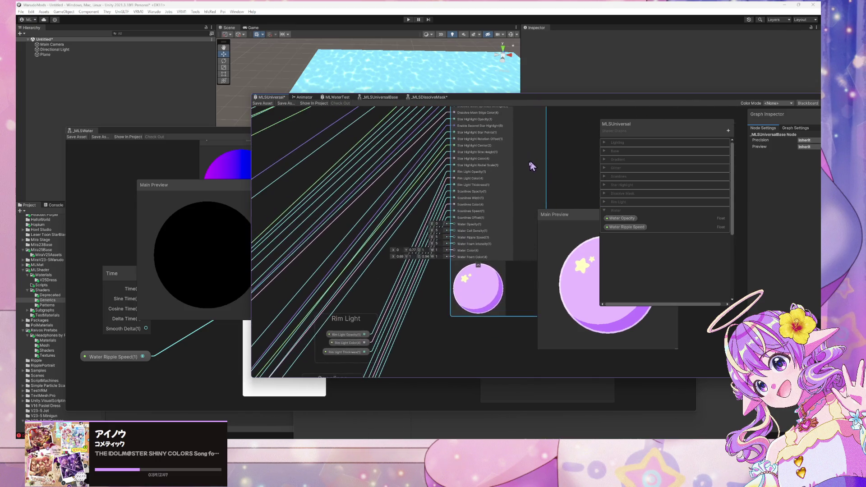
Step: Remove Water Ripple Speed and its duplicate, leaving only Water Opacity in the Water category
{"action": "left_click", "coordinate": [641, 230]}
{"action": "right_click", "coordinate": [641, 229]}
{"action": "left_click", "coordinate": [663, 248]}
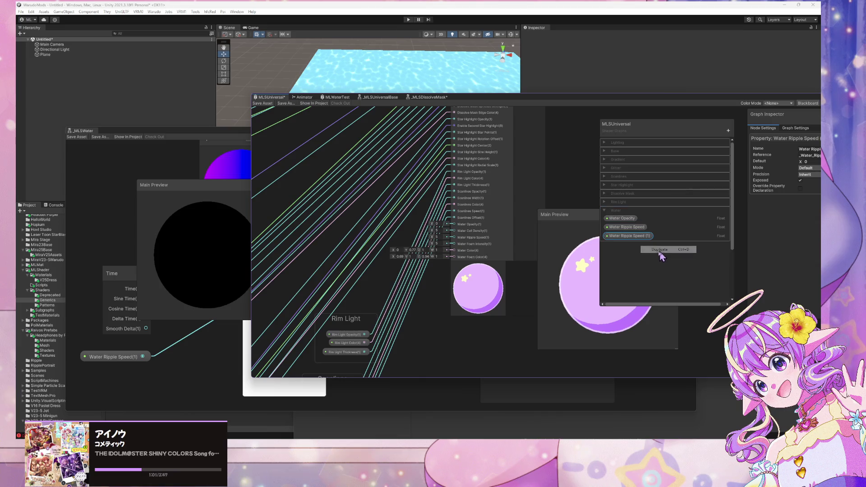
{"action": "right_click", "coordinate": [638, 237]}
{"action": "left_click", "coordinate": [661, 250]}
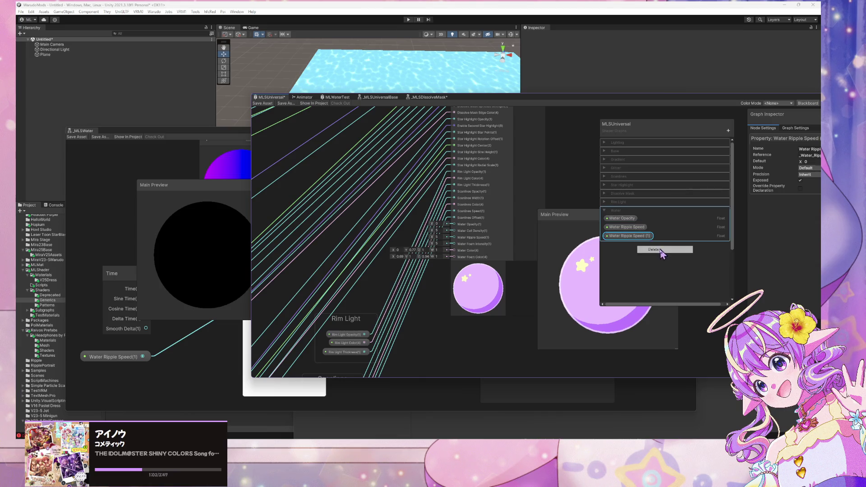
{"action": "right_click", "coordinate": [623, 227]}
{"action": "left_click", "coordinate": [631, 228]}
{"action": "left_click", "coordinate": [626, 219]}
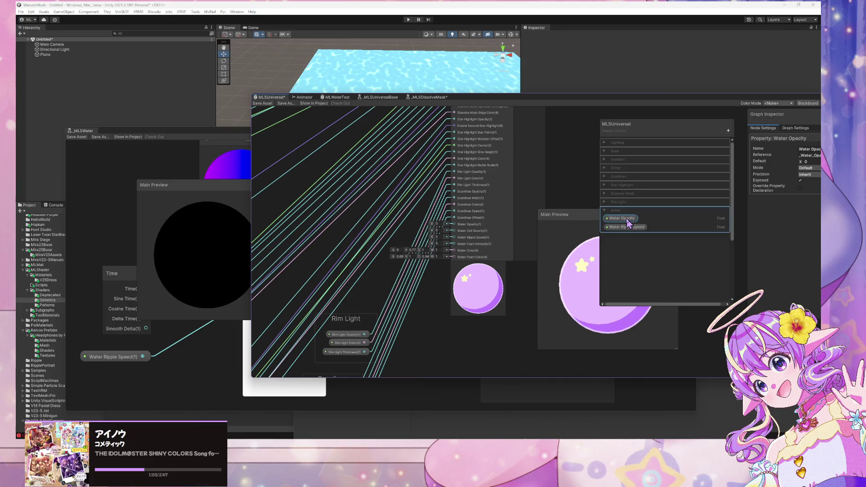
{"action": "right_click", "coordinate": [627, 227]}
{"action": "left_click", "coordinate": [648, 241]}
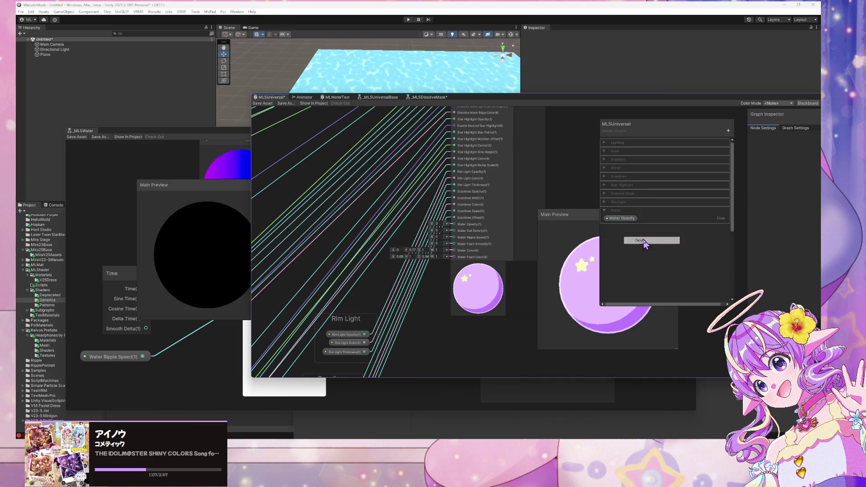
Step: Place a Water Opacity node inside the Water group, then bring _MLSWater forward
{"action": "mouse_move", "coordinate": [622, 218]}
{"action": "left_mouse_down"}
{"action": "mouse_move", "coordinate": [556, 231]}
{"action": "mouse_move", "coordinate": [415, 290]}
{"action": "mouse_move", "coordinate": [458, 287]}
{"action": "mouse_move", "coordinate": [456, 226]}
{"action": "left_mouse_up"}
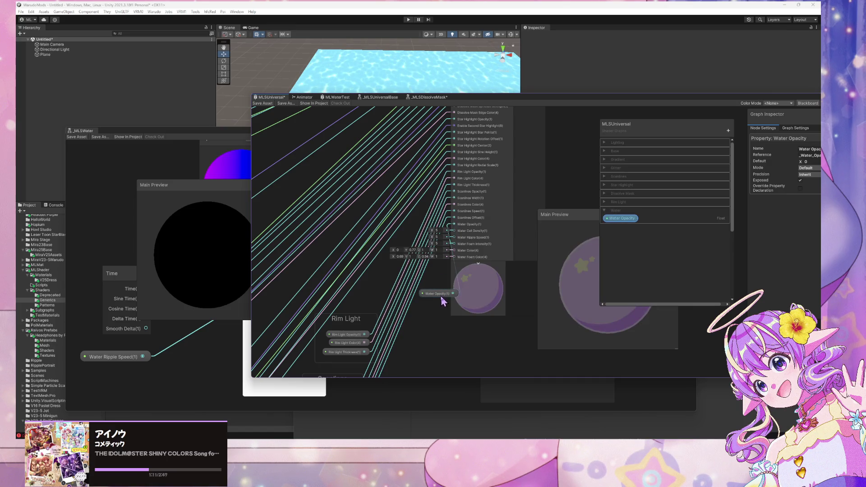
{"action": "mouse_move", "coordinate": [442, 296]}
{"action": "left_mouse_down"}
{"action": "mouse_move", "coordinate": [390, 231]}
{"action": "mouse_move", "coordinate": [427, 337]}
{"action": "mouse_move", "coordinate": [421, 363]}
{"action": "mouse_move", "coordinate": [428, 334]}
{"action": "left_mouse_up"}
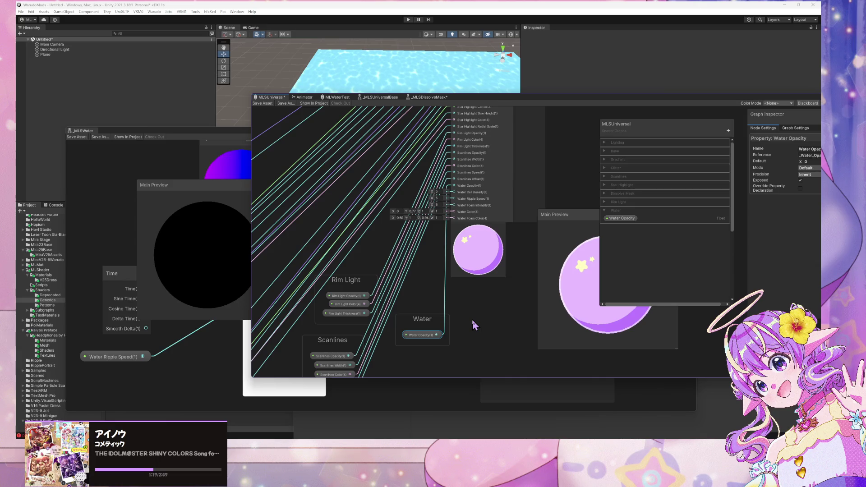
{"action": "scroll", "coordinate": [475, 325], "scroll_direction": "down", "scroll_amount": 5}
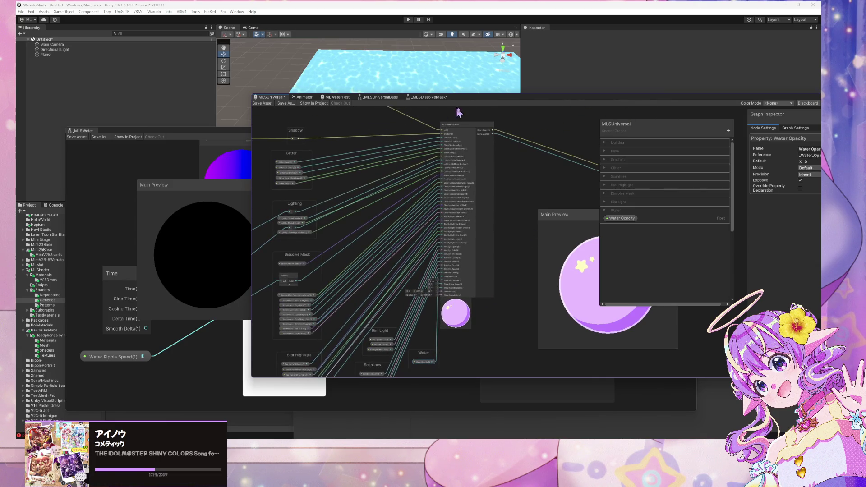
{"action": "left_click_drag", "start_coordinate": [466, 130], "coordinate": [496, 129]}
{"action": "scroll", "coordinate": [478, 206], "scroll_direction": "down", "scroll_amount": 3}
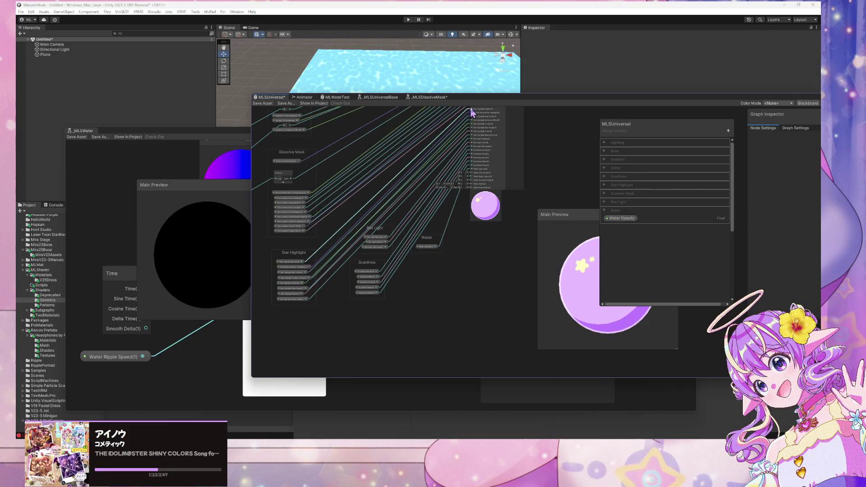
{"action": "scroll", "coordinate": [502, 181], "scroll_direction": "up", "scroll_amount": 2}
{"action": "scroll", "coordinate": [502, 181], "scroll_direction": "up", "scroll_amount": 3}
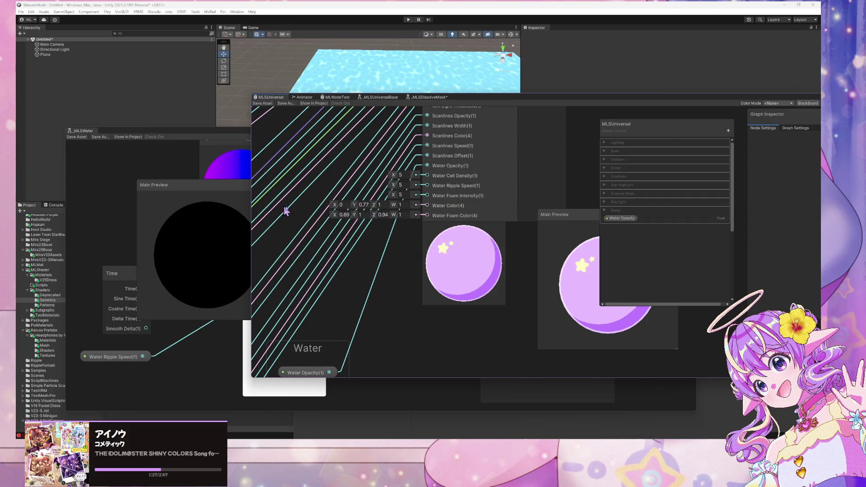
{"action": "scroll", "coordinate": [380, 225], "scroll_direction": "down", "scroll_amount": 3}
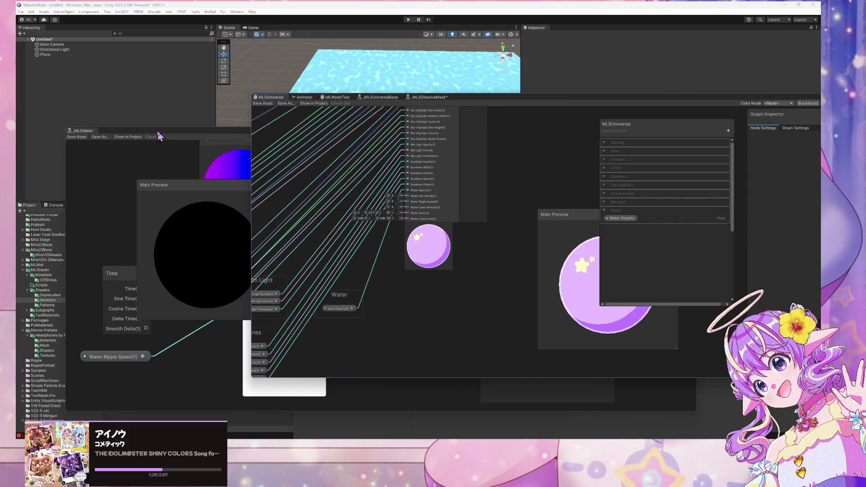
{"action": "mouse_move", "coordinate": [159, 136]}
{"action": "left_mouse_down"}
{"action": "mouse_move", "coordinate": [445, 190]}
{"action": "mouse_move", "coordinate": [358, 155]}
{"action": "left_mouse_up"}
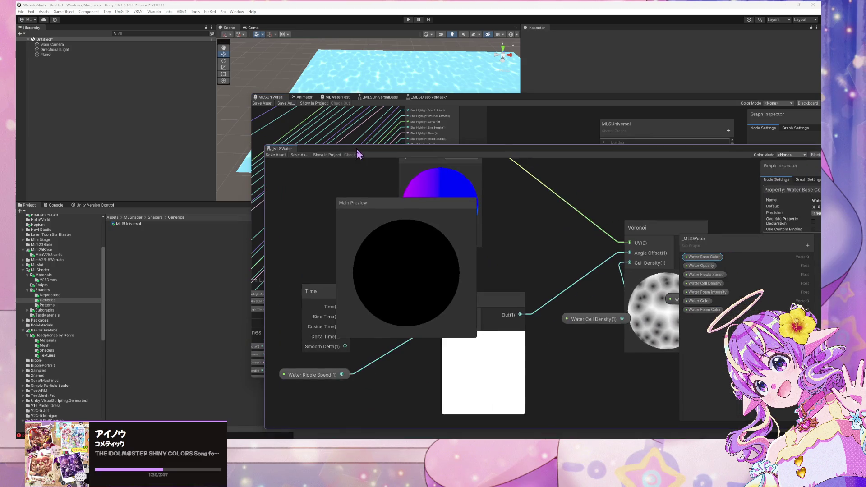
Step: Open the Patterns folder and select MLSHalfCircleRuffle to view its import settings
{"action": "left_click", "coordinate": [45, 305]}
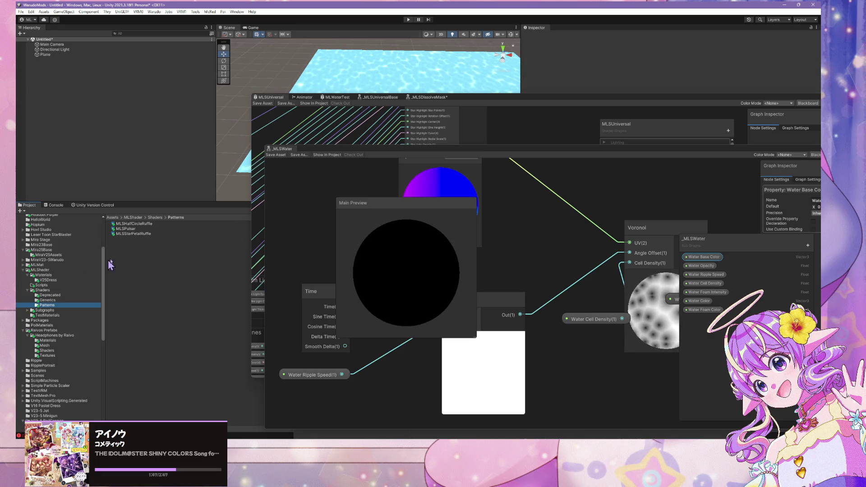
{"action": "left_click", "coordinate": [130, 229]}
{"action": "left_click", "coordinate": [131, 225]}
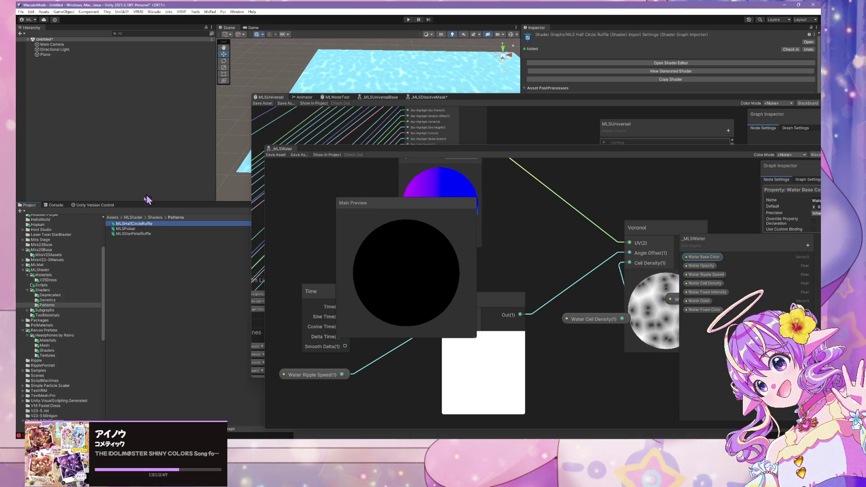
{"action": "left_click", "coordinate": [264, 232]}
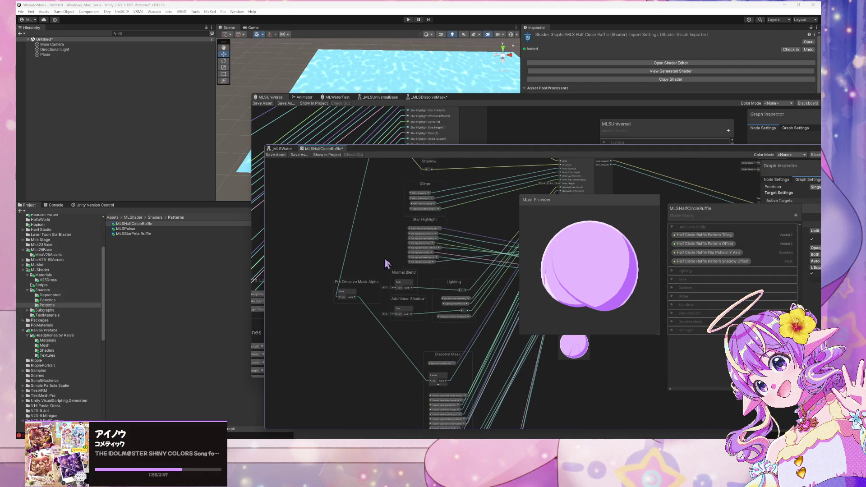
Step: Add a new blackboard category named Water
{"action": "scroll", "coordinate": [381, 290], "scroll_direction": "down", "scroll_amount": 2}
{"action": "scroll", "coordinate": [401, 270], "scroll_direction": "up", "scroll_amount": 4}
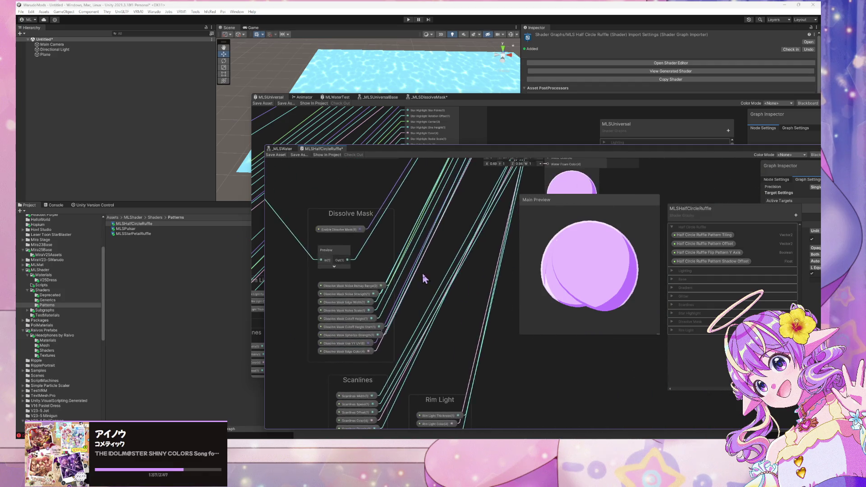
{"action": "scroll", "coordinate": [423, 277], "scroll_direction": "down", "scroll_amount": 3}
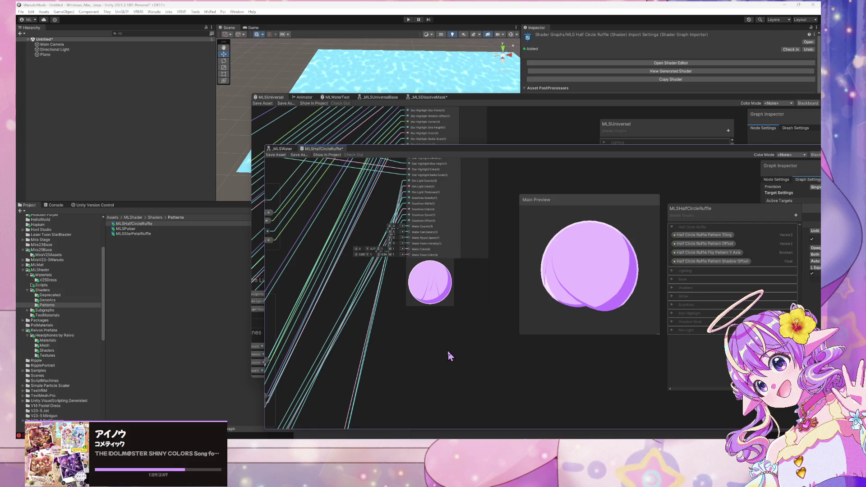
{"action": "left_click", "coordinate": [796, 215]}
{"action": "left_click", "coordinate": [784, 220]}
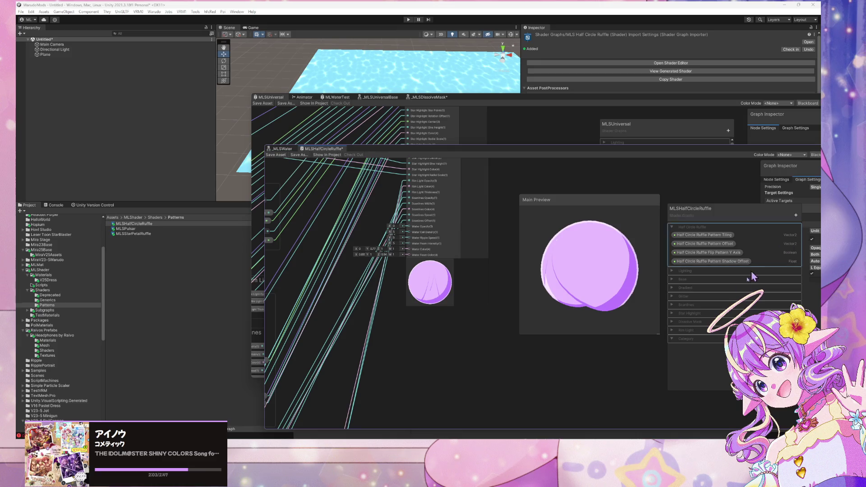
{"action": "double_click", "coordinate": [687, 338]}
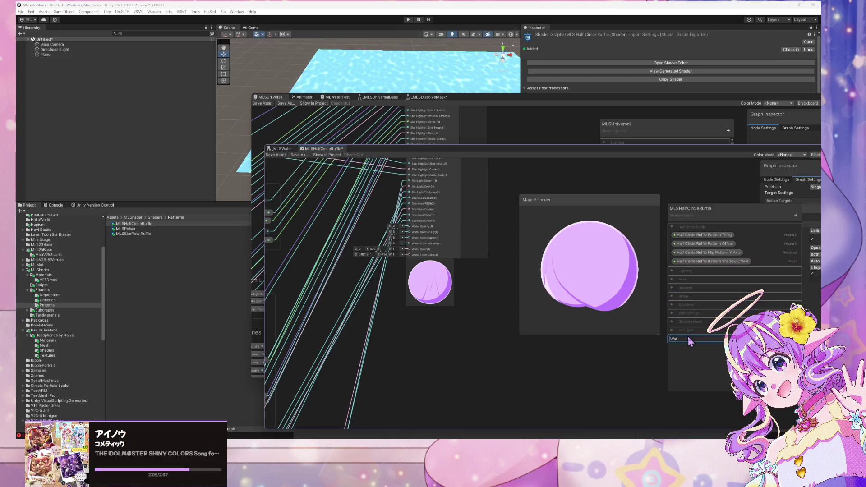
{"action": "type", "text": "Water"}
{"action": "key", "text": "Return"}
Step: Add a Float node to the canvas via the node search
{"action": "key", "text": "space"}
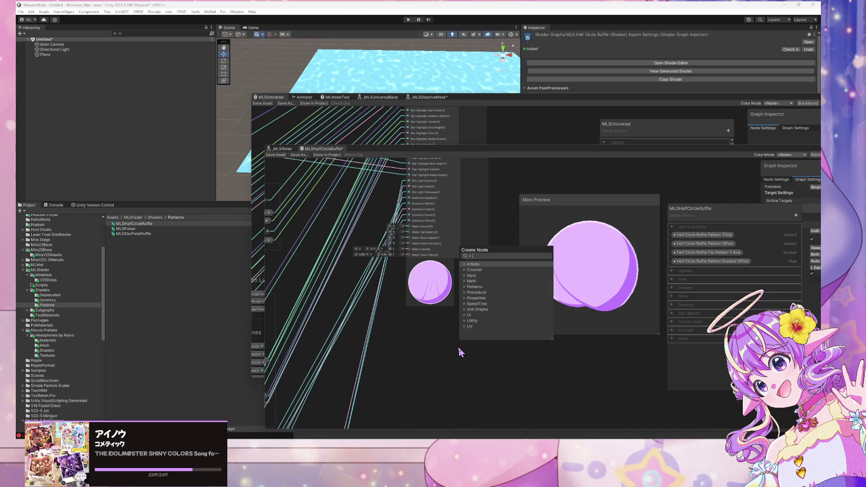
{"action": "type", "text": "float"}
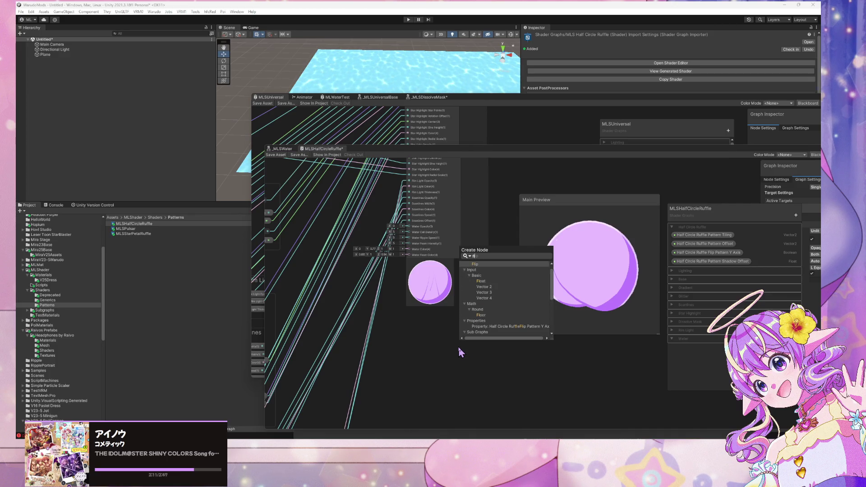
{"action": "key", "text": "Return"}
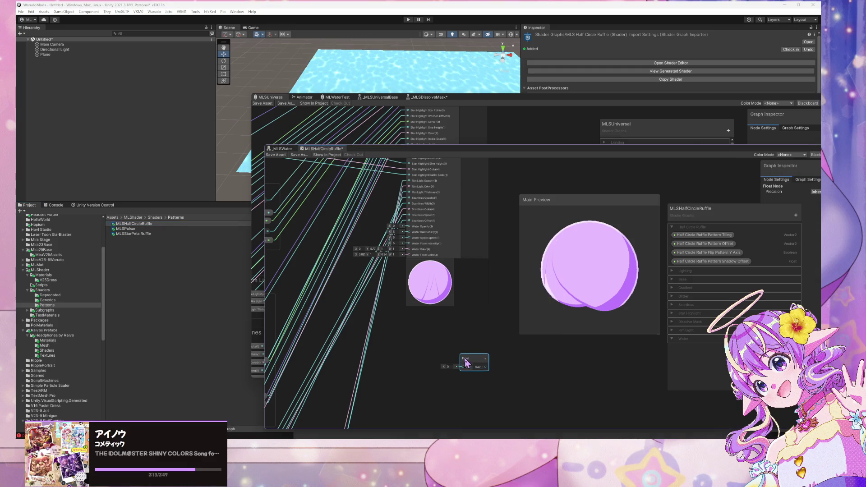
Step: Replace the Float node with a Slider node wired to the Water Opacity input
{"action": "right_click", "coordinate": [482, 363]}
{"action": "key", "text": "Delete"}
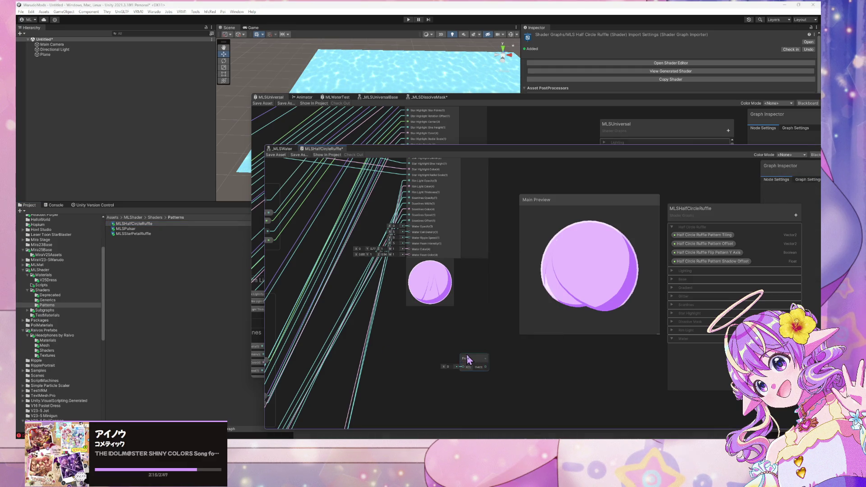
{"action": "key", "text": "space"}
{"action": "type", "text": "slider"}
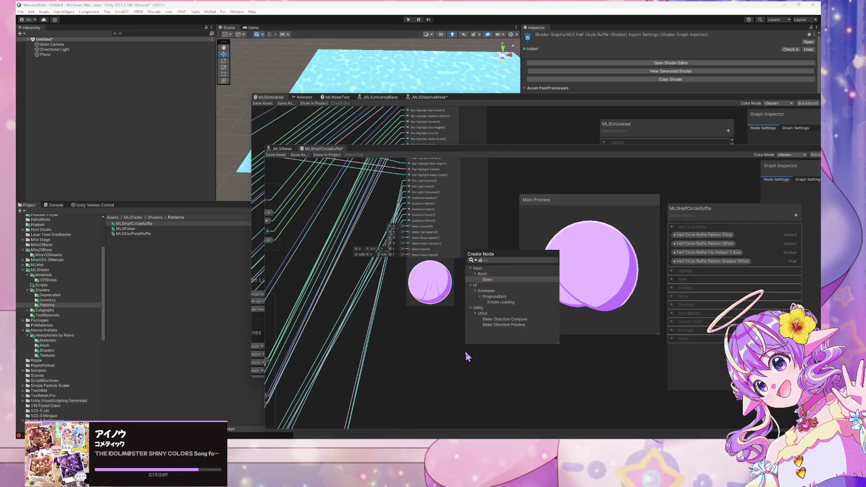
{"action": "key", "text": "Return"}
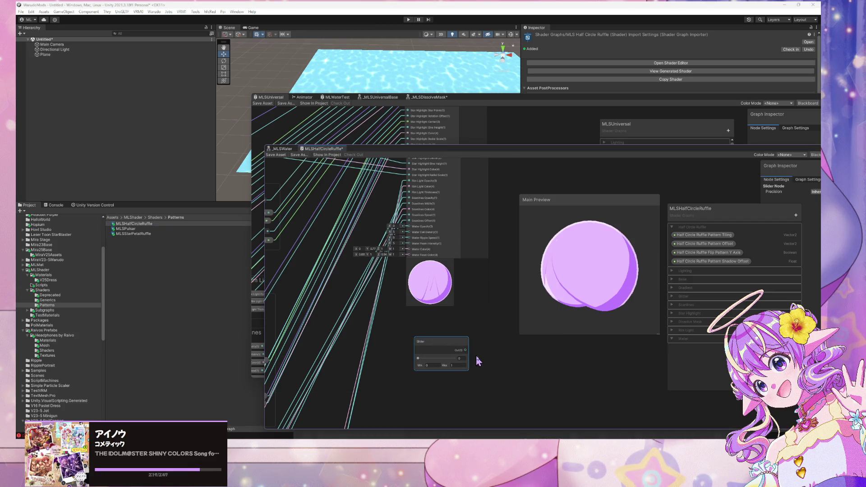
{"action": "left_click_drag", "start_coordinate": [466, 351], "coordinate": [409, 227]}
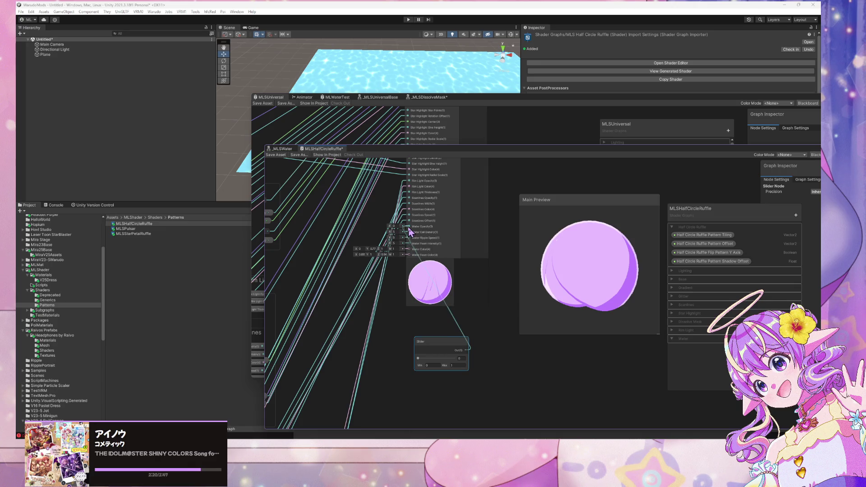
Step: Convert the Slider to a Water Opacity property in the Water category and save
{"action": "right_click", "coordinate": [449, 346]}
{"action": "mouse_move", "coordinate": [514, 316]}
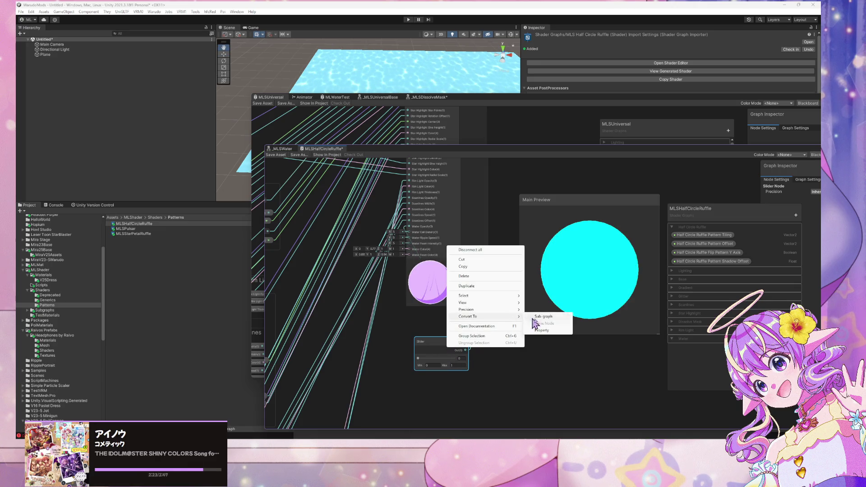
{"action": "left_click", "coordinate": [541, 330]}
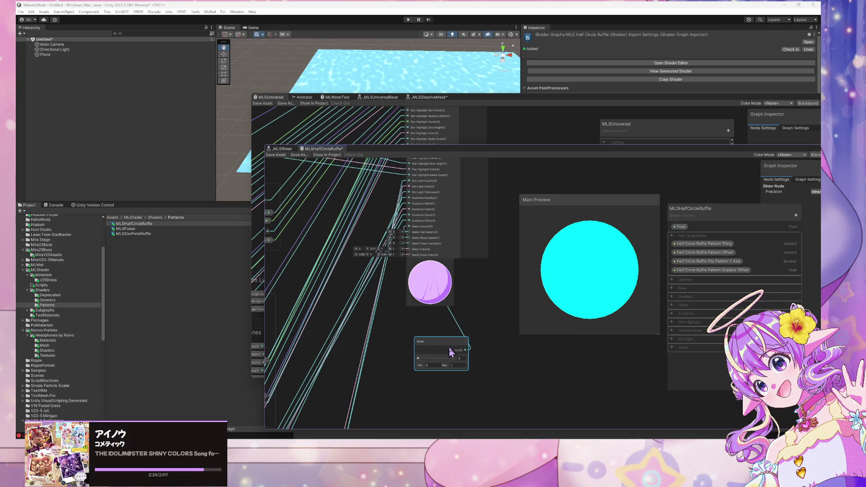
{"action": "double_click", "coordinate": [682, 227]}
{"action": "type", "text": "Water Opacity"}
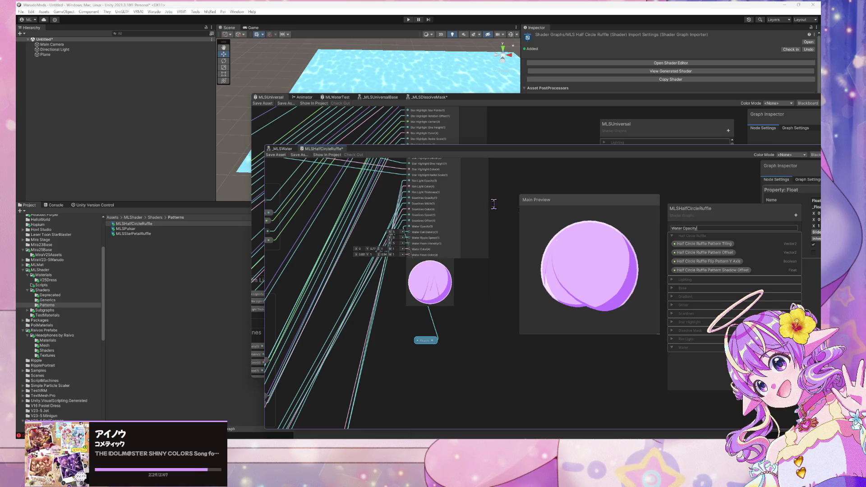
{"action": "key", "text": "Return"}
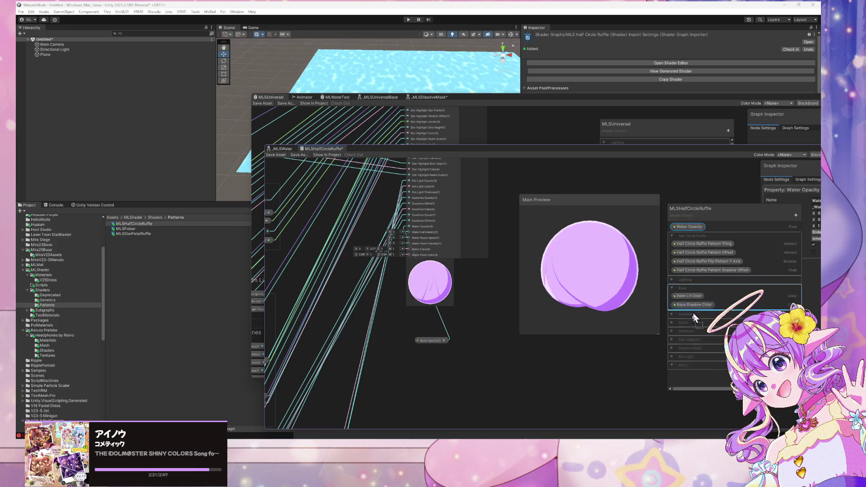
{"action": "left_click_drag", "start_coordinate": [691, 350], "coordinate": [692, 349]}
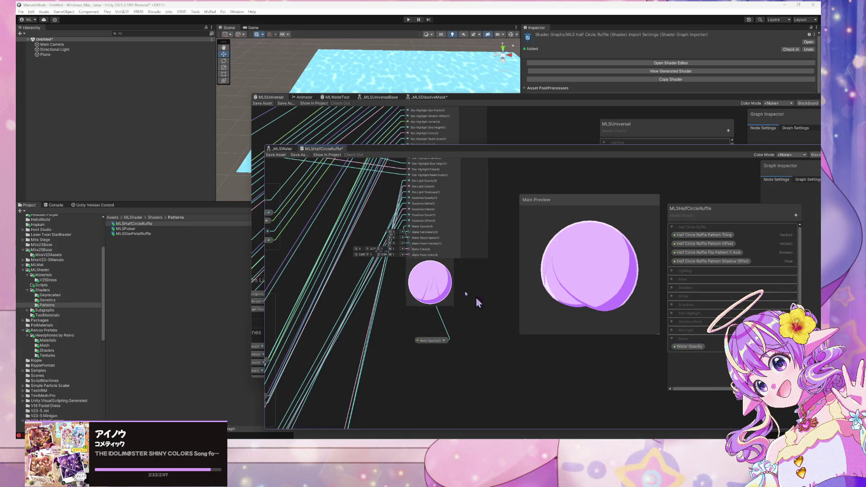
{"action": "key", "text": "ctrl+s"}
Step: Open MLSPulsar and add a blackboard category named Water
{"action": "double_click", "coordinate": [125, 229]}
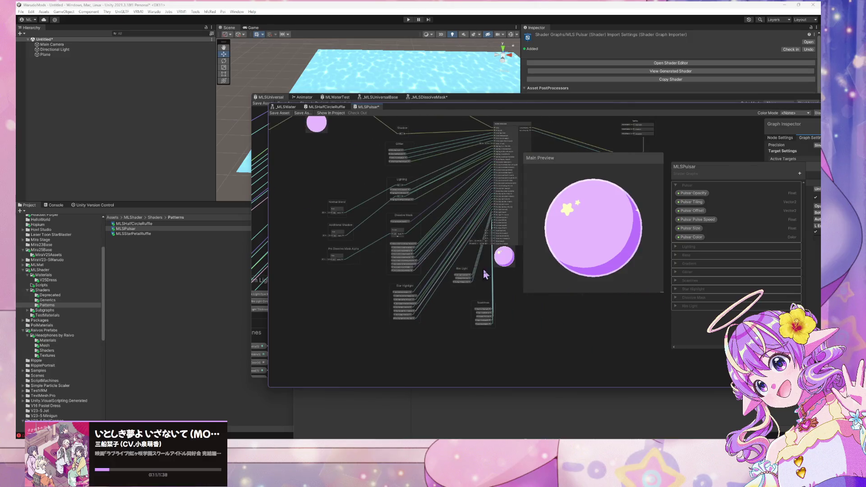
{"action": "scroll", "coordinate": [383, 259], "scroll_direction": "up", "scroll_amount": 5}
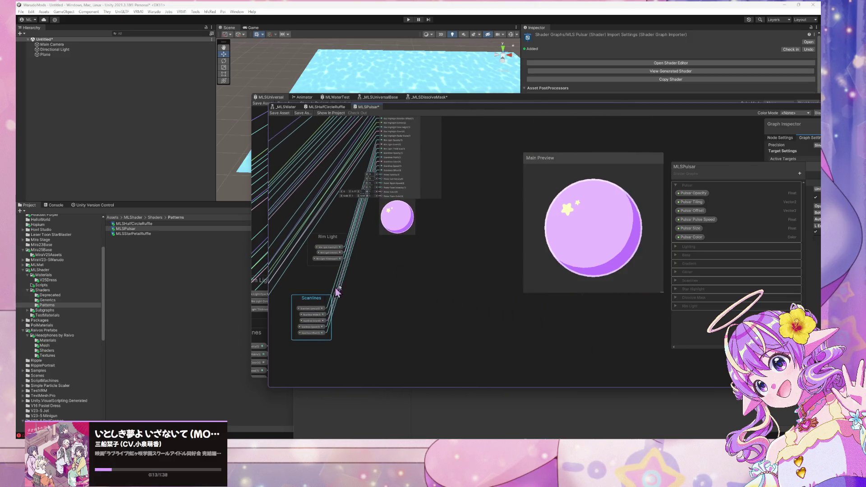
{"action": "mouse_move", "coordinate": [365, 134]}
{"action": "left_mouse_down"}
{"action": "mouse_move", "coordinate": [441, 147]}
{"action": "mouse_move", "coordinate": [416, 180]}
{"action": "mouse_move", "coordinate": [408, 171]}
{"action": "left_mouse_up"}
{"action": "left_click", "coordinate": [799, 174]}
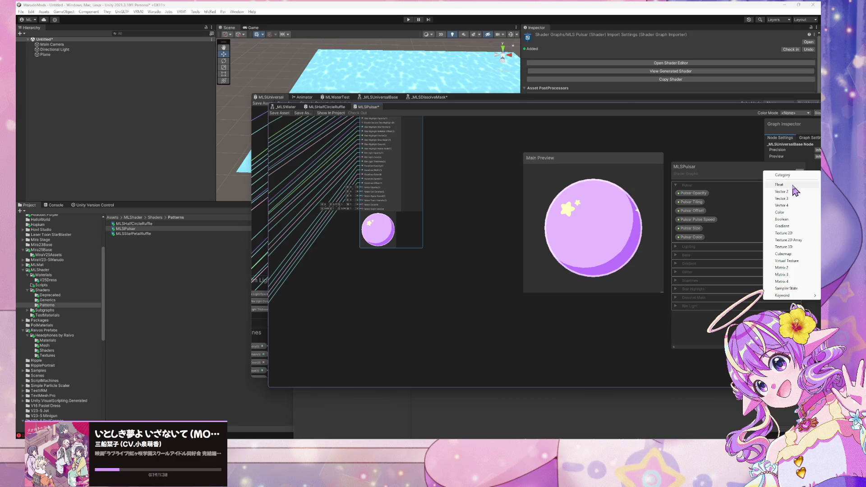
{"action": "left_click", "coordinate": [783, 175]}
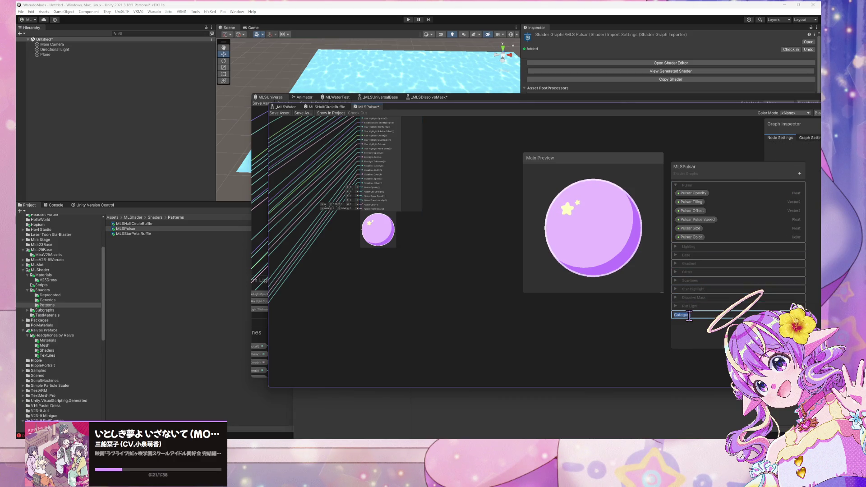
{"action": "type", "text": "ter"}
{"action": "key", "text": "Return"}
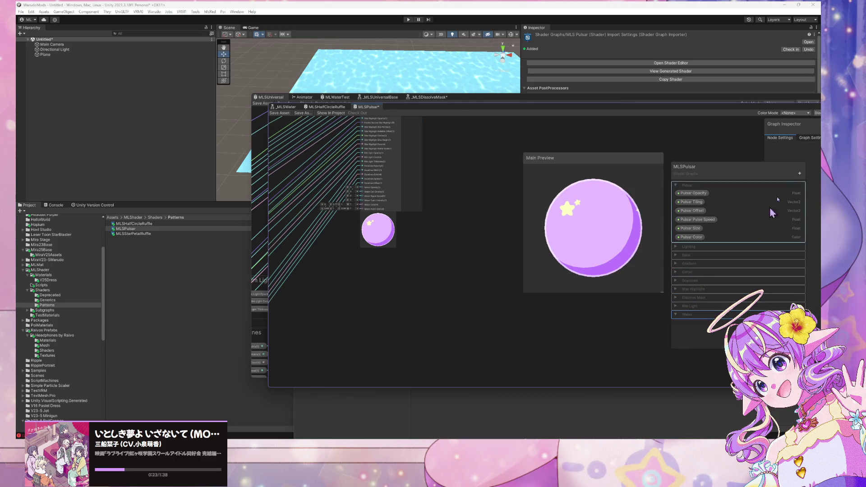
Step: Add a Water Opacity float property to Water and place its node on the graph
{"action": "left_click", "coordinate": [800, 173]}
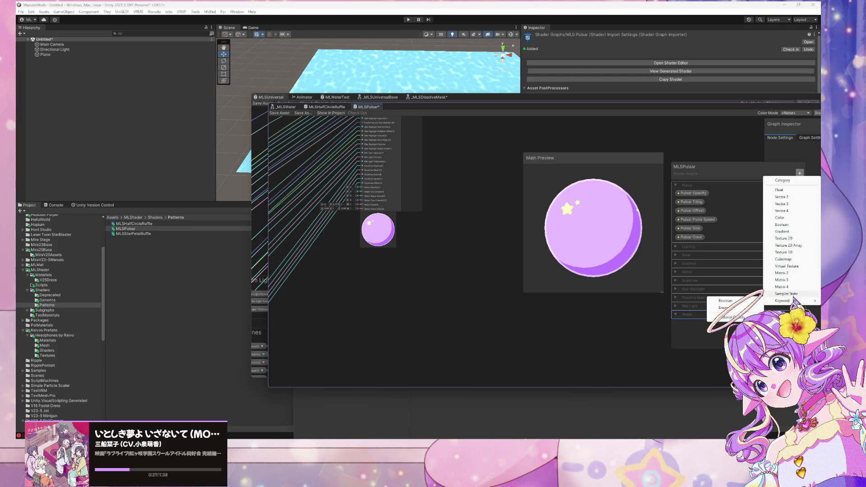
{"action": "left_click", "coordinate": [801, 191]}
{"action": "type", "text": "Water Opacity"}
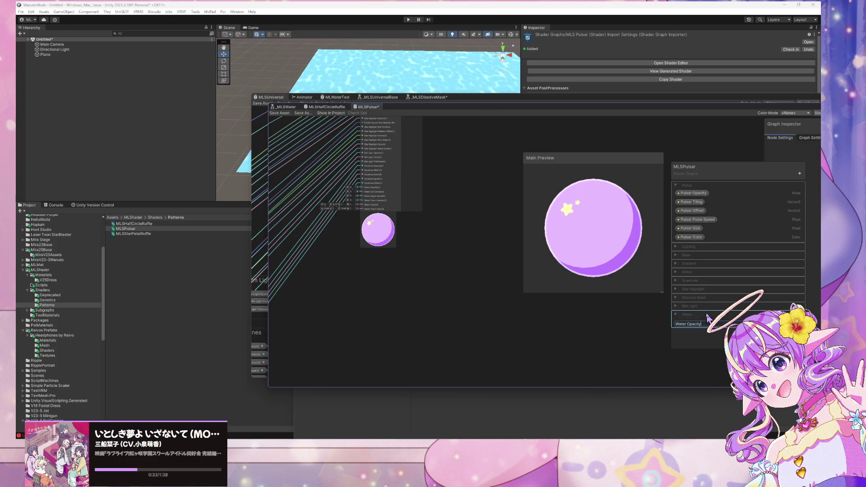
{"action": "key", "text": "Return"}
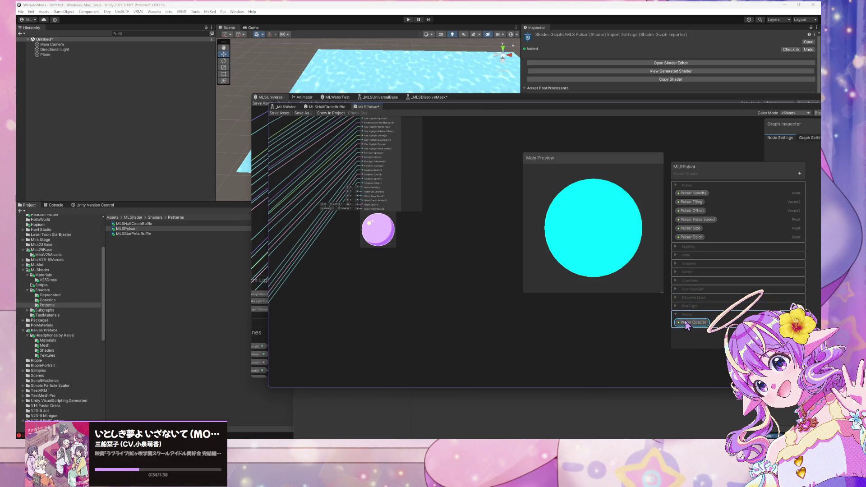
{"action": "left_click_drag", "start_coordinate": [689, 324], "coordinate": [323, 251]}
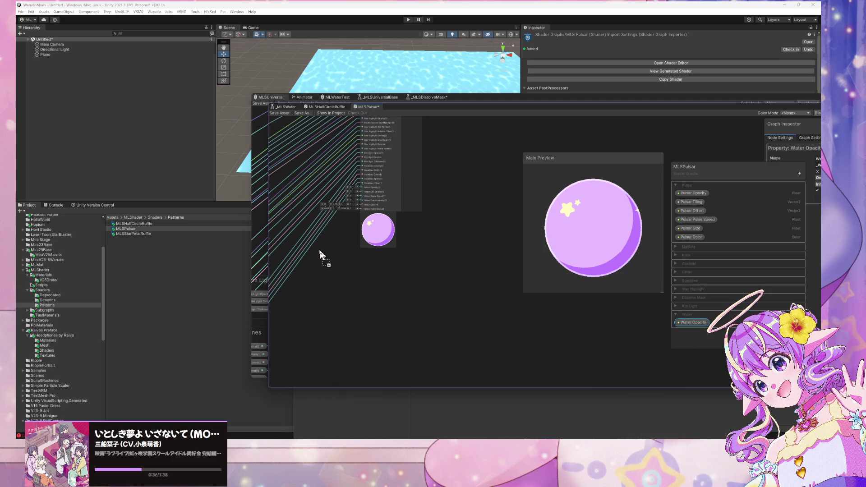
Step: Set the Water Opacity property's Mode to Slider
{"action": "scroll", "coordinate": [405, 193], "scroll_direction": "up", "scroll_amount": 3}
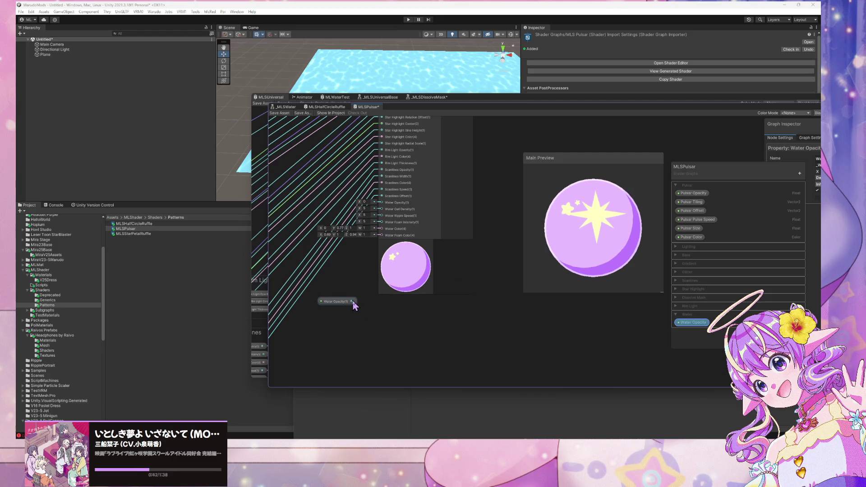
{"action": "left_click", "coordinate": [337, 303]}
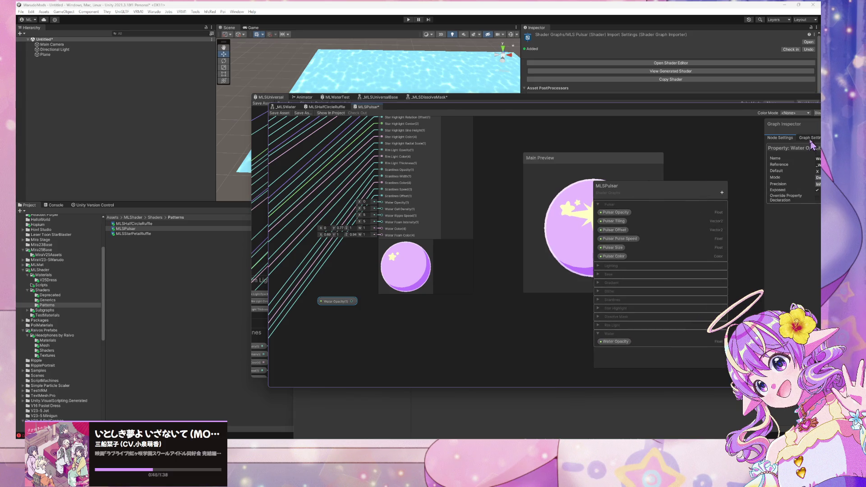
{"action": "left_click_drag", "start_coordinate": [728, 107], "coordinate": [652, 103]}
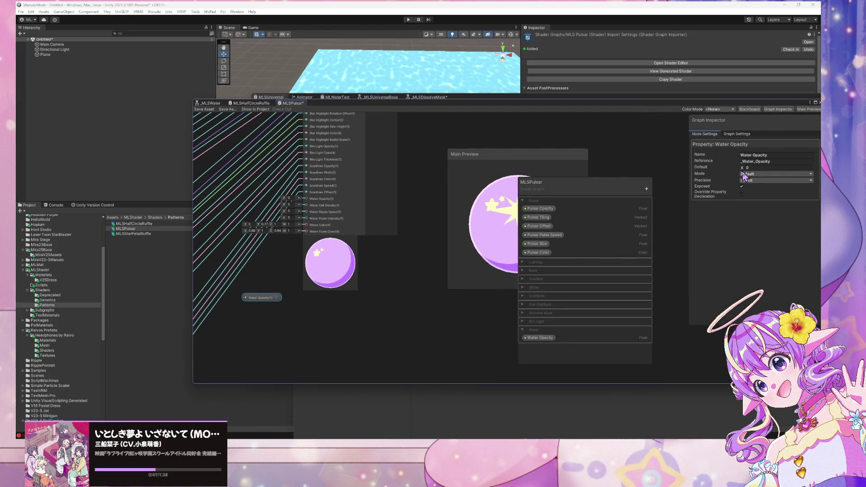
{"action": "left_click", "coordinate": [766, 174]}
{"action": "left_click", "coordinate": [762, 188]}
Step: Group the Water Opacity node in a group titled Water and save MLSPulsar
{"action": "mouse_move", "coordinate": [278, 304]}
{"action": "left_mouse_down"}
{"action": "mouse_move", "coordinate": [360, 280]}
{"action": "mouse_move", "coordinate": [399, 281]}
{"action": "mouse_move", "coordinate": [412, 194]}
{"action": "mouse_move", "coordinate": [427, 176]}
{"action": "left_mouse_up"}
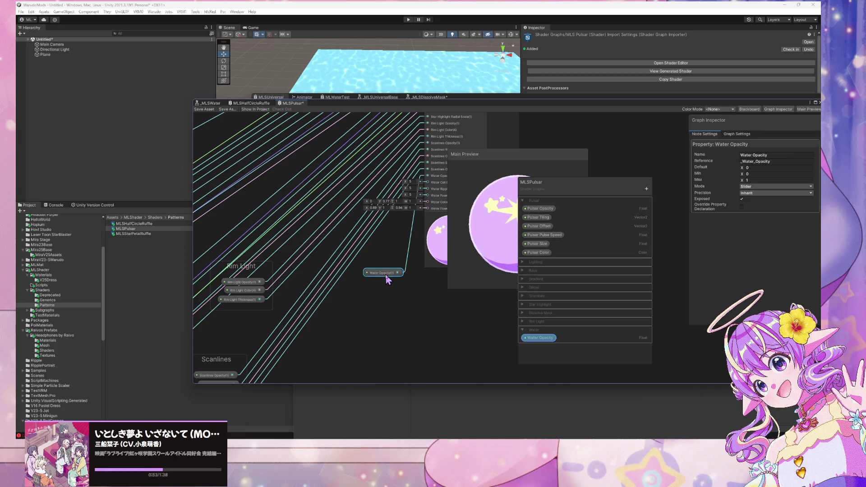
{"action": "key", "text": "ctrl+g"}
{"action": "type", "text": "Water"}
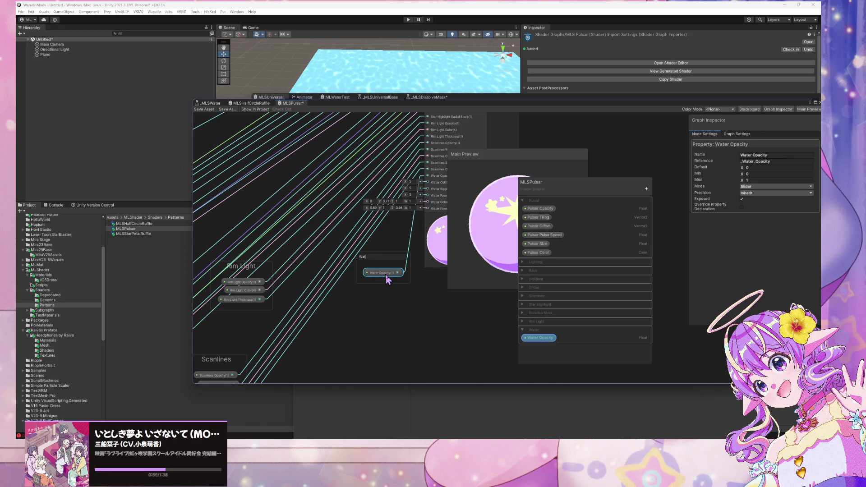
{"action": "left_click", "coordinate": [304, 161]}
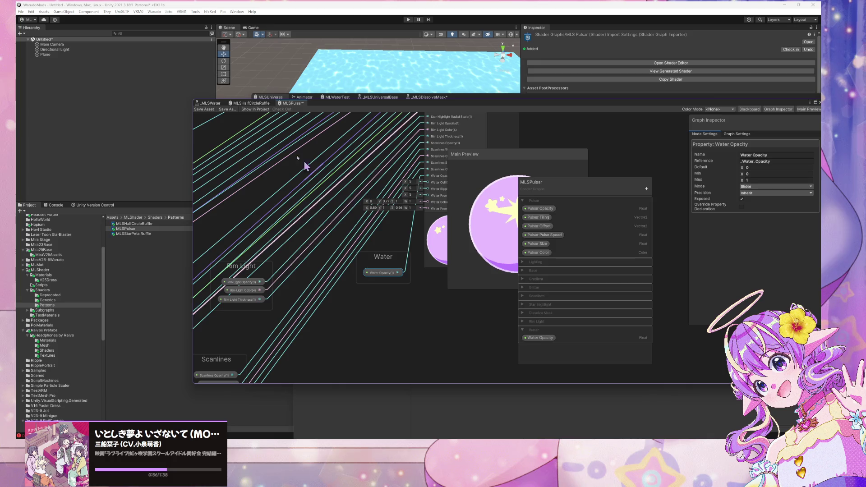
{"action": "left_click", "coordinate": [203, 109]}
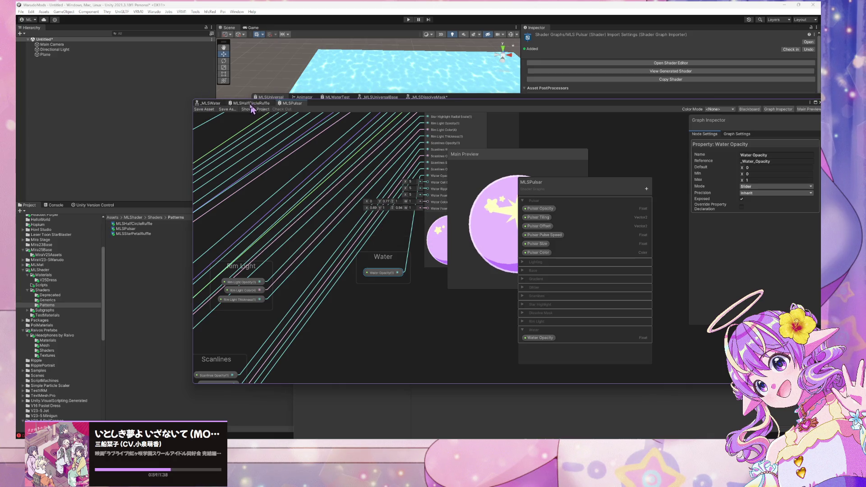
Step: Check Water Opacity in MLSHalfCircleRuffle and save that graph
{"action": "left_click", "coordinate": [251, 103]}
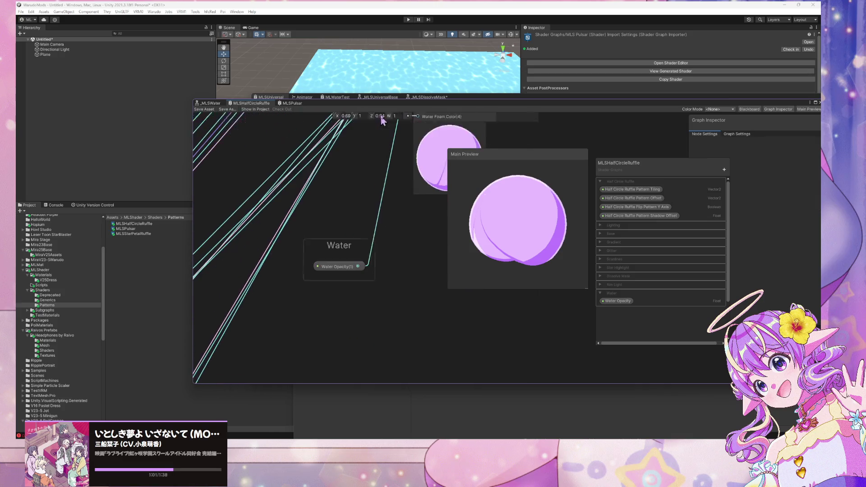
{"action": "left_click", "coordinate": [340, 256]}
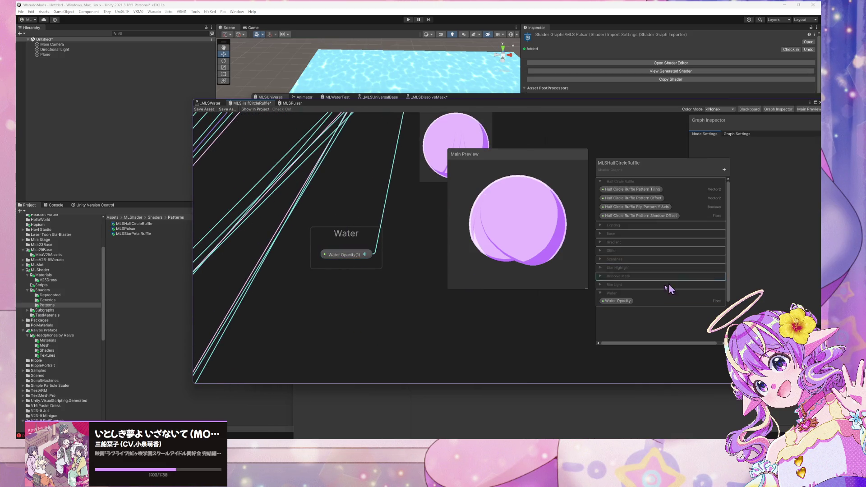
{"action": "left_click", "coordinate": [616, 301]}
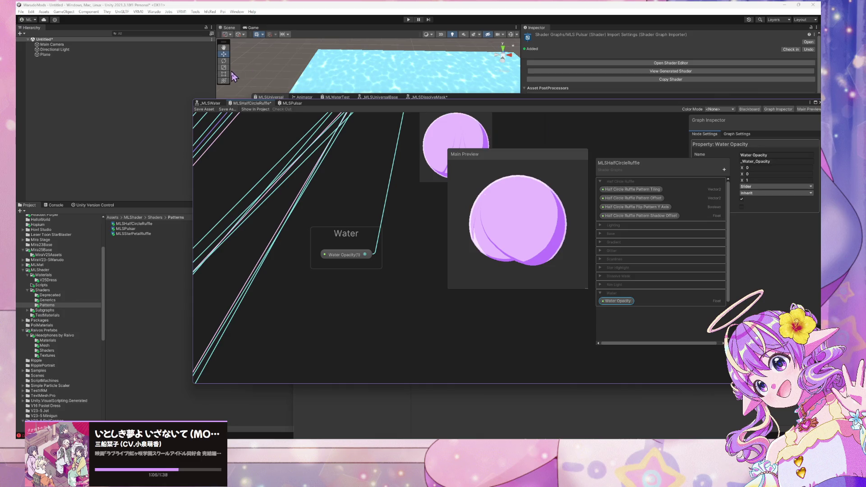
{"action": "left_click", "coordinate": [201, 110]}
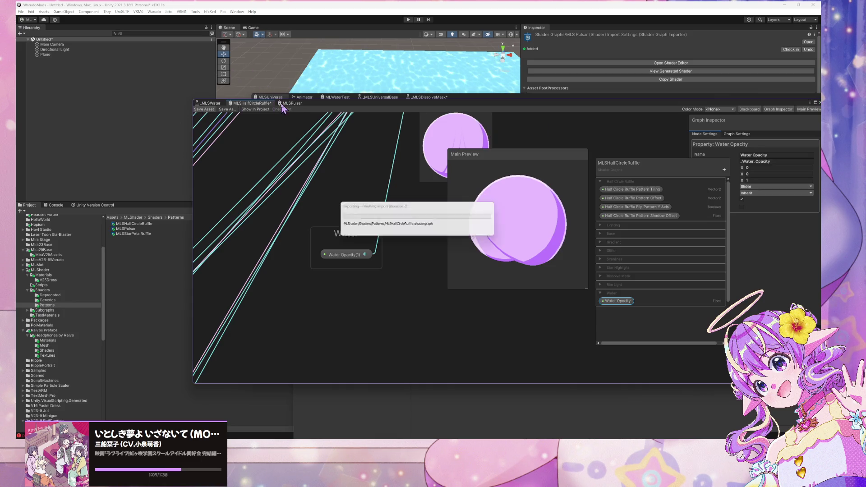
Step: Make MLSUniversal's Water Opacity a slider, save, and select MLSStarPetalRuffle
{"action": "left_click", "coordinate": [271, 97]}
{"action": "left_click", "coordinate": [338, 311]}
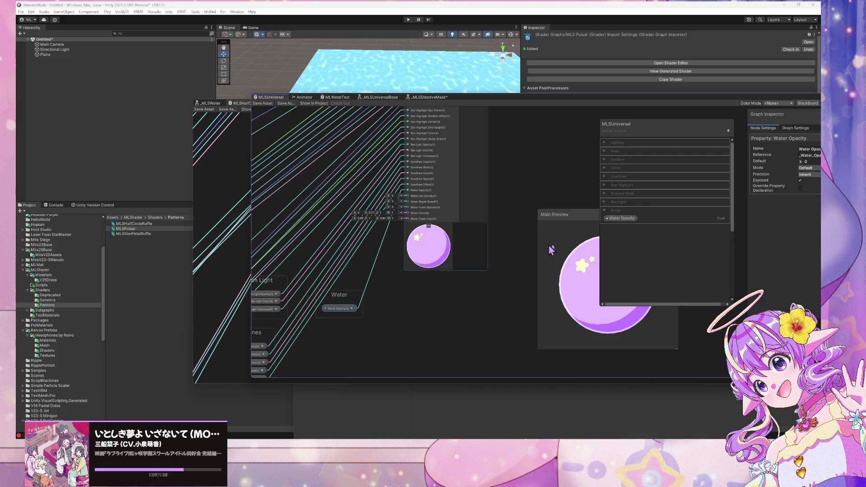
{"action": "left_click", "coordinate": [807, 168]}
{"action": "left_click", "coordinate": [817, 182]}
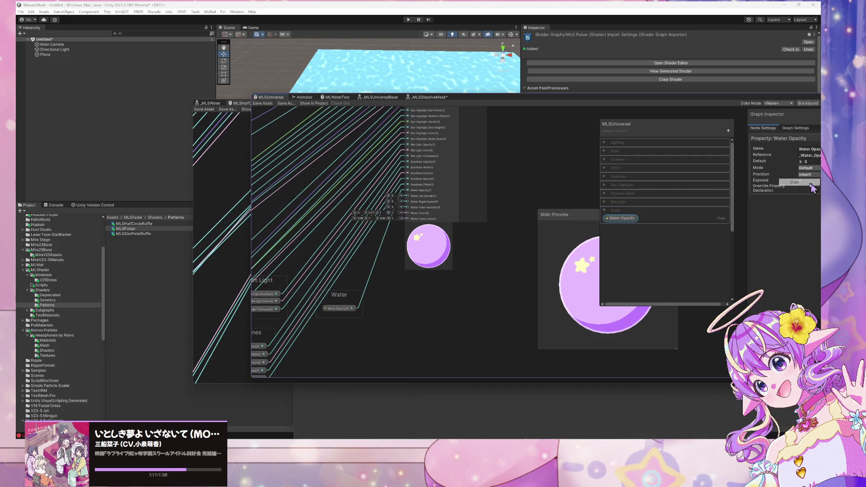
{"action": "left_click", "coordinate": [262, 104]}
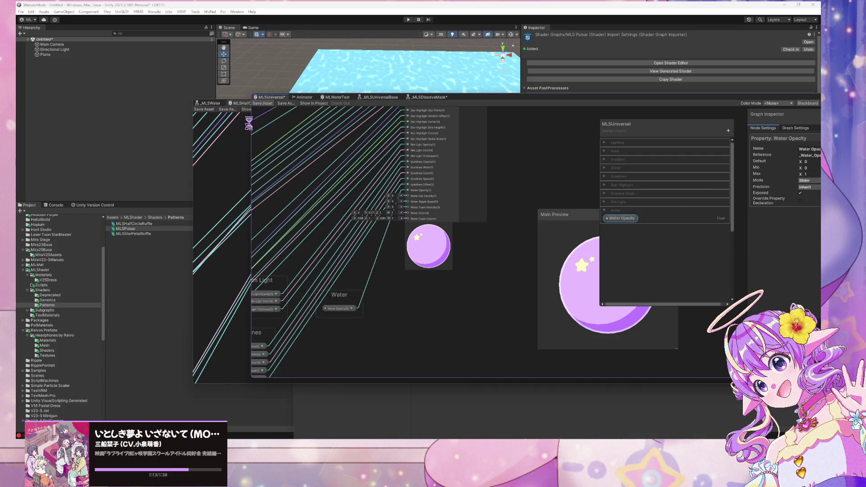
{"action": "left_click", "coordinate": [142, 235]}
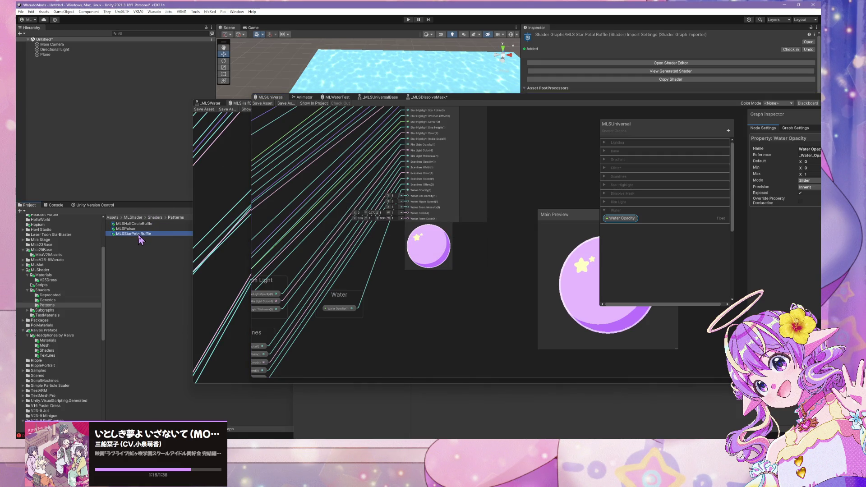
Step: Open MLSStarPetalRuffle and add a Slider node, moving it toward the master node
{"action": "double_click", "coordinate": [182, 232]}
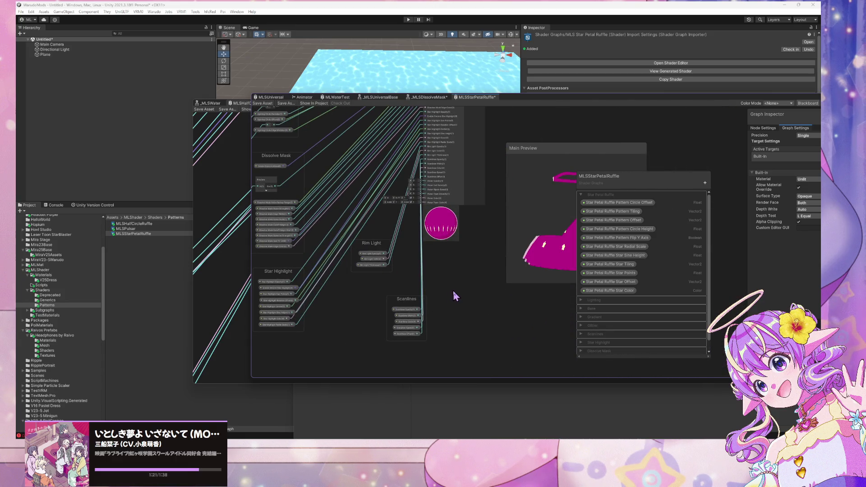
{"action": "key", "text": "space"}
{"action": "type", "text": "slide"}
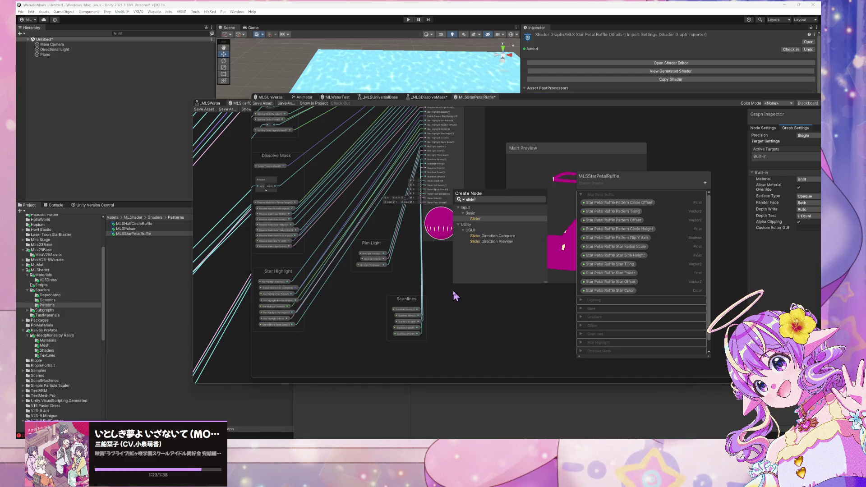
{"action": "key", "text": "Return"}
{"action": "mouse_move", "coordinate": [469, 303]}
{"action": "left_mouse_down"}
{"action": "mouse_move", "coordinate": [455, 278]}
{"action": "mouse_move", "coordinate": [450, 231]}
{"action": "mouse_move", "coordinate": [427, 187]}
{"action": "left_mouse_up"}
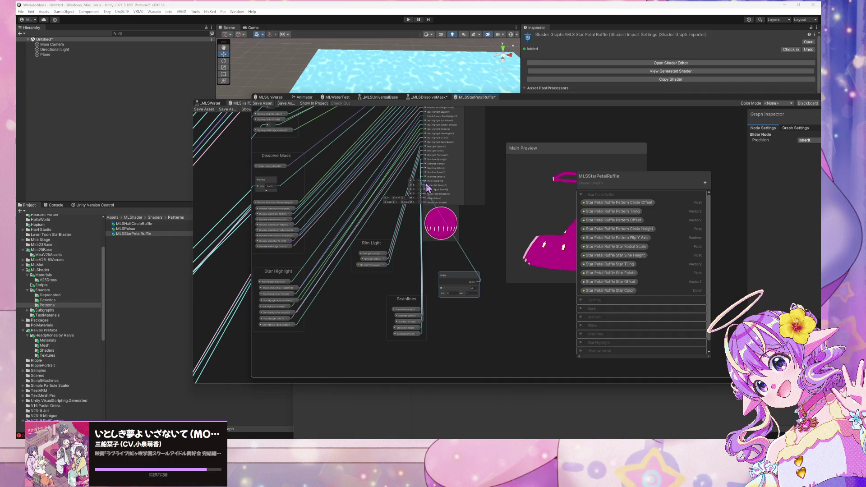
Step: Add a new blackboard category named Water
{"action": "left_click", "coordinate": [704, 182]}
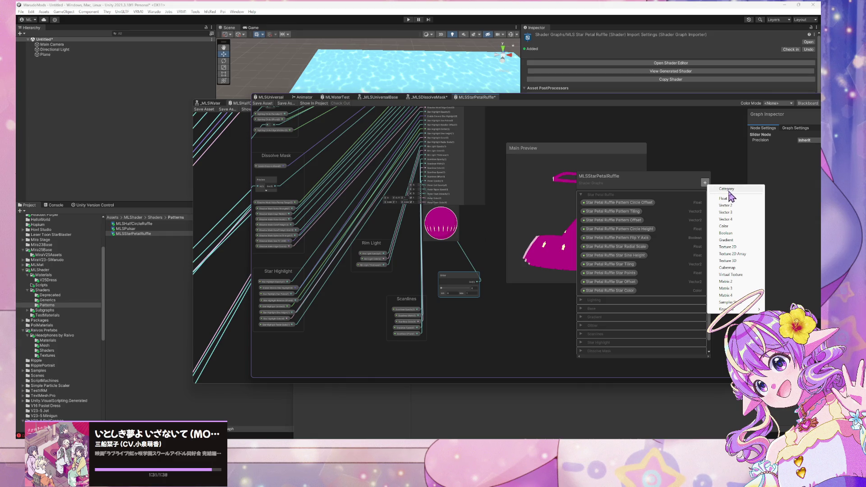
{"action": "left_click", "coordinate": [727, 189]}
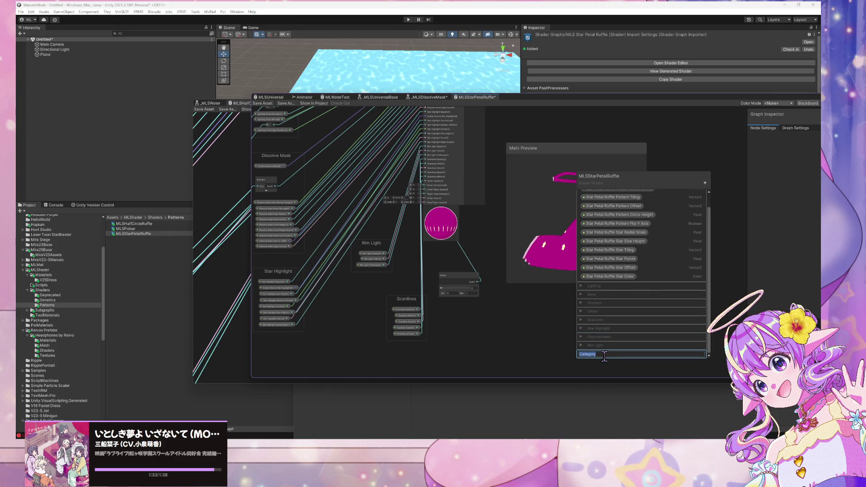
{"action": "type", "text": "W"}
{"action": "key", "text": "Return"}
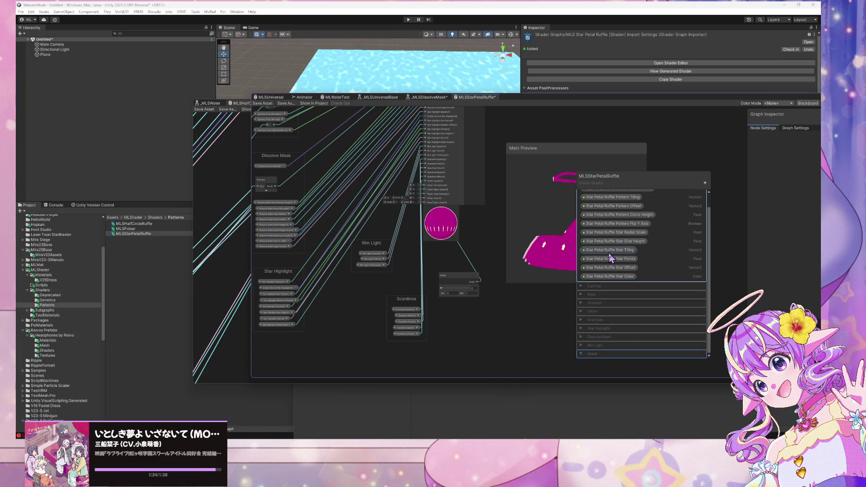
Step: Convert the Slider node into a float property
{"action": "left_click", "coordinate": [704, 182]}
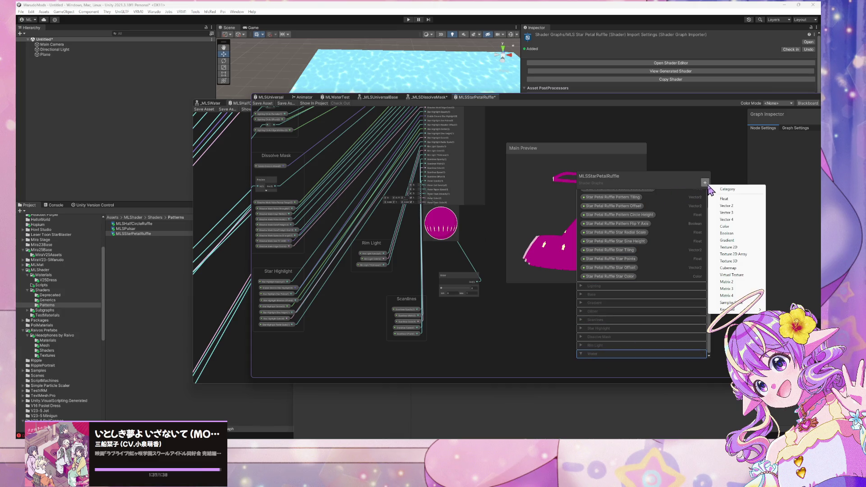
{"action": "left_click", "coordinate": [421, 293]}
{"action": "left_click", "coordinate": [451, 278]}
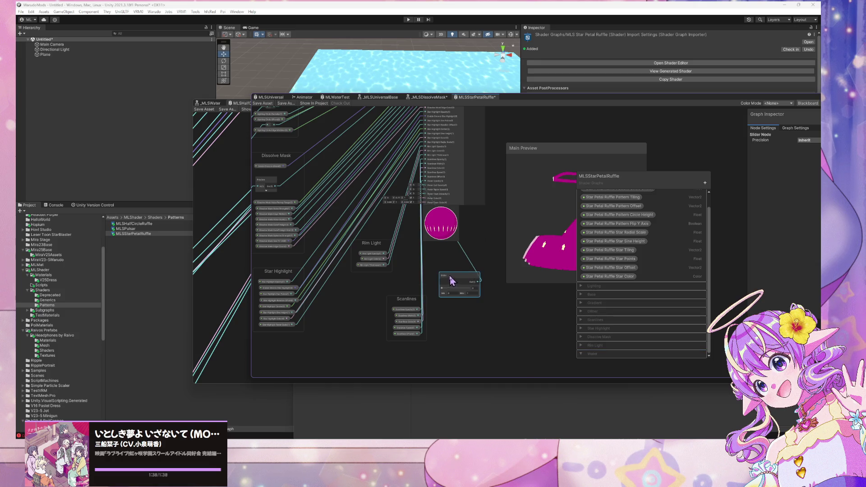
{"action": "right_click", "coordinate": [449, 276]}
{"action": "mouse_move", "coordinate": [489, 347]}
{"action": "left_click", "coordinate": [556, 358]}
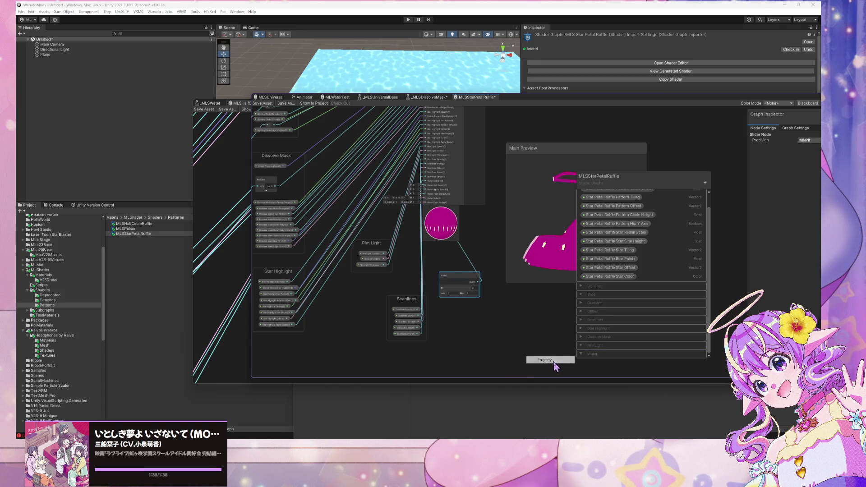
Step: Rename the float property to Water Opacity and move it into the Water category
{"action": "scroll", "coordinate": [660, 243], "scroll_direction": "up", "scroll_amount": 3}
{"action": "left_click", "coordinate": [581, 203]}
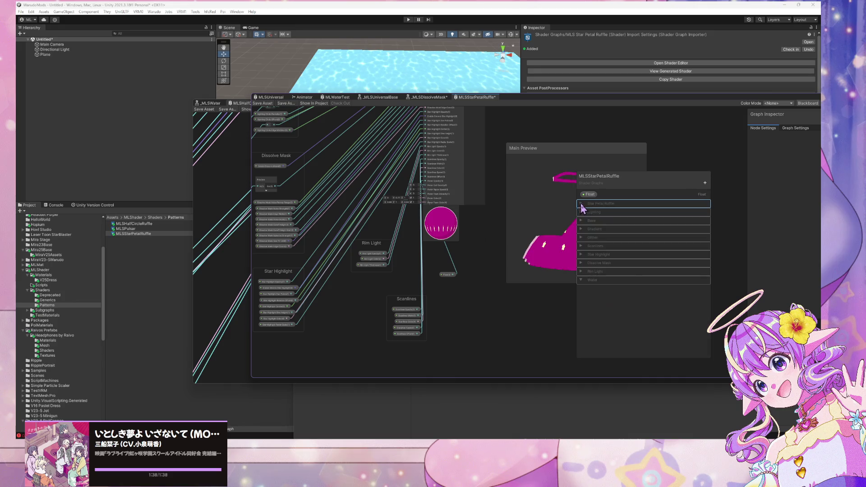
{"action": "left_click", "coordinate": [589, 195]}
{"action": "double_click", "coordinate": [591, 194]}
{"action": "type", "text": "Water Opacity"}
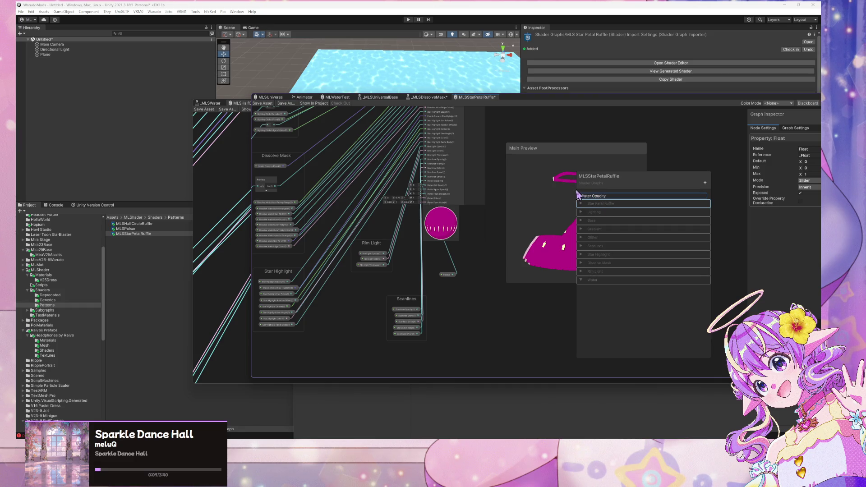
{"action": "key", "text": "Return"}
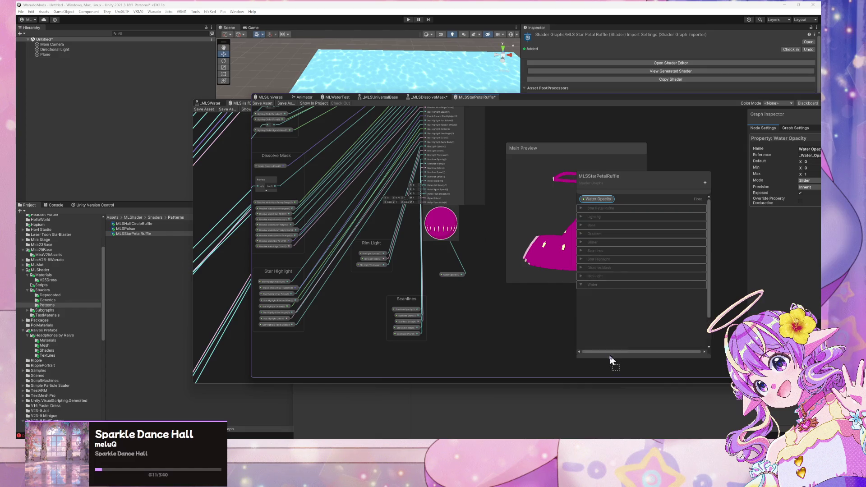
{"action": "left_click_drag", "start_coordinate": [609, 360], "coordinate": [599, 288]}
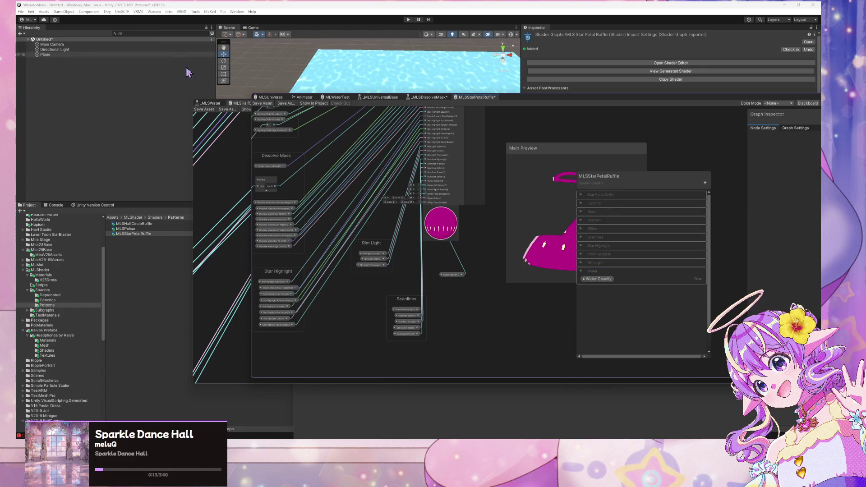
Step: Save the StarPetalRuffle graph and move the Water Opacity node nearer the other nodes
{"action": "left_click", "coordinate": [262, 103]}
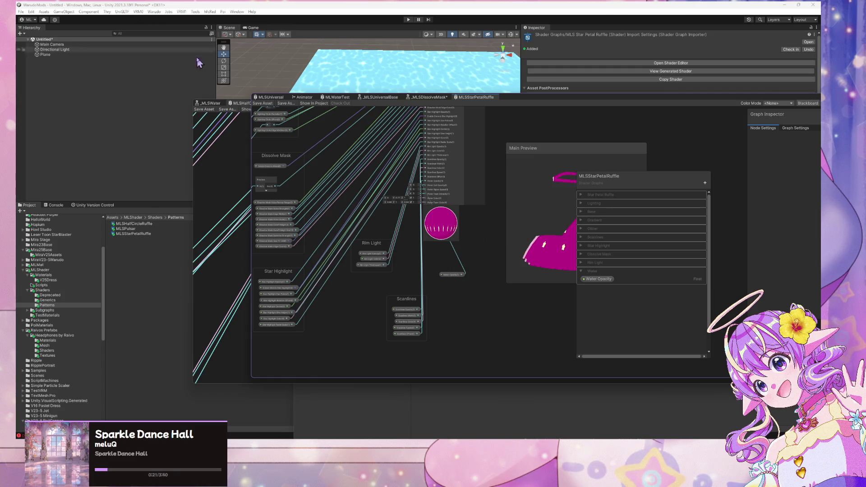
{"action": "mouse_move", "coordinate": [449, 275]}
{"action": "left_mouse_down"}
{"action": "mouse_move", "coordinate": [405, 257]}
{"action": "mouse_move", "coordinate": [377, 225]}
{"action": "left_mouse_up"}
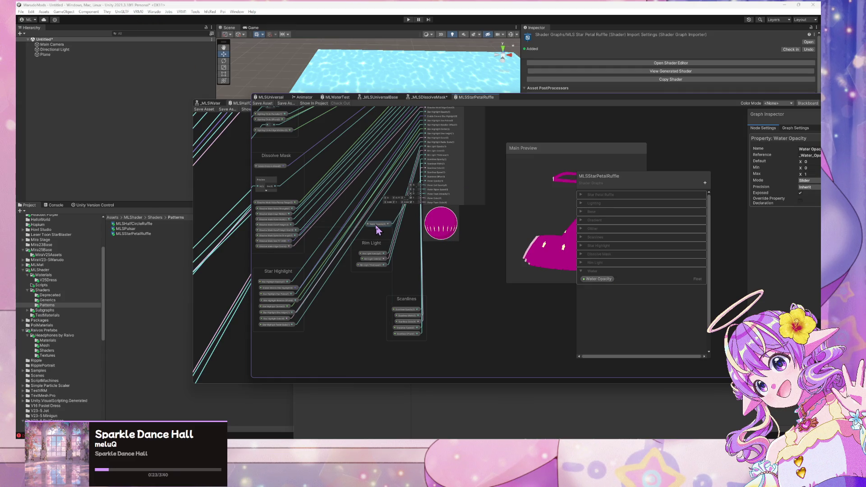
{"action": "scroll", "coordinate": [352, 130], "scroll_direction": "up", "scroll_amount": 2}
Step: Start building the Mira V25 Dress mod with Warudo > Build Mod
{"action": "scroll", "coordinate": [351, 131], "scroll_direction": "down", "scroll_amount": 3}
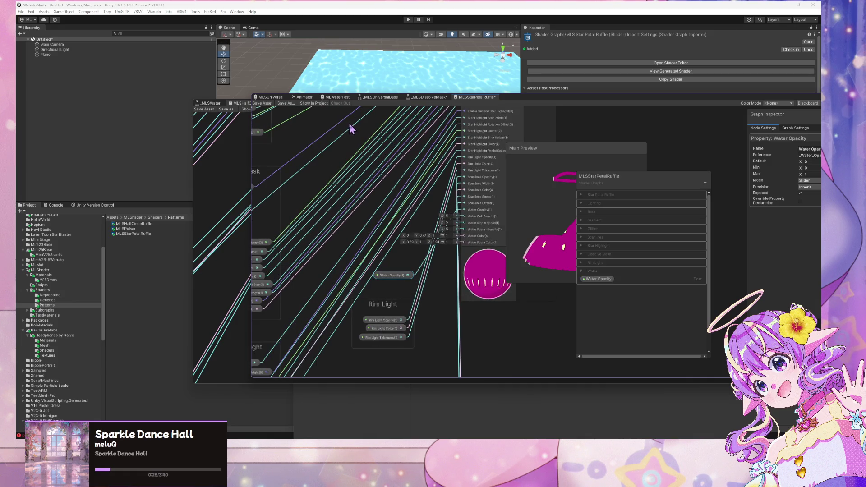
{"action": "left_click", "coordinate": [155, 12]}
{"action": "left_click", "coordinate": [163, 53]}
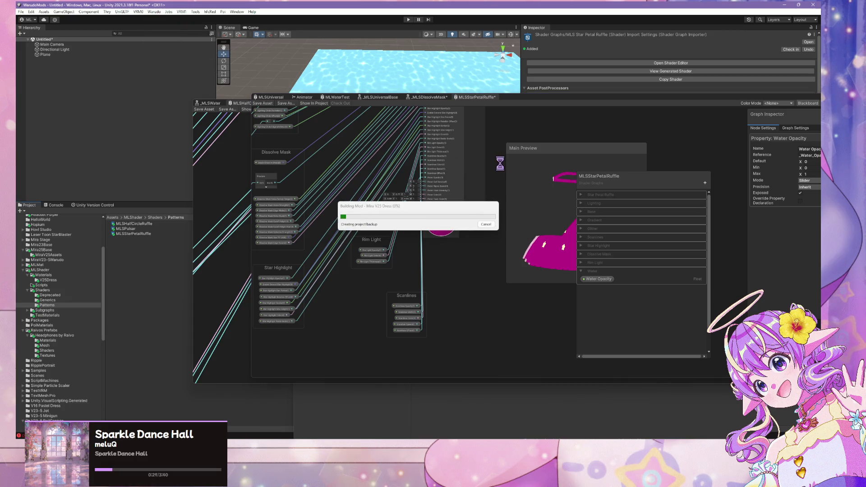
Step: Dismiss the prefab restructure warning, let the AssetBundle build finish, and switch to Warudo
{"action": "left_click", "coordinate": [464, 237]}
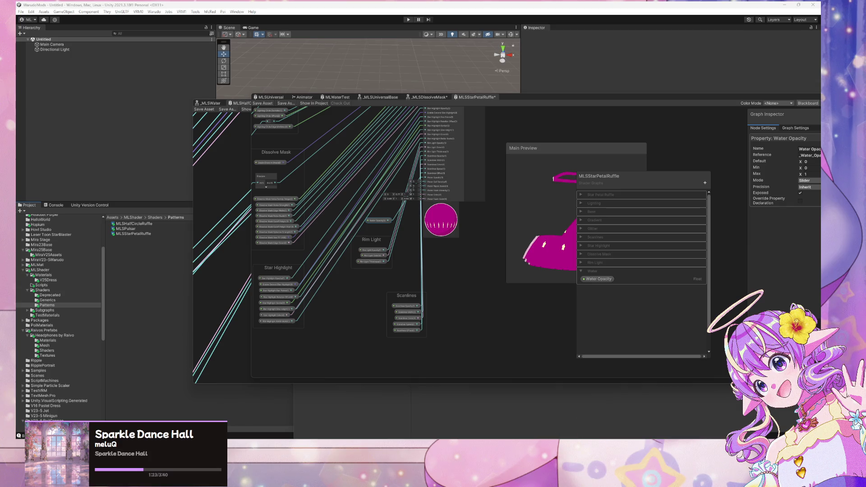
{"action": "key", "text": "alt+Tab"}
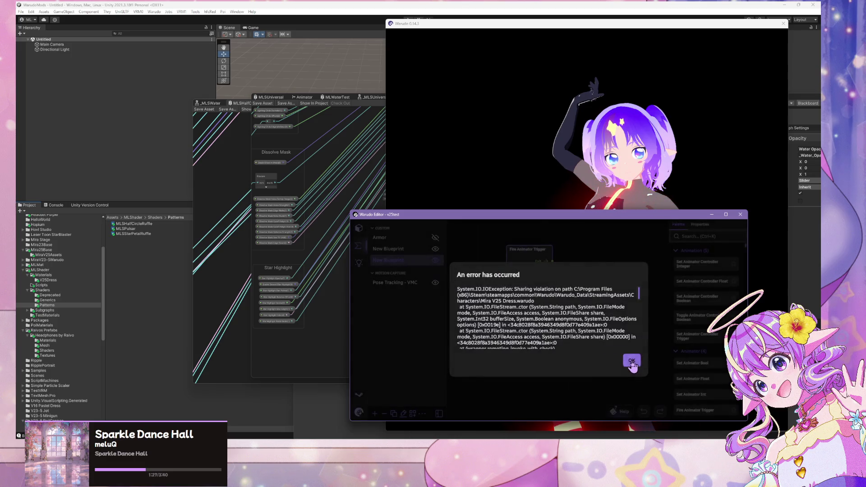
Step: Dismiss the sharing-violation error and move the Warudo editor window aside
{"action": "left_click", "coordinate": [631, 361]}
{"action": "left_click", "coordinate": [363, 233]}
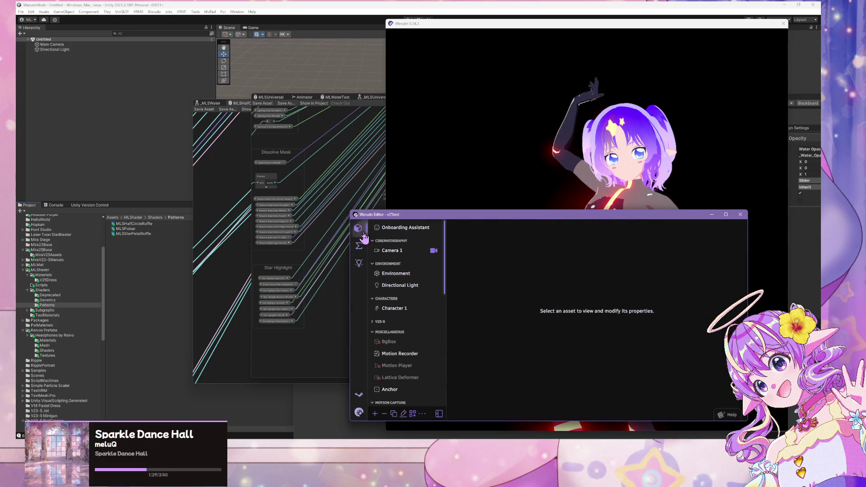
{"action": "left_click", "coordinate": [389, 250]}
{"action": "left_click", "coordinate": [359, 246]}
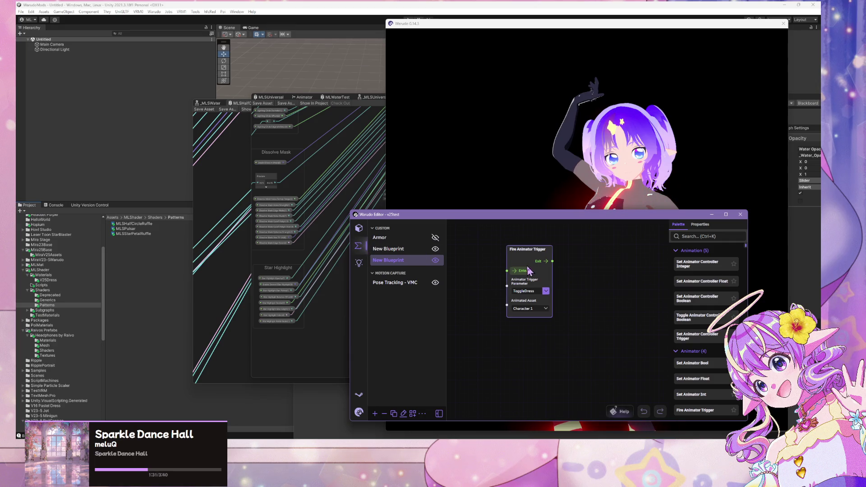
{"action": "mouse_move", "coordinate": [583, 219]}
{"action": "left_mouse_down"}
{"action": "mouse_move", "coordinate": [517, 220]}
{"action": "mouse_move", "coordinate": [554, 221]}
{"action": "mouse_move", "coordinate": [373, 182]}
{"action": "mouse_move", "coordinate": [383, 184]}
{"action": "left_mouse_up"}
Step: Switch Character 1's source to Mira22Braid.vrm, then back to Mira V25 Dress
{"action": "left_click", "coordinate": [155, 191]}
{"action": "left_click", "coordinate": [202, 271]}
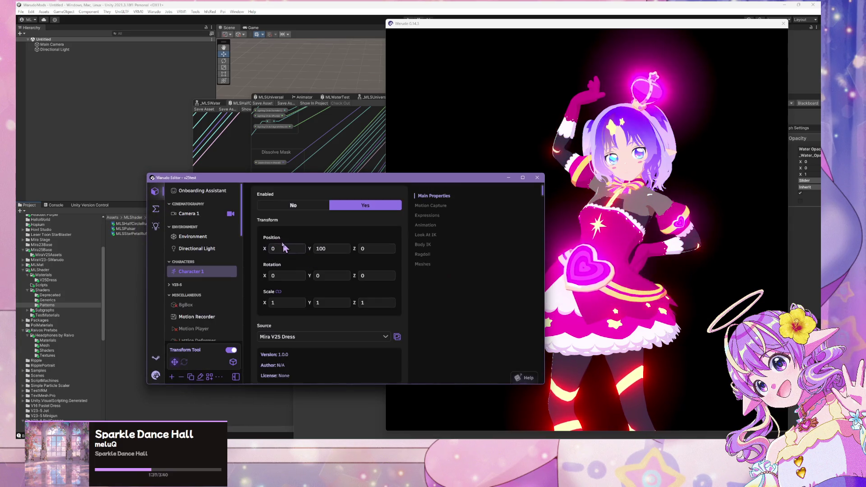
{"action": "left_click", "coordinate": [315, 336]}
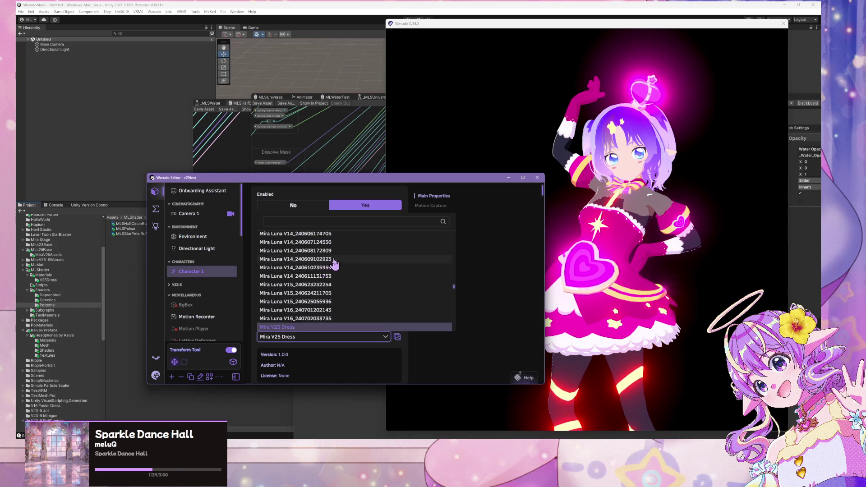
{"action": "scroll", "coordinate": [334, 266], "scroll_direction": "down", "scroll_amount": 2}
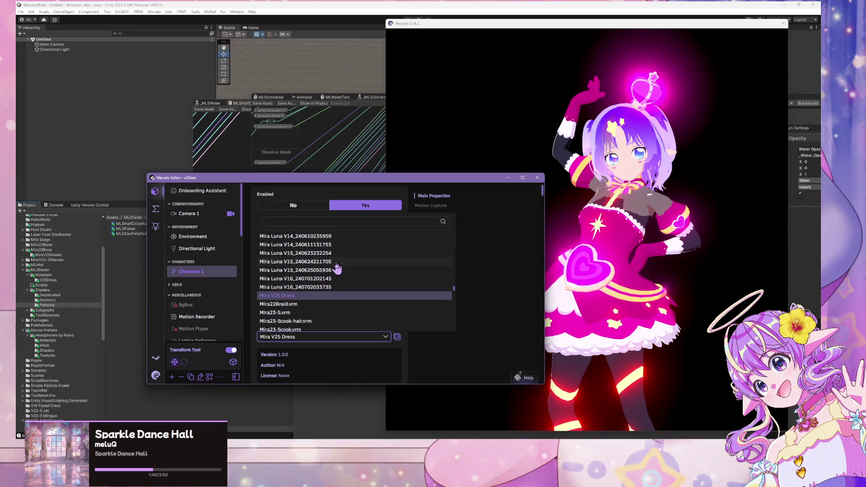
{"action": "left_click", "coordinate": [321, 304]}
{"action": "left_click", "coordinate": [311, 336]}
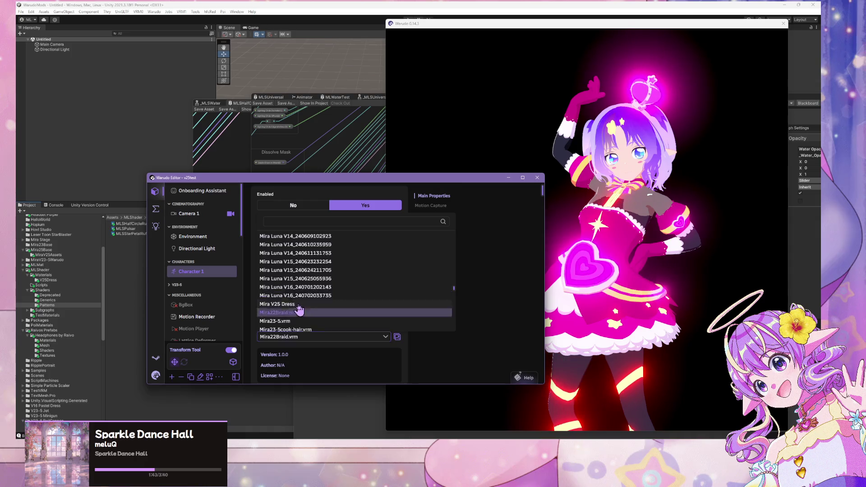
{"action": "left_click", "coordinate": [298, 306]}
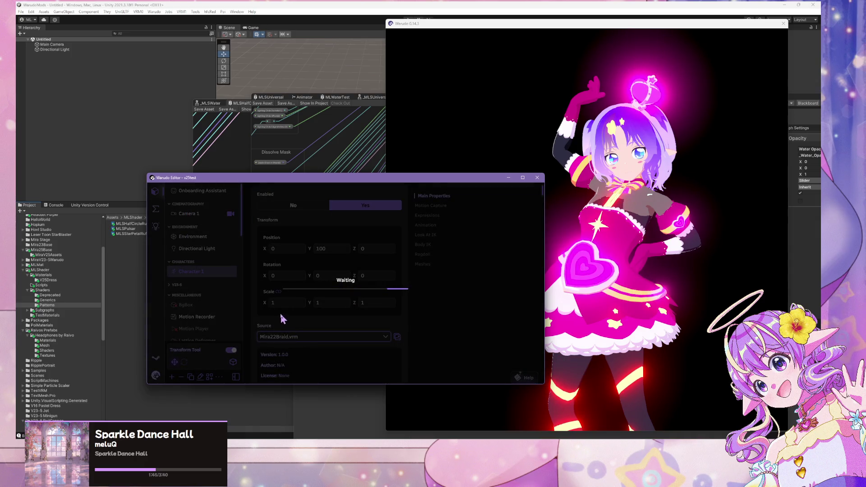
{"action": "left_click", "coordinate": [282, 337]}
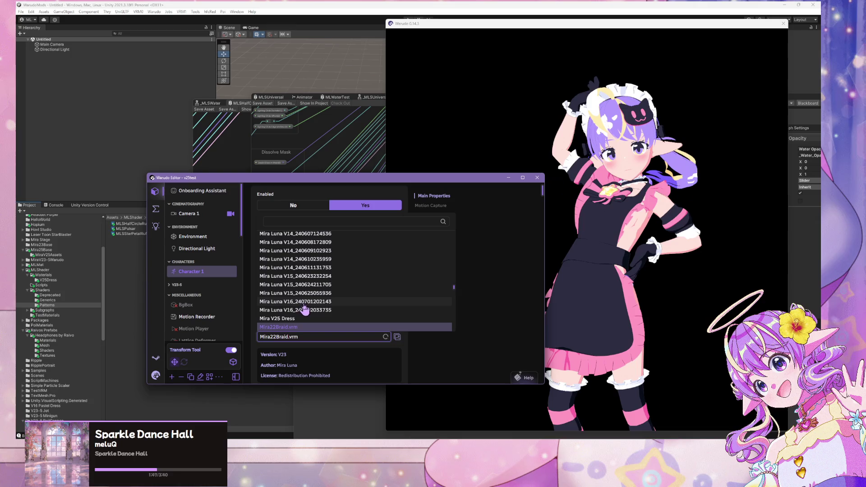
{"action": "left_click", "coordinate": [303, 318]}
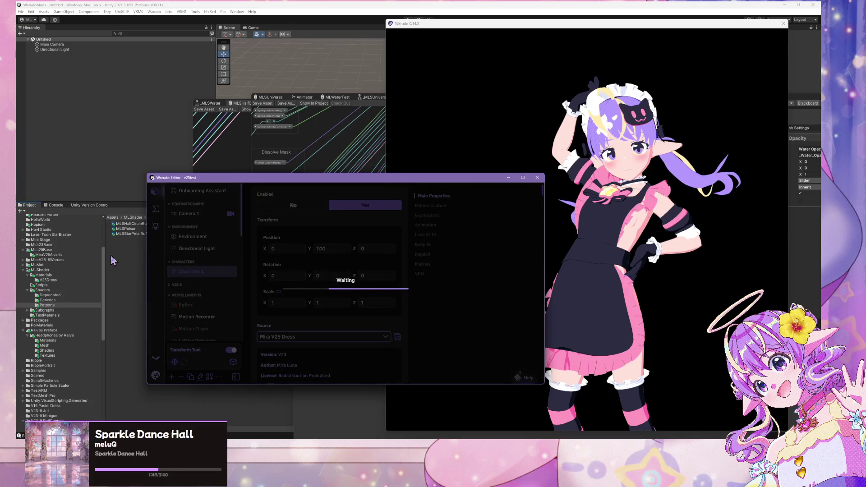
{"action": "left_click", "coordinate": [77, 293]}
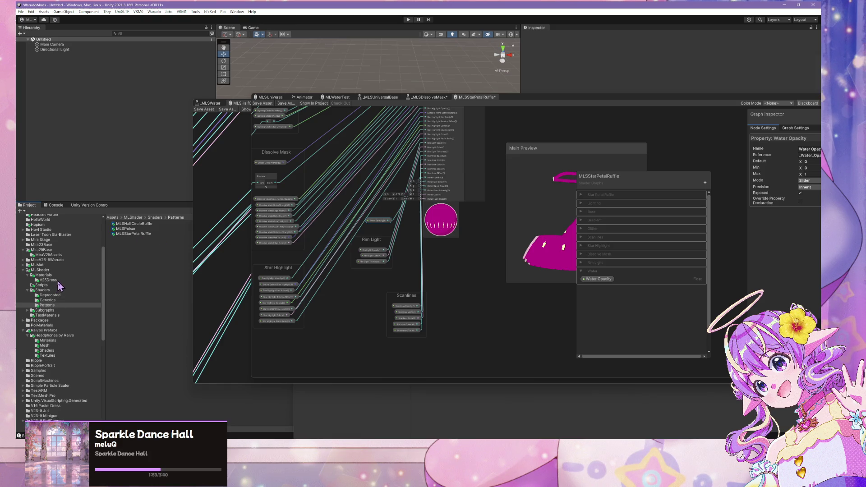
Step: Select V25DressMagentaGlitter and drag both shader graph windows aside to expose its Dissolve Mask rows
{"action": "left_click", "coordinate": [49, 280]}
{"action": "left_click", "coordinate": [165, 224]}
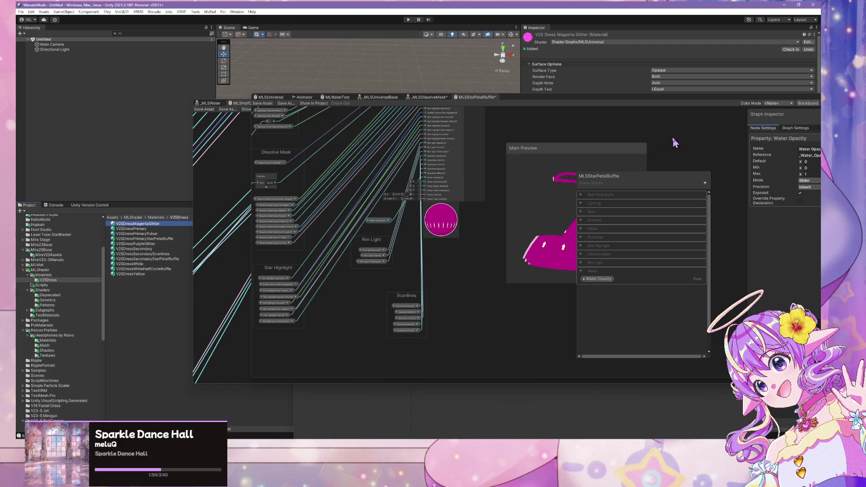
{"action": "left_click_drag", "start_coordinate": [670, 98], "coordinate": [473, 312]}
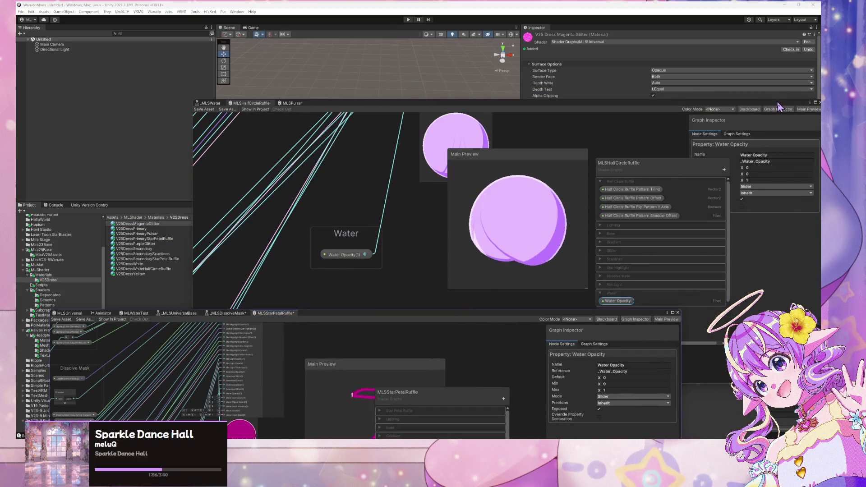
{"action": "mouse_move", "coordinate": [778, 101]}
{"action": "left_mouse_down"}
{"action": "mouse_move", "coordinate": [705, 196]}
{"action": "mouse_move", "coordinate": [561, 327]}
{"action": "mouse_move", "coordinate": [674, 367]}
{"action": "left_mouse_up"}
{"action": "scroll", "coordinate": [685, 219], "scroll_direction": "down", "scroll_amount": 3}
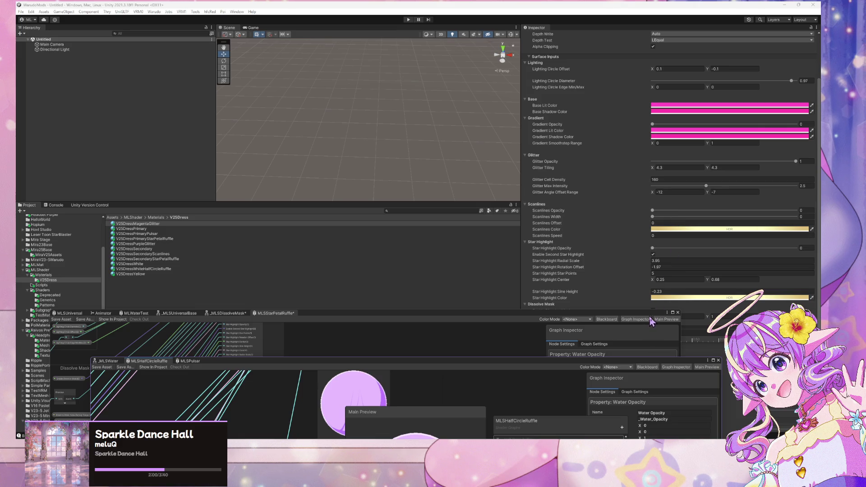
{"action": "mouse_move", "coordinate": [650, 320]}
{"action": "left_mouse_down"}
{"action": "mouse_move", "coordinate": [617, 322]}
{"action": "mouse_move", "coordinate": [579, 356]}
{"action": "left_mouse_up"}
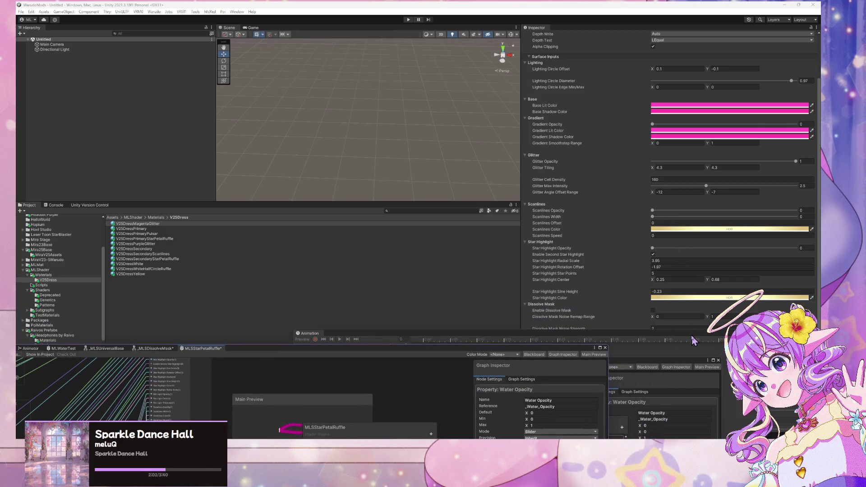
{"action": "mouse_move", "coordinate": [555, 353]}
{"action": "left_mouse_down"}
{"action": "mouse_move", "coordinate": [495, 351]}
{"action": "mouse_move", "coordinate": [422, 364]}
{"action": "left_mouse_up"}
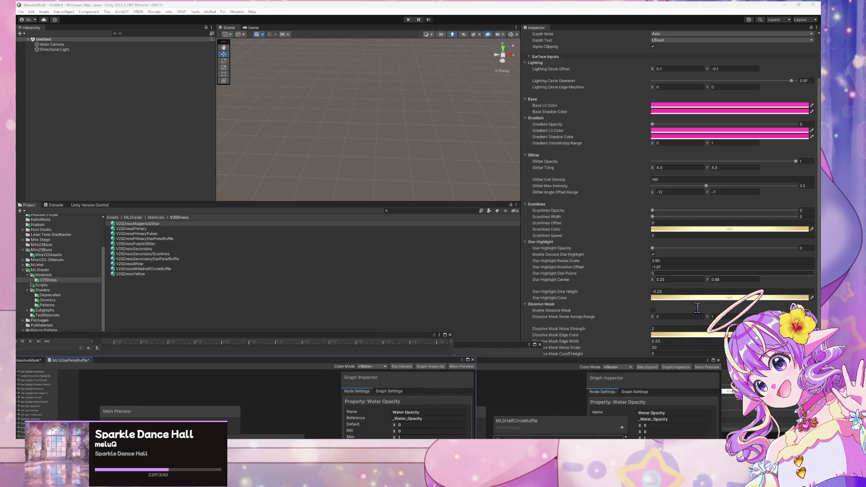
{"action": "left_click_drag", "start_coordinate": [689, 362], "coordinate": [497, 366]}
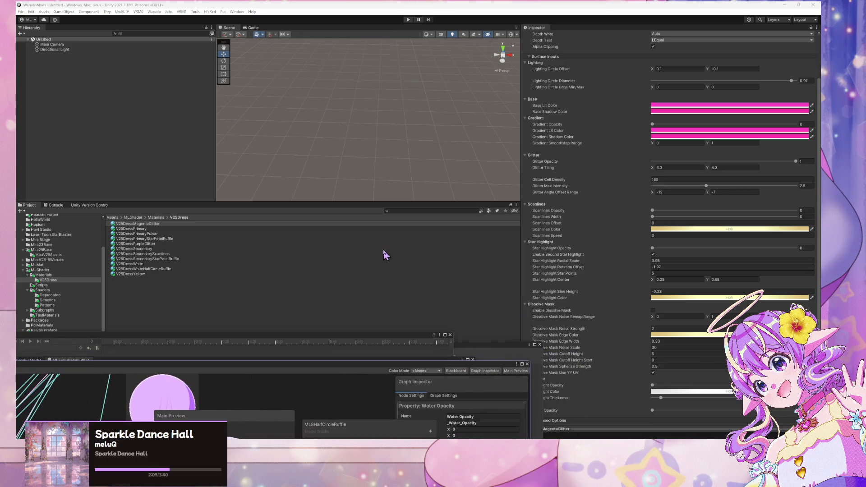
Step: Uncheck Use YY UV on Primary, PrimaryPulsar, PrimaryStarPetalRuffle, PurpleGlitter and Secondary materials
{"action": "left_click", "coordinate": [231, 229]}
{"action": "left_click", "coordinate": [652, 373]}
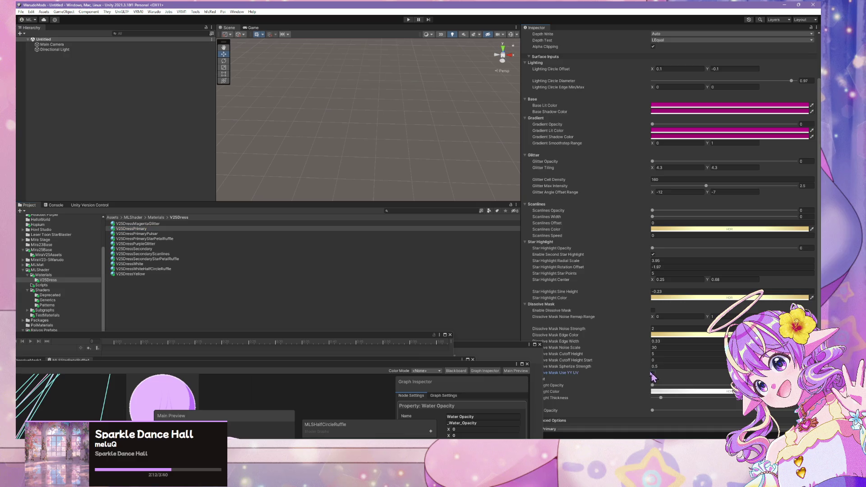
{"action": "left_click", "coordinate": [276, 234]}
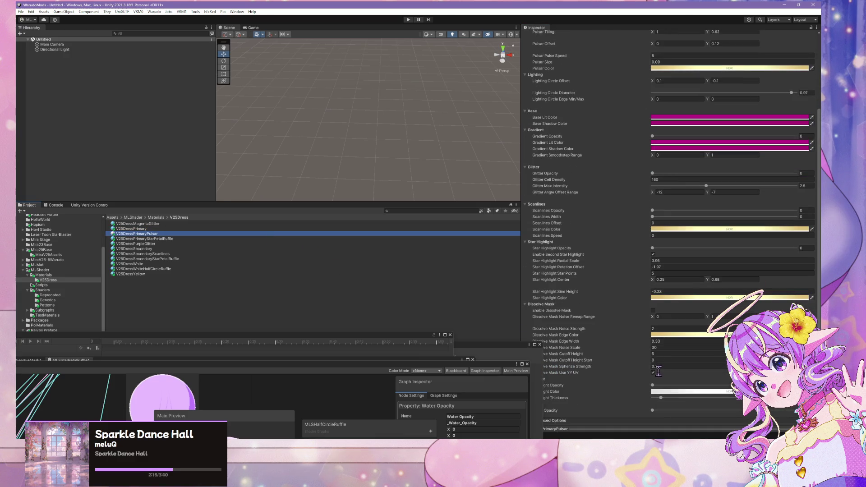
{"action": "left_click", "coordinate": [654, 371]}
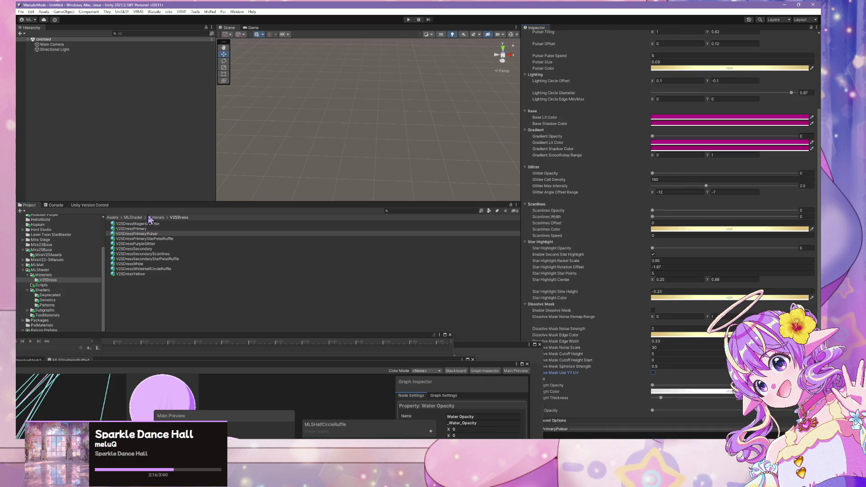
{"action": "left_click", "coordinate": [144, 239]}
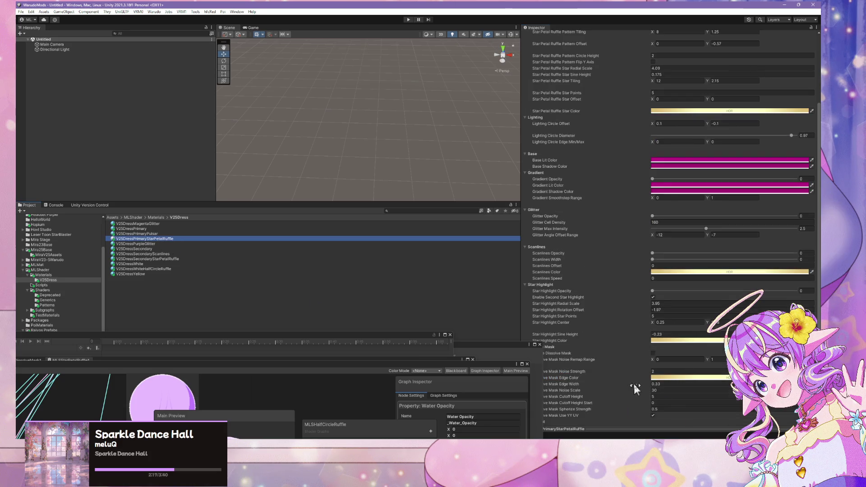
{"action": "left_click", "coordinate": [653, 373]}
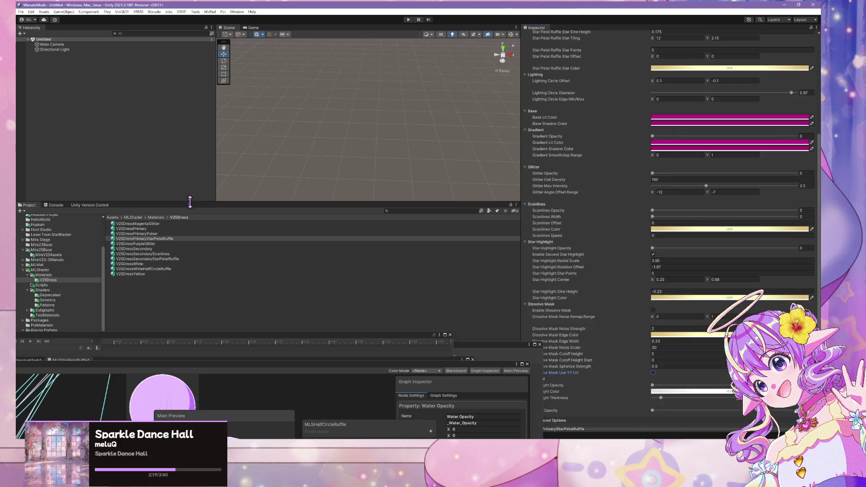
{"action": "left_click", "coordinate": [166, 244]}
{"action": "left_click", "coordinate": [653, 373]}
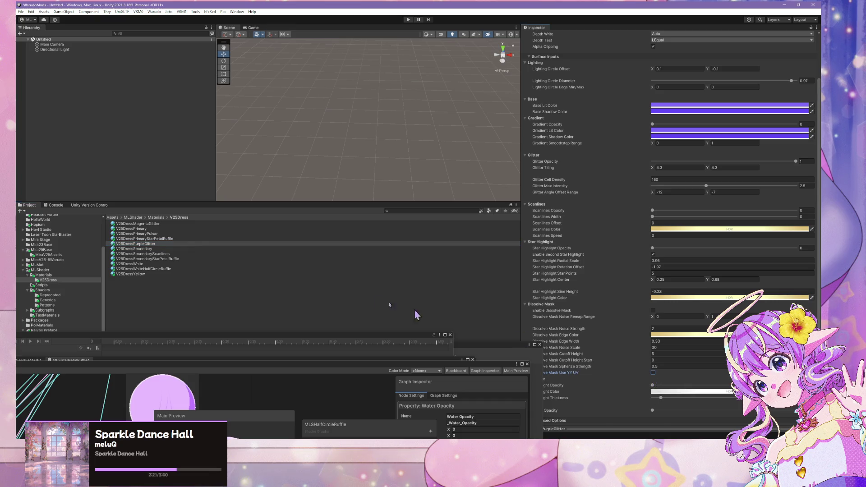
{"action": "left_click", "coordinate": [193, 248]}
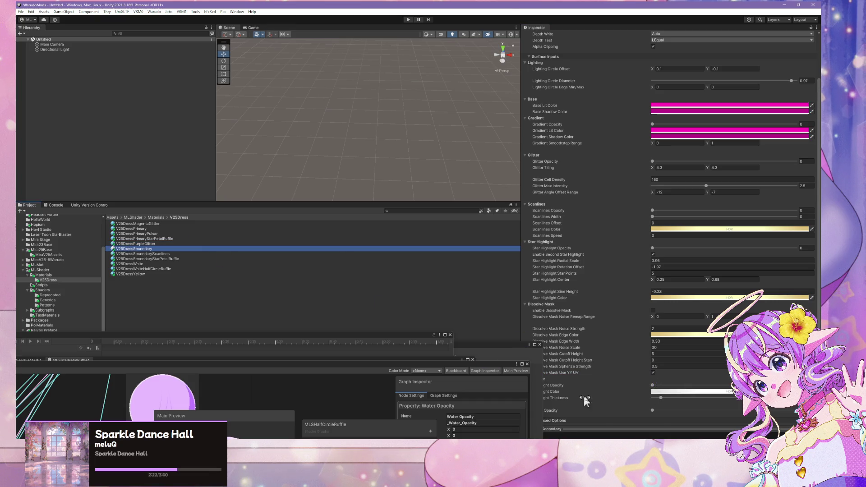
{"action": "left_click", "coordinate": [652, 373]}
Step: Uncheck Use YY UV on SecondaryScanlines, SecondaryStarPetalRuffle, White, Yellow and WhiteHalfCircleRuffle materials
{"action": "left_click", "coordinate": [144, 253]}
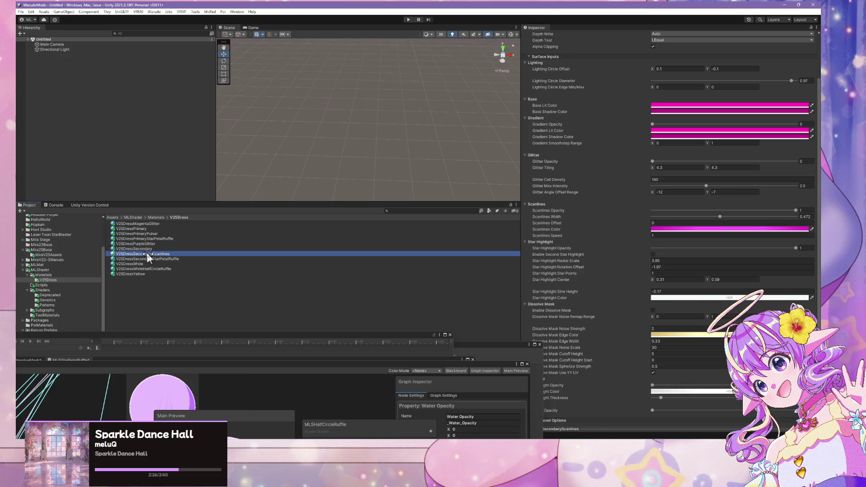
{"action": "left_click", "coordinate": [653, 372]}
{"action": "left_click", "coordinate": [212, 259]}
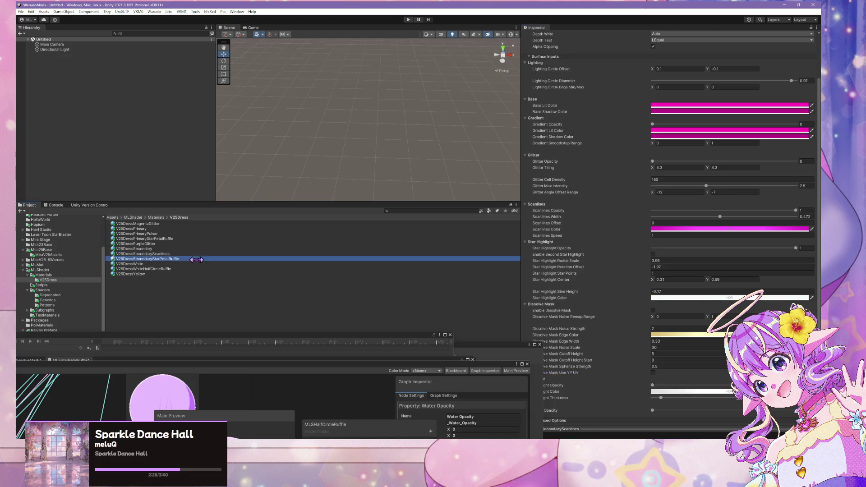
{"action": "left_click", "coordinate": [652, 373]}
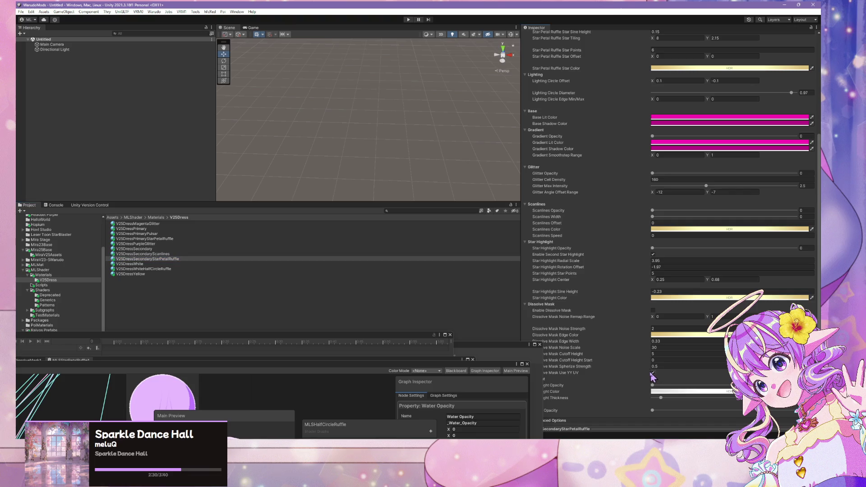
{"action": "left_click", "coordinate": [235, 265]}
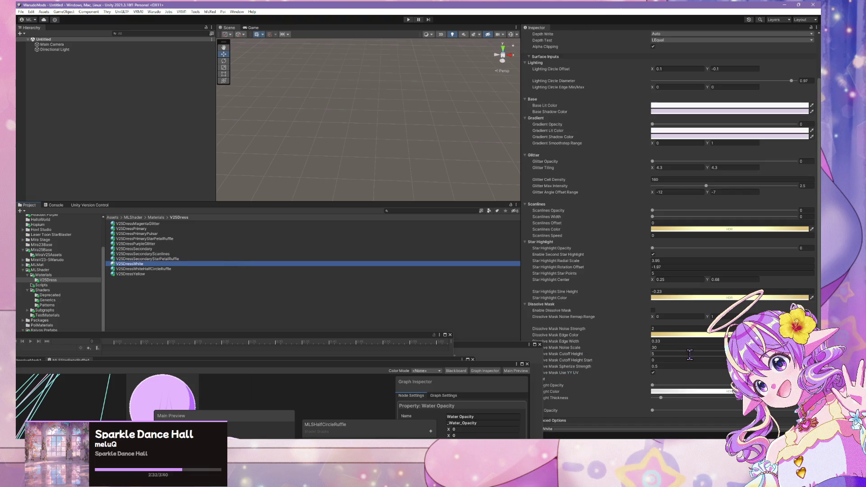
{"action": "left_click", "coordinate": [652, 373]}
{"action": "left_click", "coordinate": [285, 273]}
{"action": "left_click", "coordinate": [652, 372]}
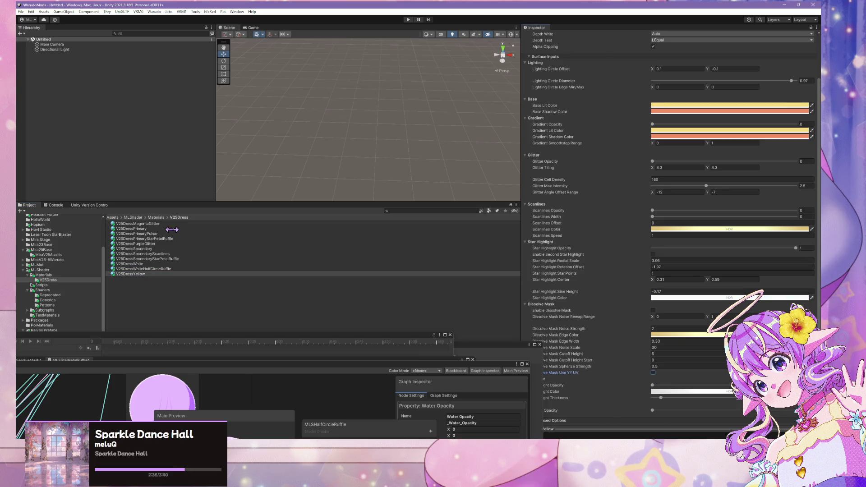
{"action": "left_click", "coordinate": [181, 268]}
{"action": "left_click", "coordinate": [653, 404]}
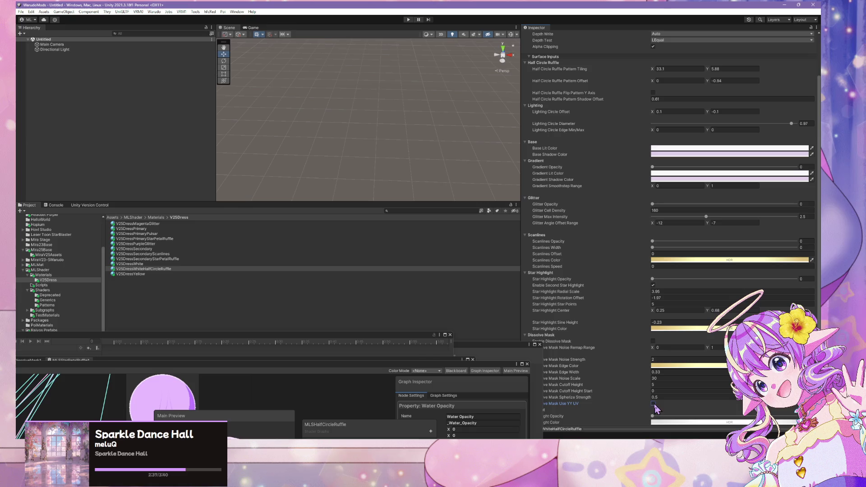
{"action": "left_click", "coordinate": [308, 177]}
Step: Rebuild the Mira V25 Dress mod, dismissing the 'Cannot restructure Prefab instance' error
{"action": "left_click", "coordinate": [153, 12]}
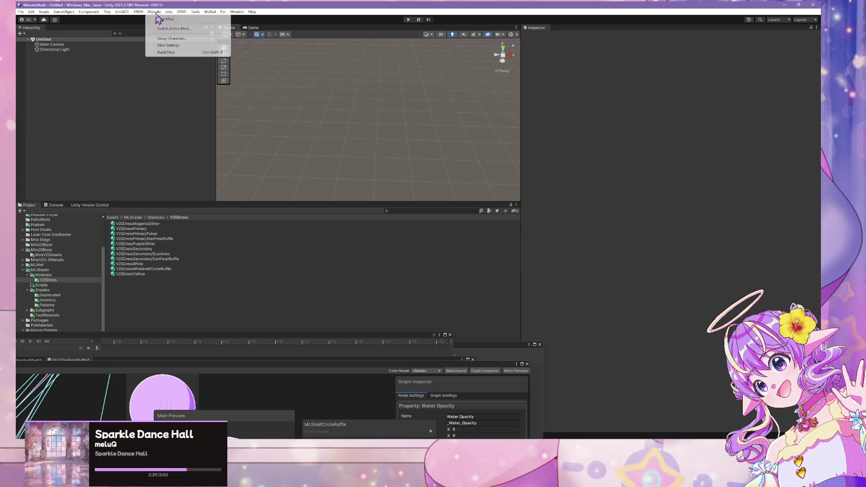
{"action": "left_click", "coordinate": [166, 51]}
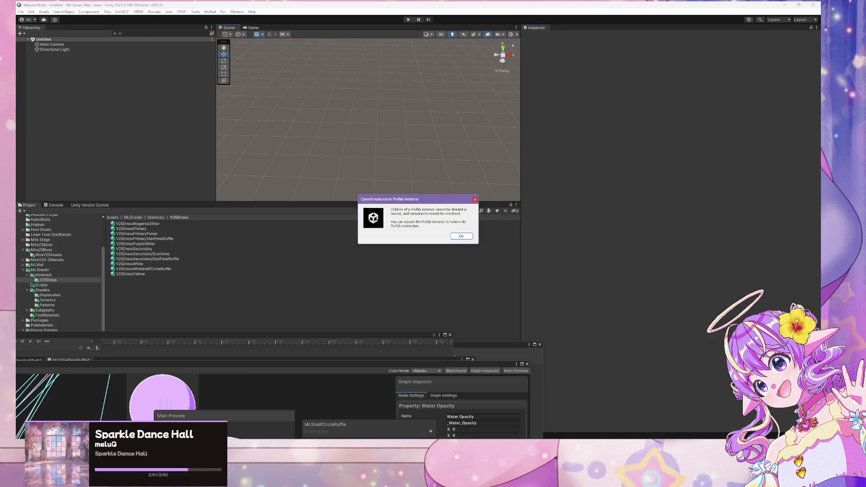
{"action": "left_click", "coordinate": [465, 239]}
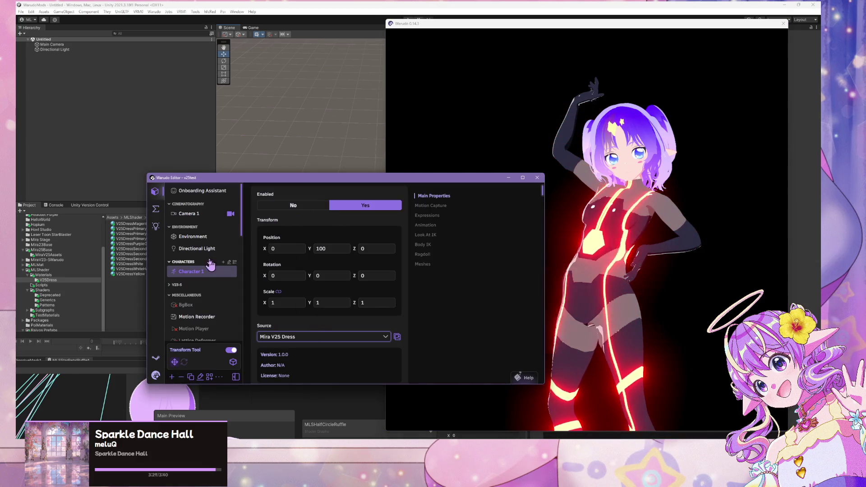
Step: Fire the ToggleDress trigger from Blueprints and zoom in on the character's magenta dress
{"action": "left_click", "coordinate": [155, 210]}
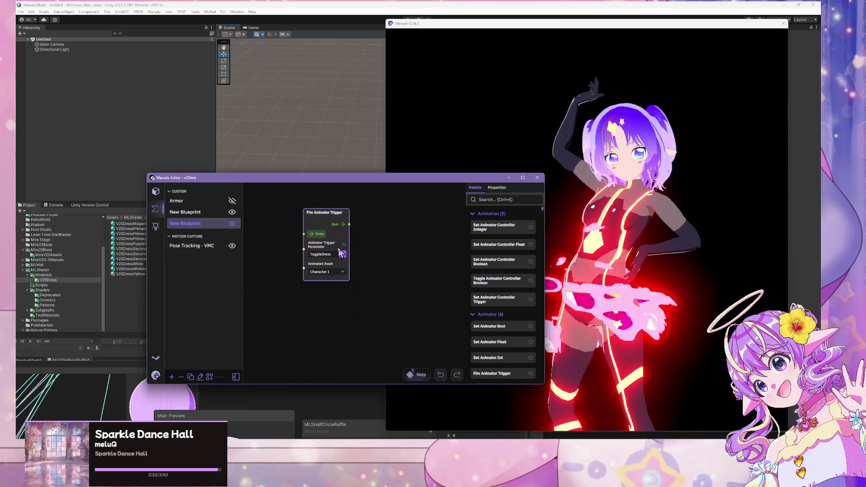
{"action": "left_click", "coordinate": [587, 221]}
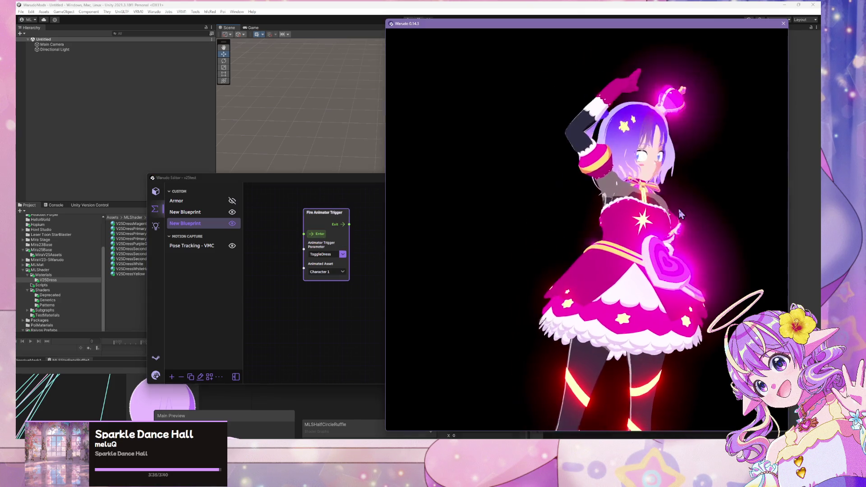
{"action": "scroll", "coordinate": [588, 220], "scroll_direction": "up", "scroll_amount": 3}
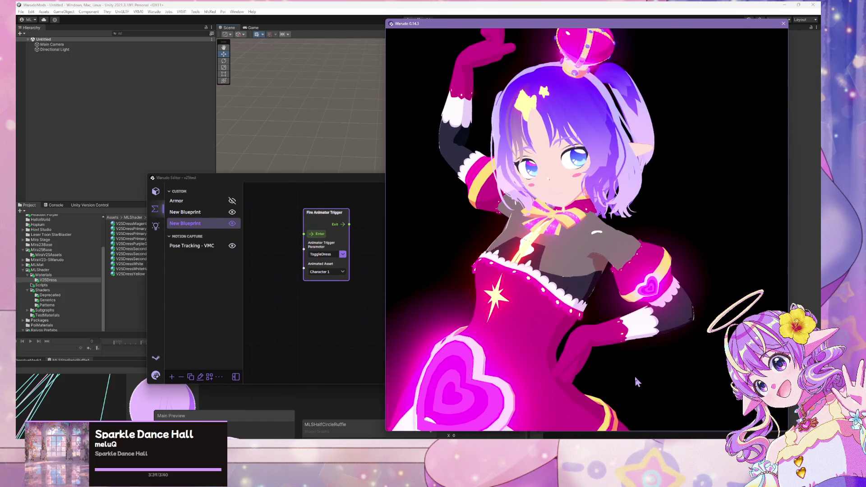
{"action": "mouse_move", "coordinate": [551, 446]}
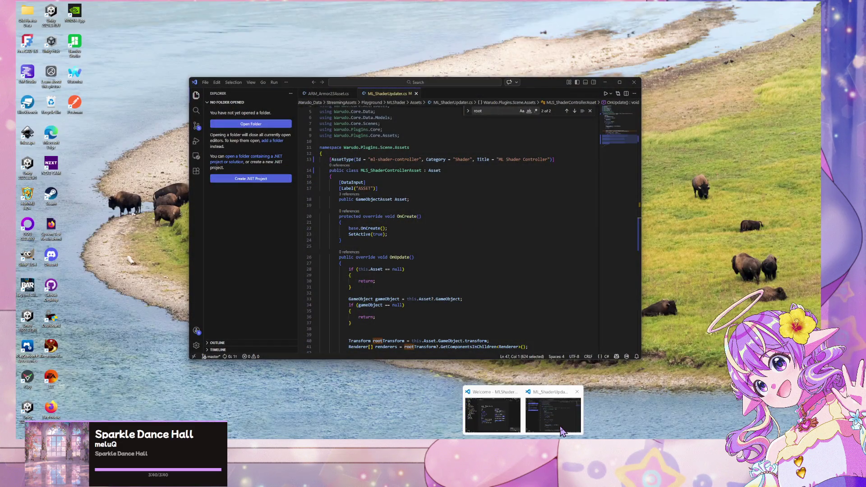
Step: Duplicate the commented noise-scale block below itself and uncomment the copy
{"action": "left_click", "coordinate": [561, 431]}
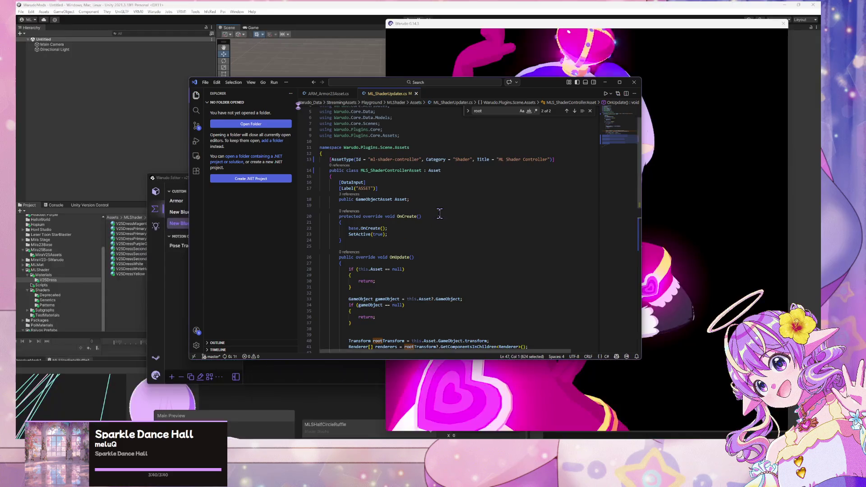
{"action": "scroll", "coordinate": [397, 316], "scroll_direction": "down", "scroll_amount": 8}
{"action": "left_click_drag", "start_coordinate": [378, 310], "coordinate": [309, 286]}
{"action": "key", "text": "ctrl+c"}
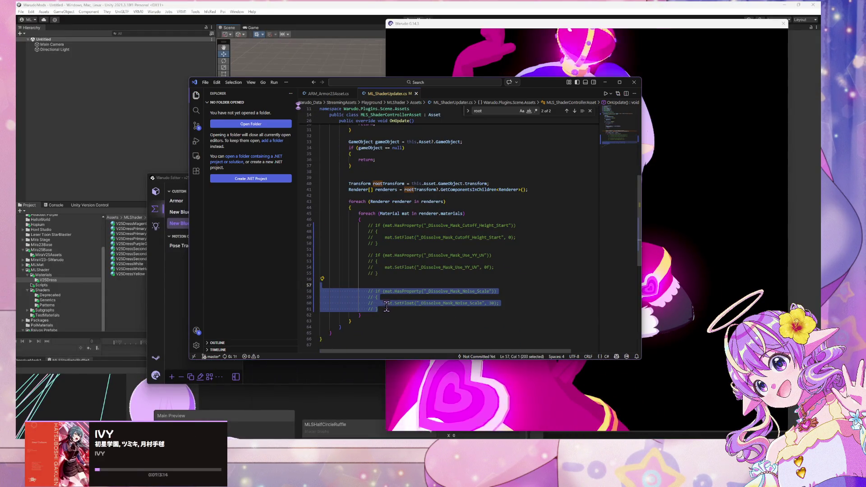
{"action": "left_click", "coordinate": [387, 309]}
{"action": "key", "text": "Return"}
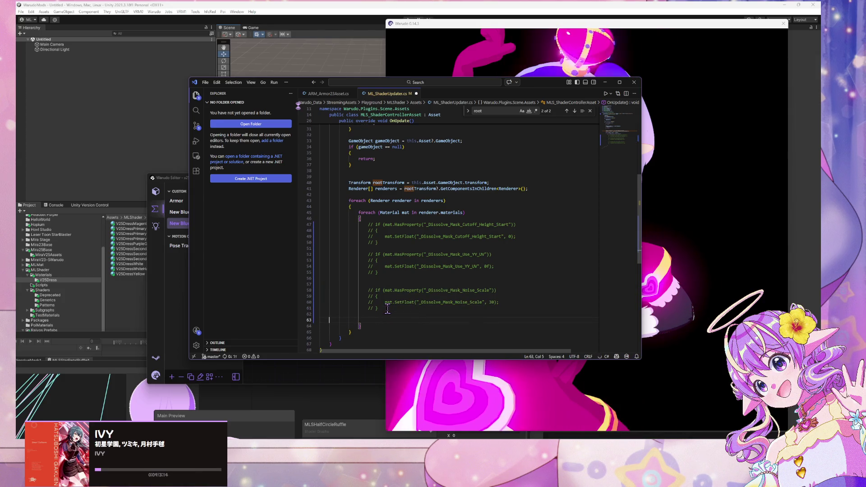
{"action": "key", "text": "ctrl+v"}
{"action": "left_click_drag", "start_coordinate": [381, 319], "coordinate": [320, 296]}
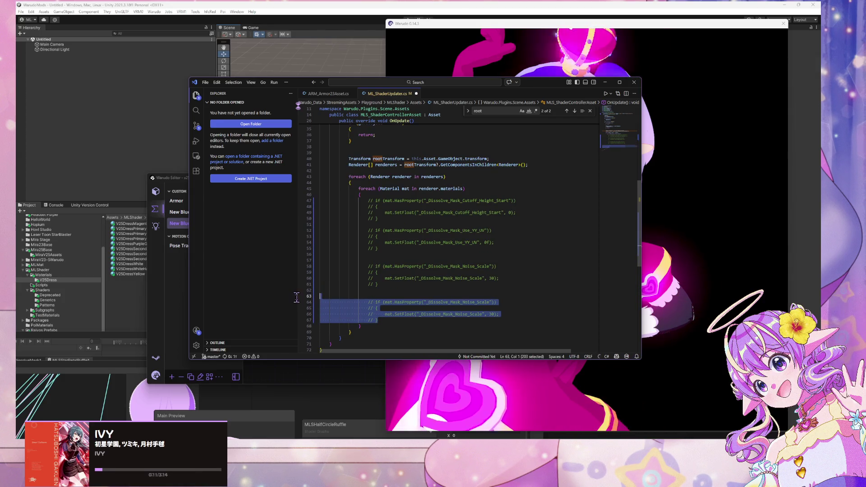
{"action": "key", "text": "ctrl+slash"}
{"action": "key", "text": "ctrl+period"}
{"action": "key", "text": "Escape"}
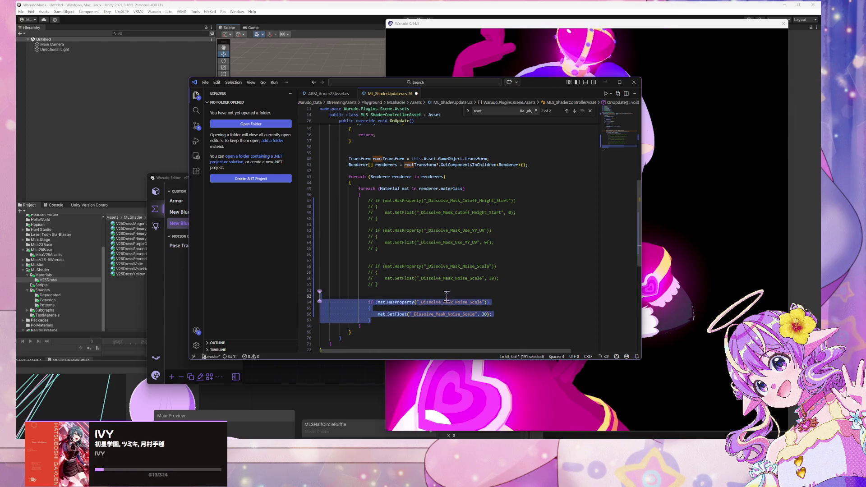
Step: Change the copied check to the _Water_Opacity property with its SetFloat line
{"action": "left_click_drag", "start_coordinate": [482, 302], "coordinate": [424, 299]}
{"action": "type", "text": "at"}
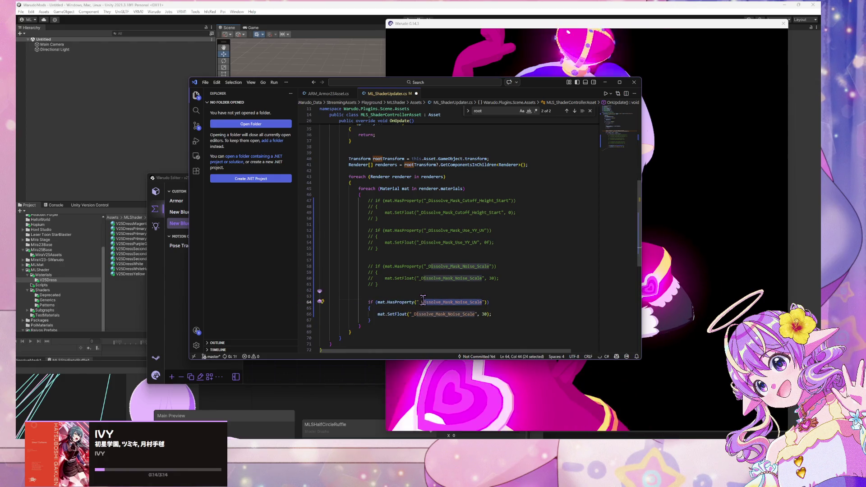
{"action": "type", "text": "er_"}
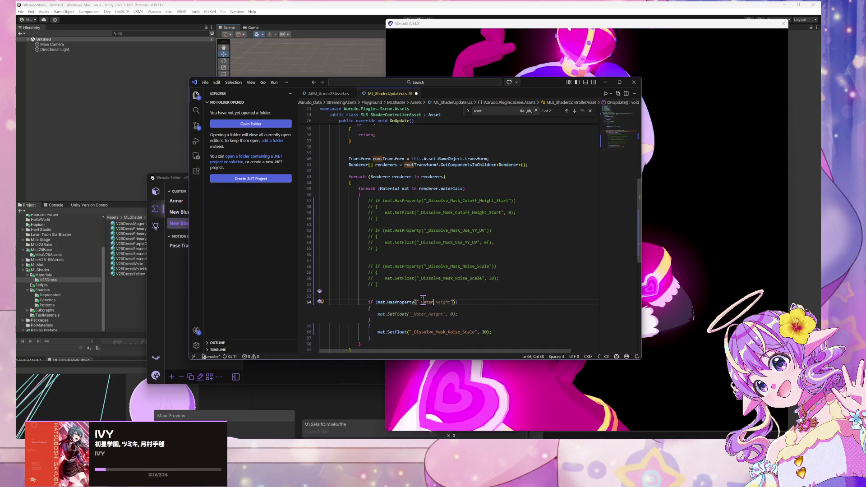
{"action": "type", "text": "Opacity"}
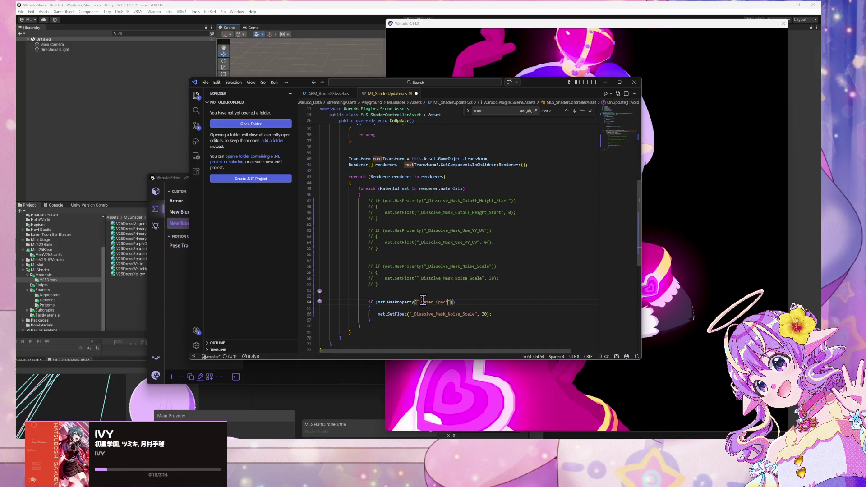
{"action": "key", "text": "Tab"}
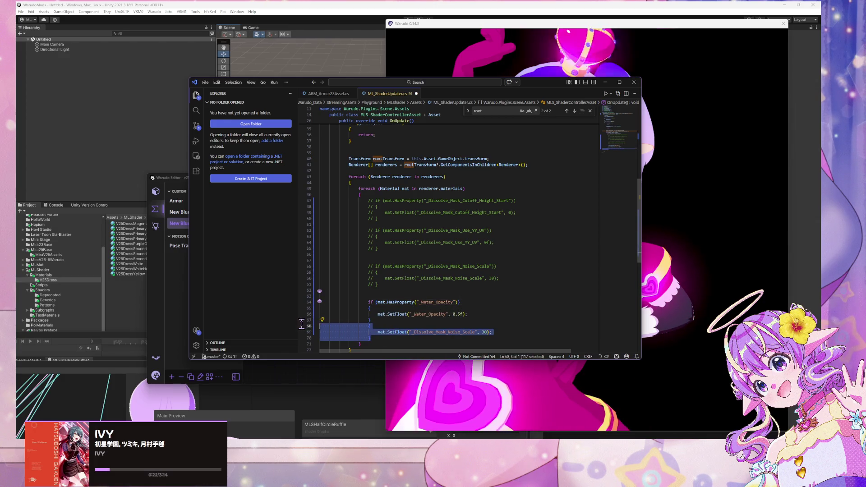
{"action": "key", "text": "Escape"}
Step: Set the _Water_Opacity value on line 66 to 0.75f and save the script
{"action": "left_click", "coordinate": [457, 308]}
{"action": "key", "text": "BackSpace"}
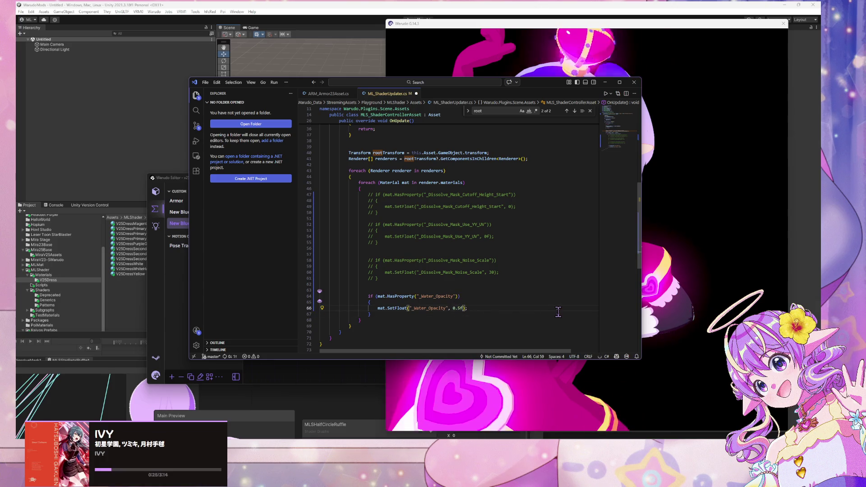
{"action": "type", "text": "75"}
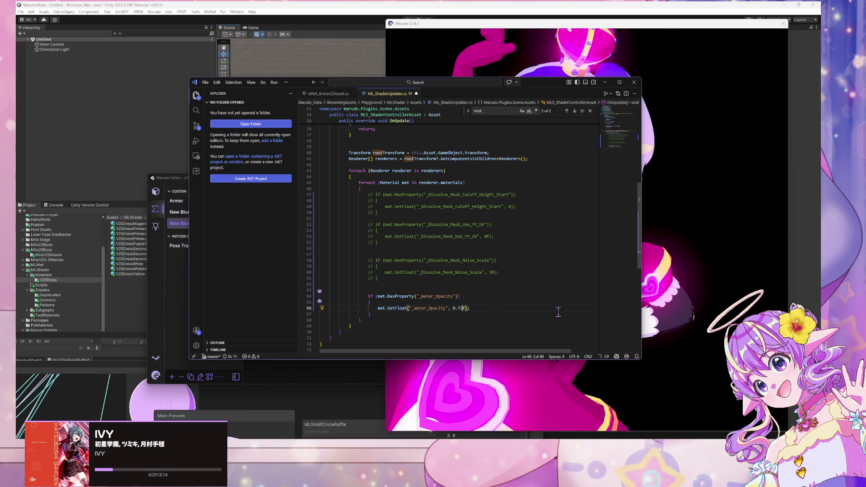
{"action": "key", "text": "ctrl+s"}
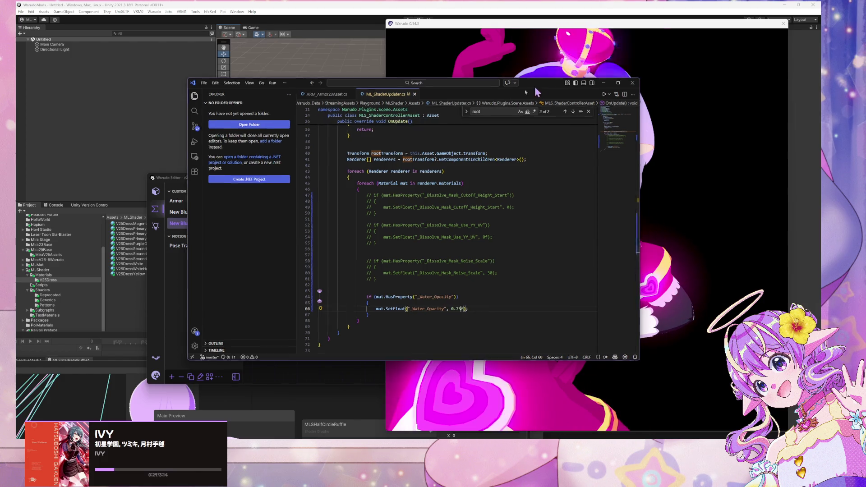
{"action": "left_click_drag", "start_coordinate": [547, 84], "coordinate": [304, 106]}
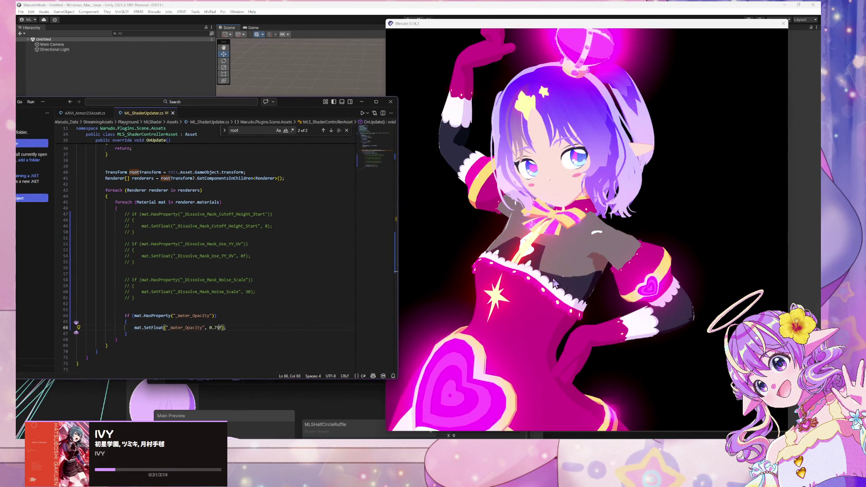
Step: Confirm Warudo's playground compiled the updated script successfully, then switch back to Unity
{"action": "left_click", "coordinate": [549, 262]}
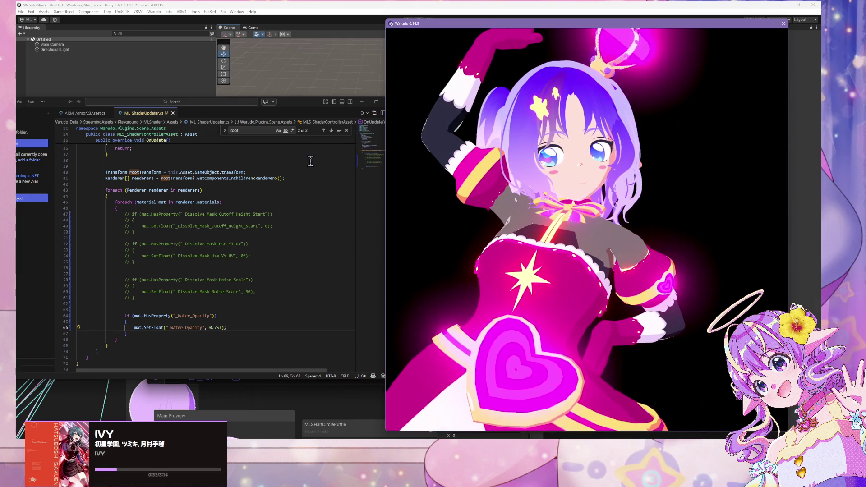
{"action": "key", "text": "alt+Tab"}
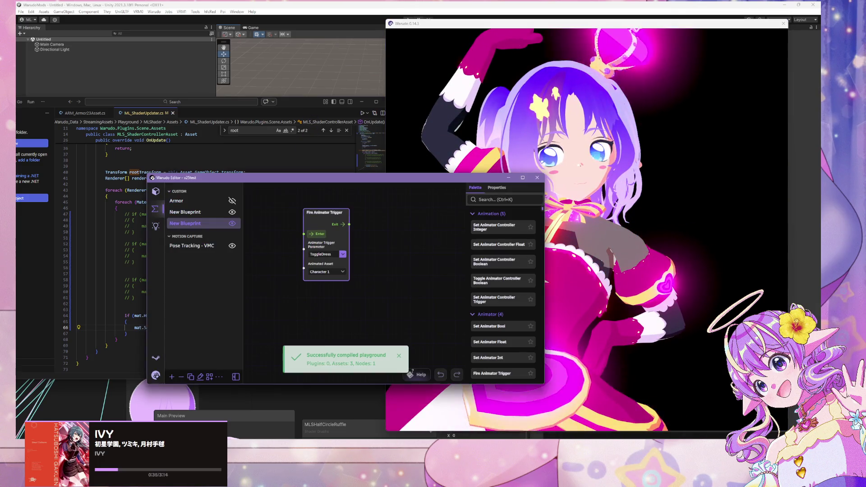
{"action": "left_click", "coordinate": [598, 335]}
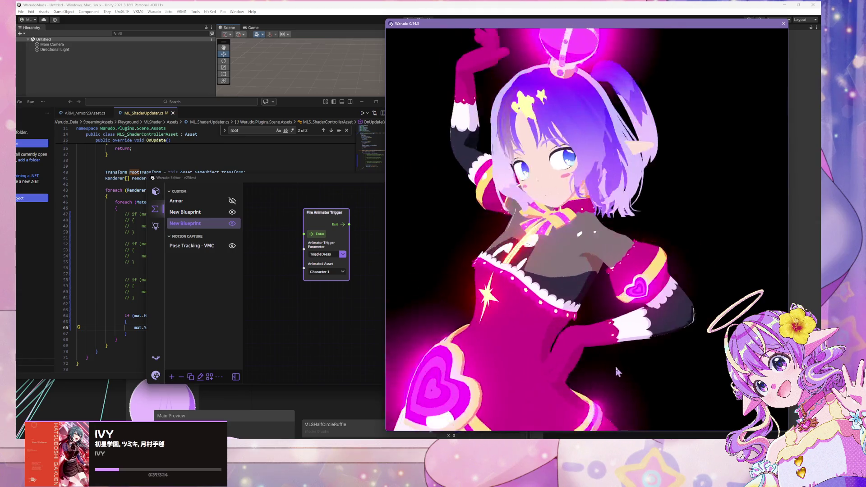
{"action": "key", "text": "alt+Tab"}
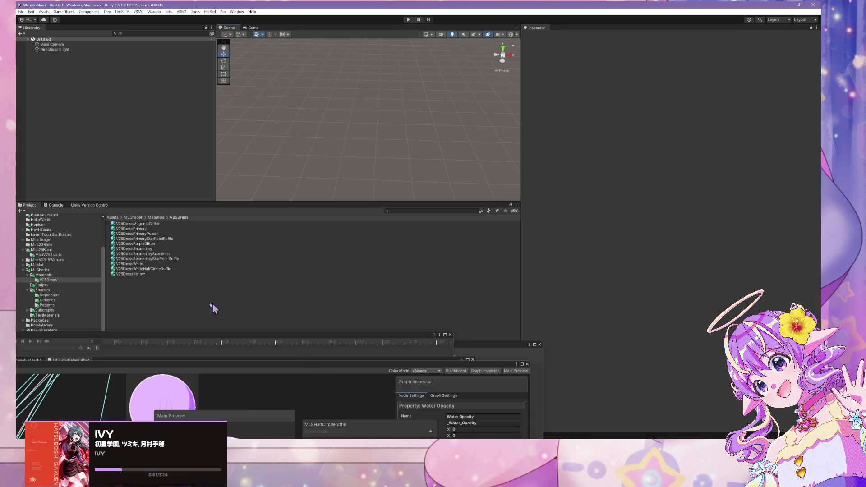
Step: Drag the Character prefab from the Mira25Base folder into Unity's scene hierarchy
{"action": "left_click", "coordinate": [136, 273]}
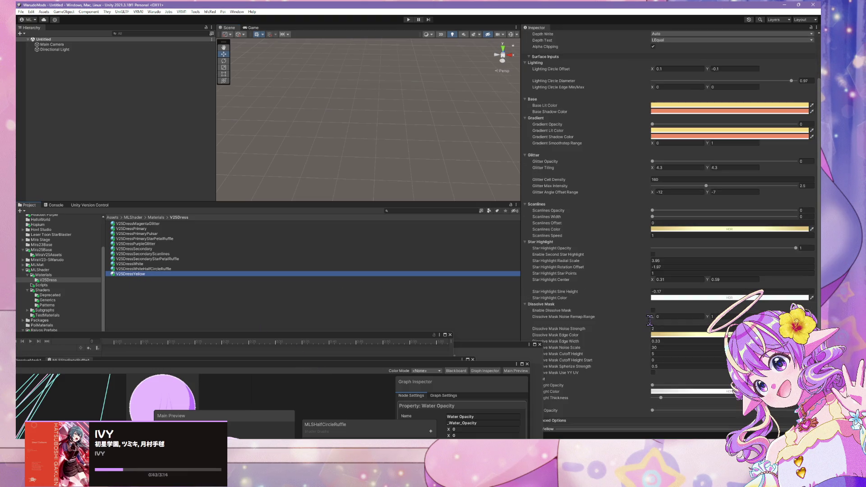
{"action": "mouse_move", "coordinate": [477, 351]}
{"action": "left_mouse_down"}
{"action": "mouse_move", "coordinate": [326, 341]}
{"action": "mouse_move", "coordinate": [371, 342]}
{"action": "mouse_move", "coordinate": [387, 353]}
{"action": "left_mouse_up"}
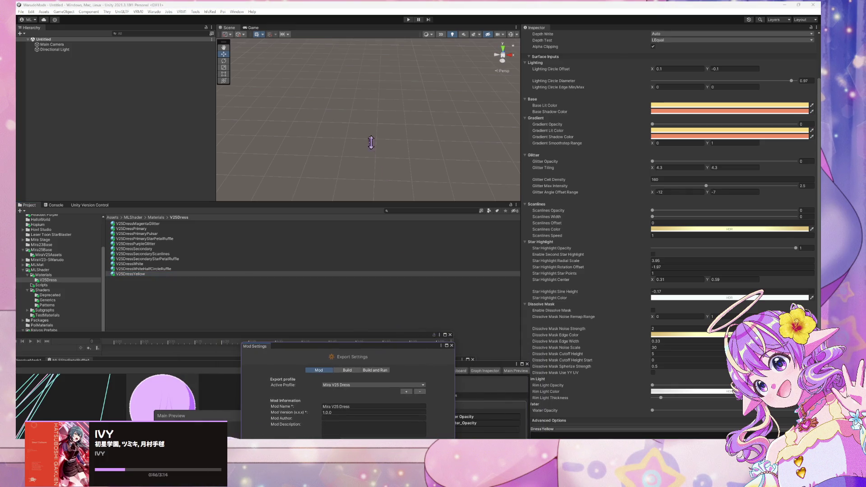
{"action": "left_click", "coordinate": [61, 269]}
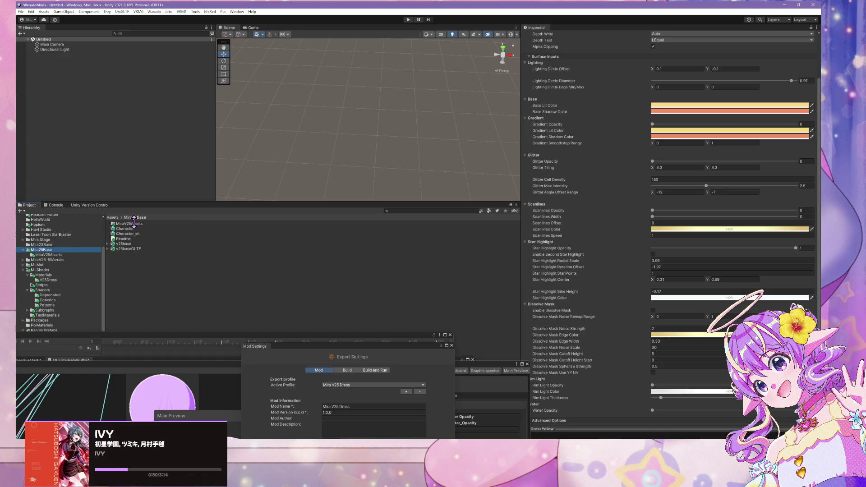
{"action": "left_click_drag", "start_coordinate": [142, 229], "coordinate": [100, 135]}
Step: Select the dress.ruffles.full.subdiv.002 mesh and expand its Star Petal Ruffle material
{"action": "key", "text": "f"}
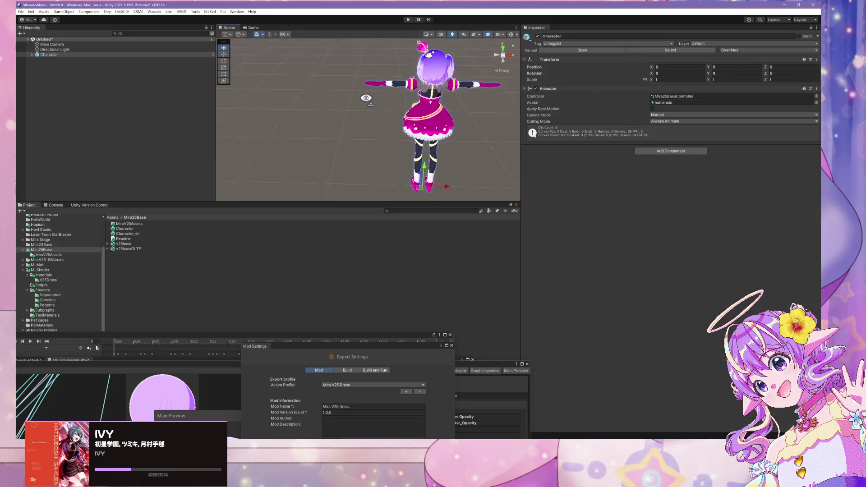
{"action": "mouse_move", "coordinate": [402, 104]}
{"action": "left_mouse_down"}
{"action": "mouse_move", "coordinate": [598, 95]}
{"action": "mouse_move", "coordinate": [667, 82]}
{"action": "mouse_move", "coordinate": [397, 95]}
{"action": "left_mouse_up"}
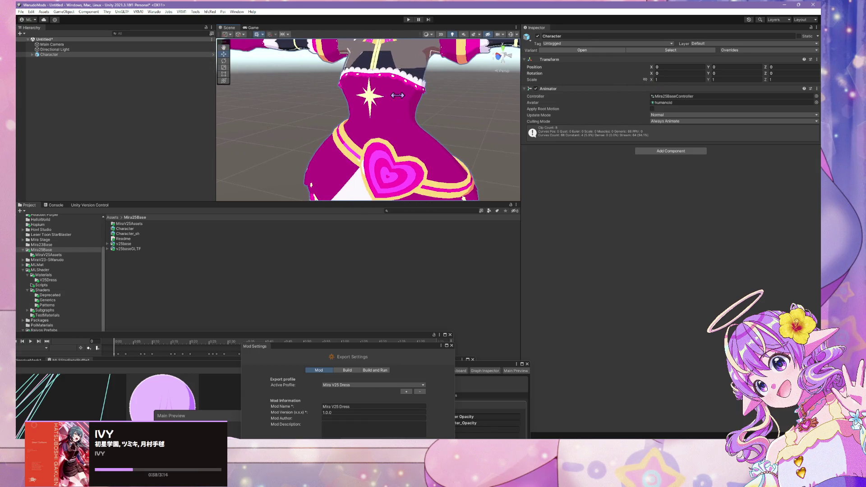
{"action": "left_click", "coordinate": [397, 96]}
{"action": "left_click", "coordinate": [382, 105]}
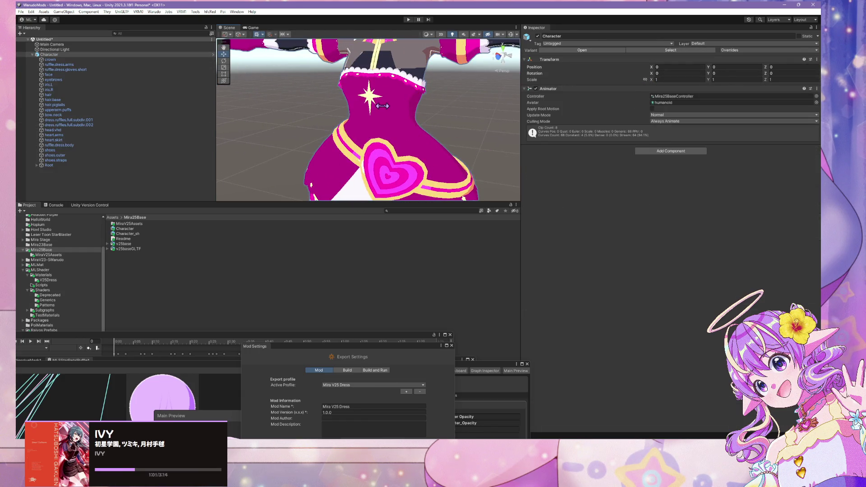
{"action": "left_click", "coordinate": [382, 105]}
{"action": "scroll", "coordinate": [672, 296], "scroll_direction": "down", "scroll_amount": 2}
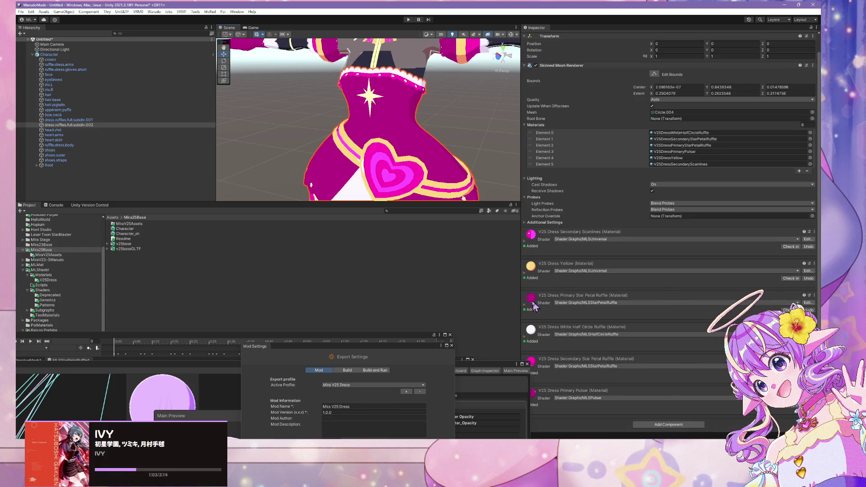
{"action": "left_click", "coordinate": [533, 303]}
Step: Raise Water Opacity above zero to tint the skirt cyan, then enlarge the MLSPulsar graph
{"action": "mouse_move", "coordinate": [455, 162]}
{"action": "left_mouse_down"}
{"action": "mouse_move", "coordinate": [446, 189]}
{"action": "mouse_move", "coordinate": [483, 131]}
{"action": "mouse_move", "coordinate": [499, 135]}
{"action": "left_mouse_up"}
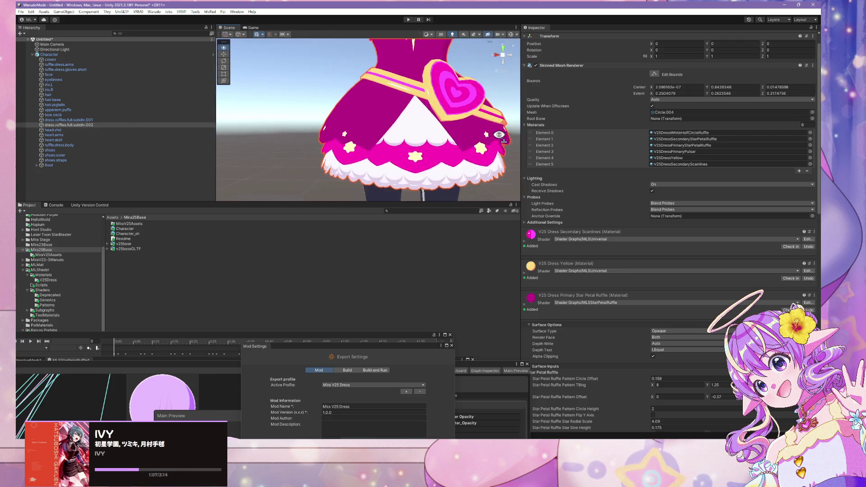
{"action": "key", "text": "f"}
{"action": "scroll", "coordinate": [668, 225], "scroll_direction": "down", "scroll_amount": 5}
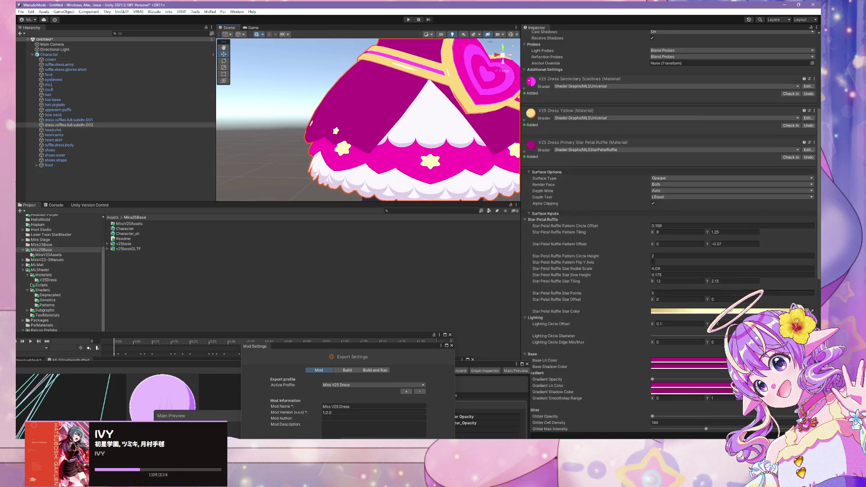
{"action": "scroll", "coordinate": [678, 376], "scroll_direction": "down", "scroll_amount": 10}
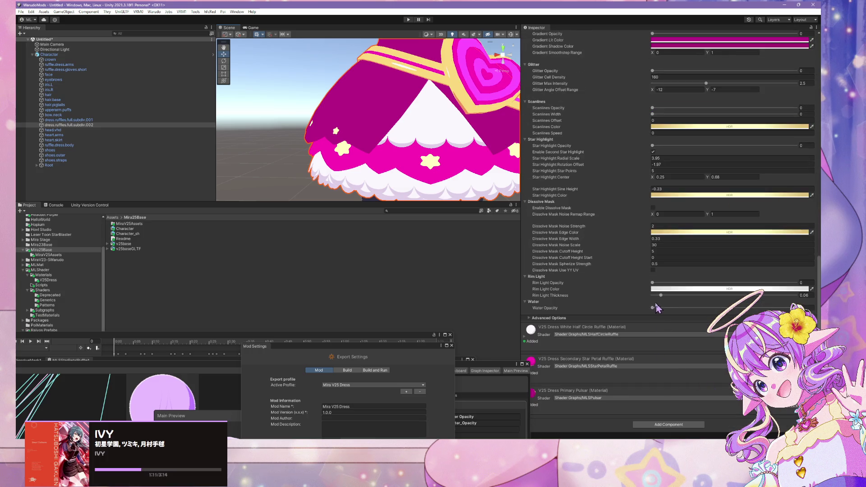
{"action": "mouse_move", "coordinate": [652, 308]}
{"action": "left_mouse_down"}
{"action": "mouse_move", "coordinate": [793, 308]}
{"action": "mouse_move", "coordinate": [611, 289]}
{"action": "mouse_move", "coordinate": [793, 308]}
{"action": "mouse_move", "coordinate": [624, 296]}
{"action": "left_mouse_up"}
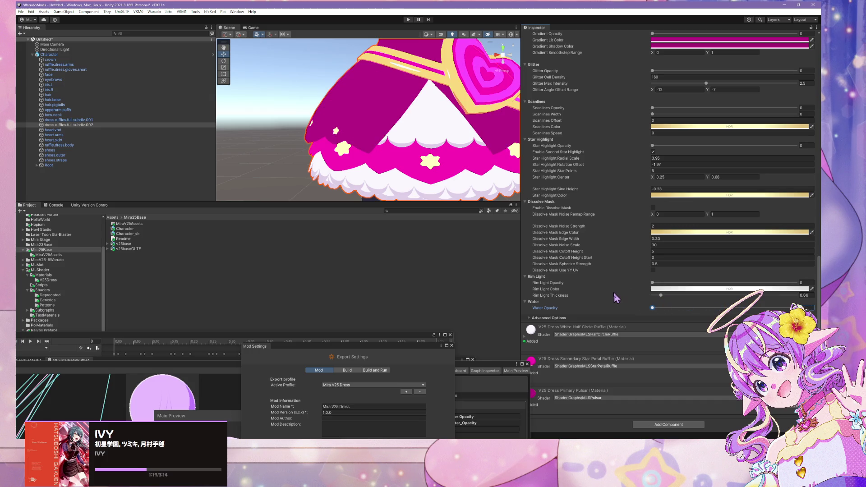
{"action": "left_click_drag", "start_coordinate": [492, 360], "coordinate": [511, 143]}
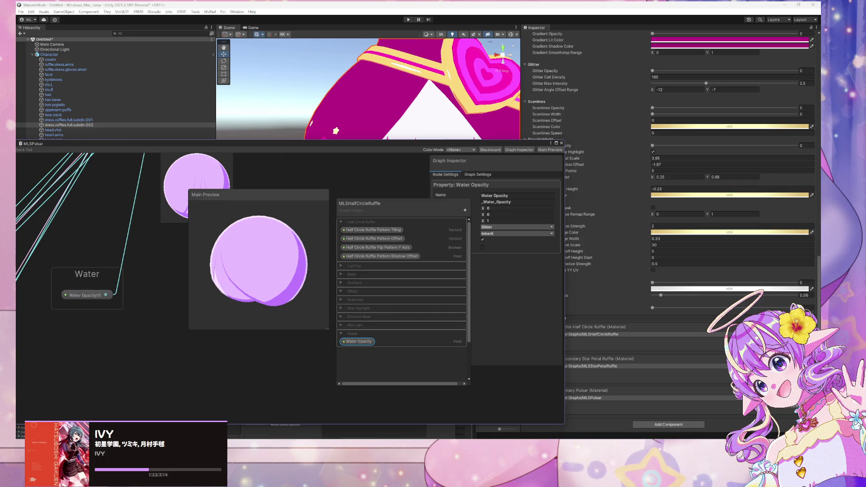
Step: Cycle through the Warudo and VS Code windows, back to Unity, then to Warudo's blueprint editor
{"action": "left_click", "coordinate": [536, 415]}
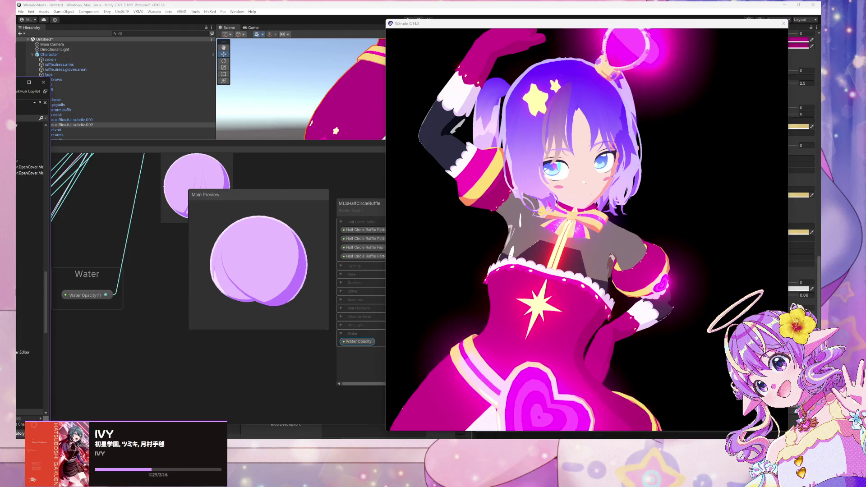
{"action": "mouse_move", "coordinate": [530, 435]}
{"action": "left_click", "coordinate": [546, 410]}
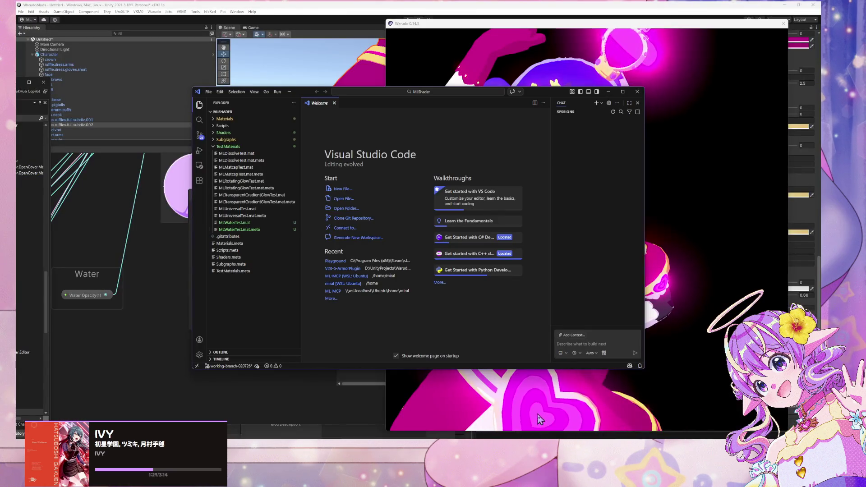
{"action": "left_click", "coordinate": [474, 386]}
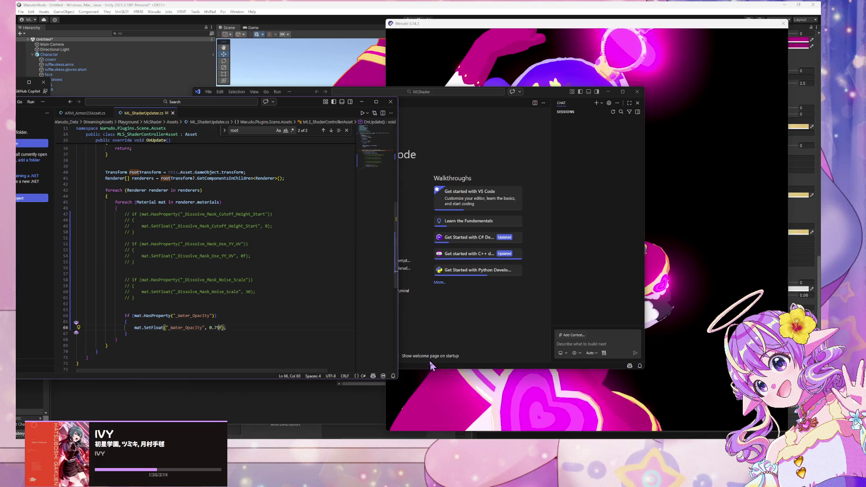
{"action": "mouse_move", "coordinate": [412, 444]}
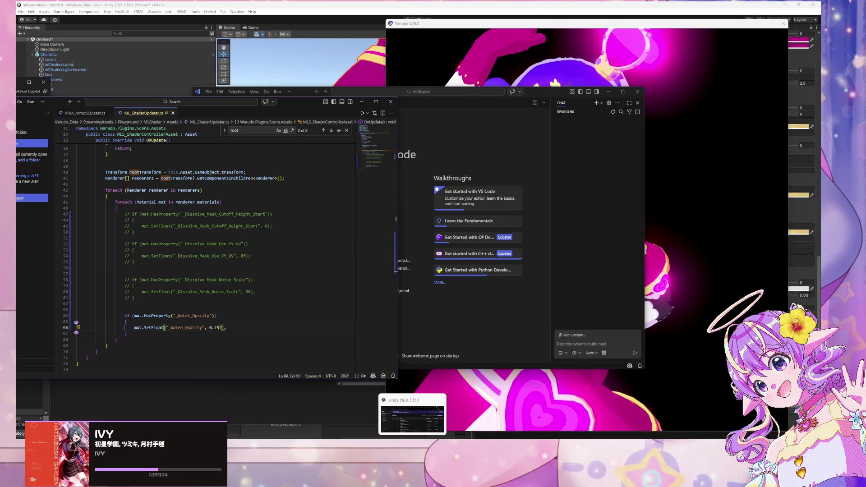
{"action": "mouse_move", "coordinate": [453, 445]}
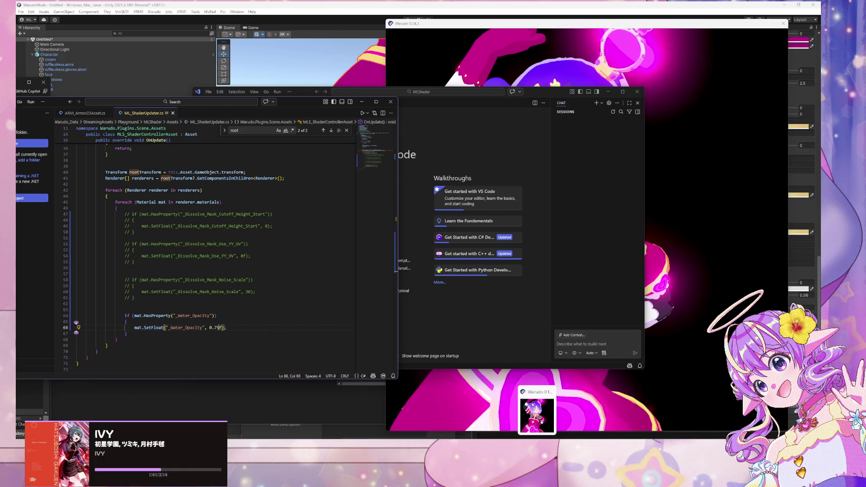
{"action": "left_click", "coordinate": [428, 411]}
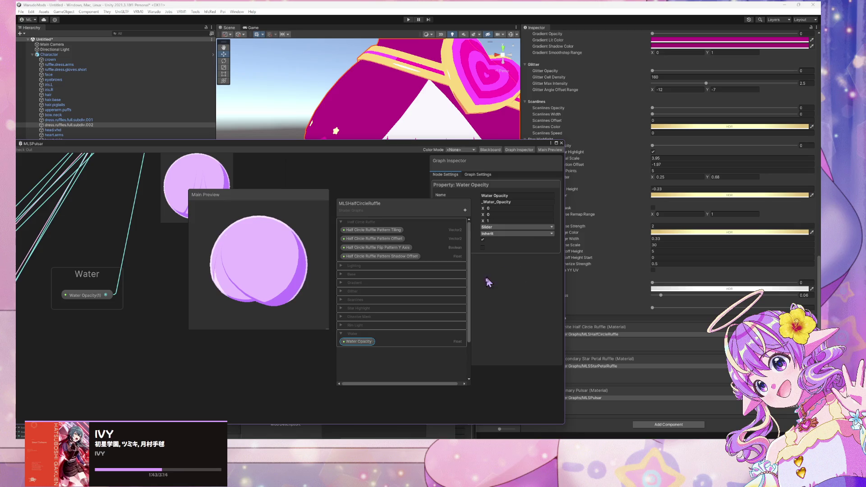
{"action": "key", "text": "alt+Tab"}
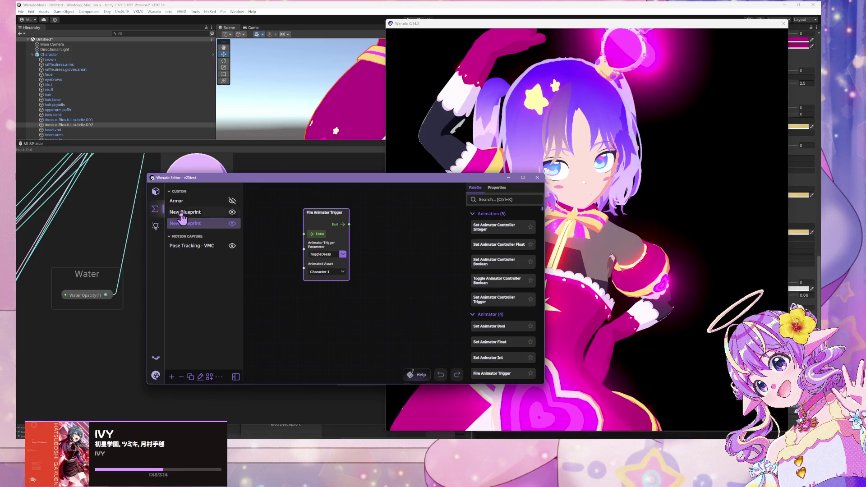
{"action": "left_click", "coordinate": [156, 191]}
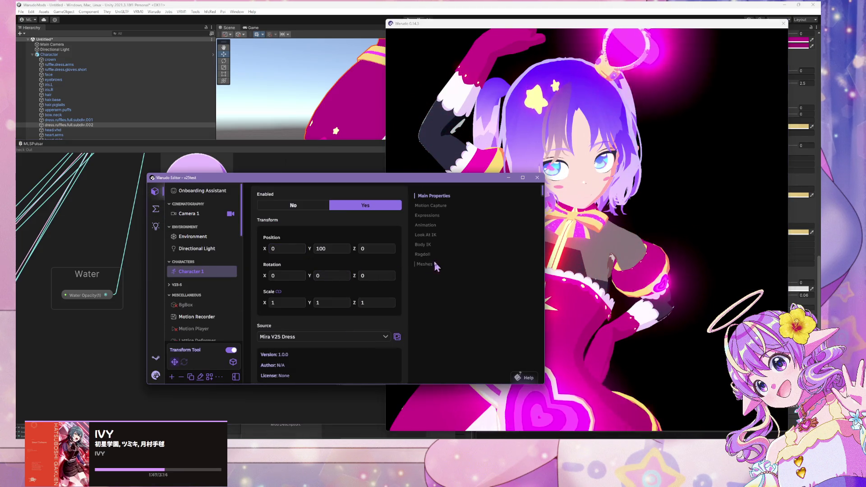
{"action": "left_click", "coordinate": [426, 225]}
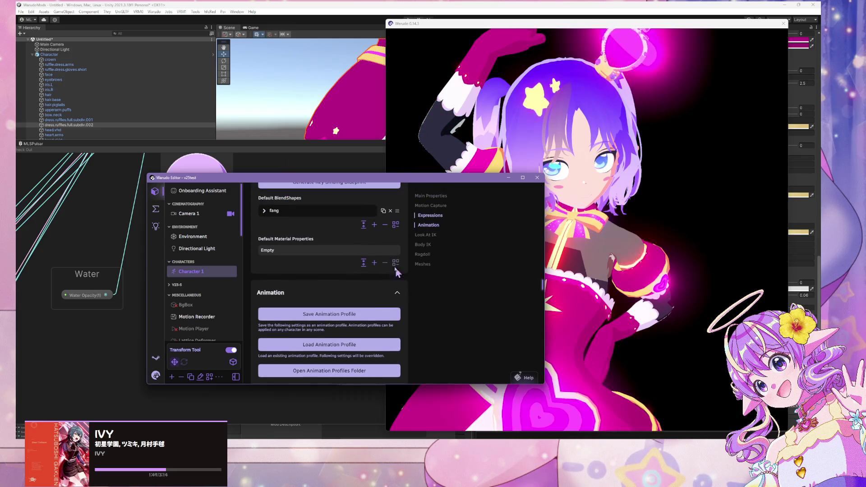
{"action": "left_click", "coordinate": [374, 263]}
{"action": "left_click", "coordinate": [264, 251]}
{"action": "left_click", "coordinate": [364, 305]}
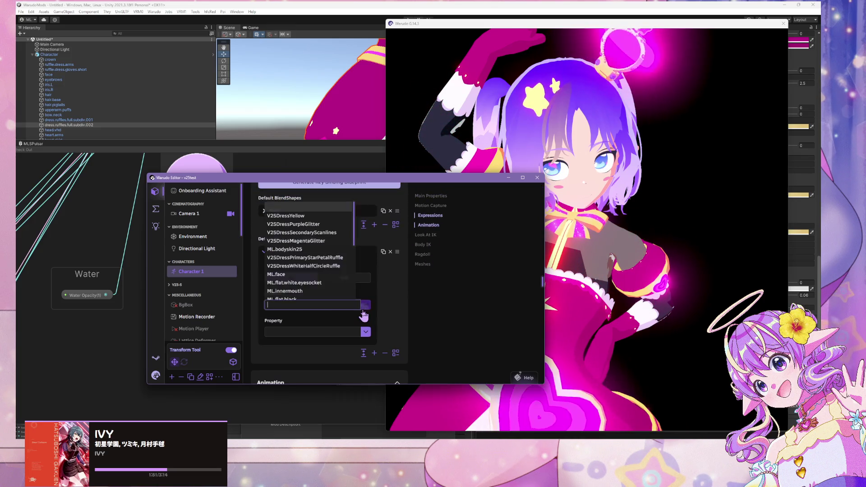
{"action": "scroll", "coordinate": [329, 282], "scroll_direction": "down", "scroll_amount": 5}
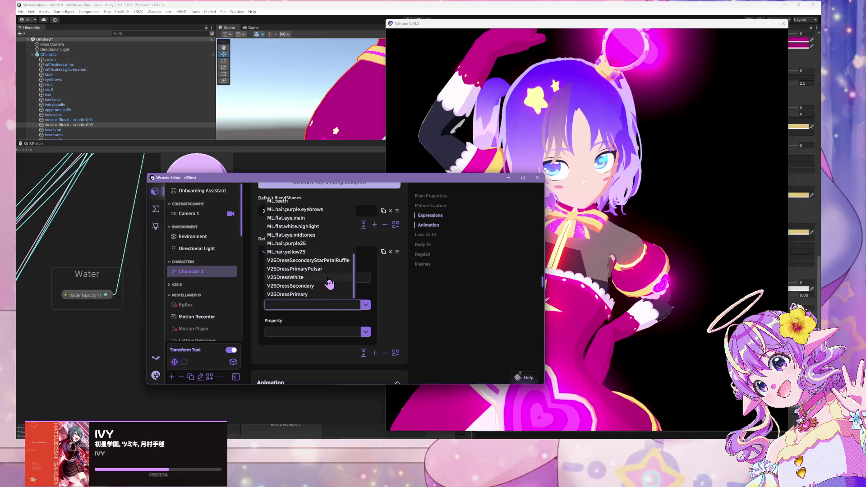
{"action": "left_click", "coordinate": [329, 269]}
{"action": "left_click", "coordinate": [366, 332]}
{"action": "scroll", "coordinate": [357, 305], "scroll_direction": "down", "scroll_amount": 5}
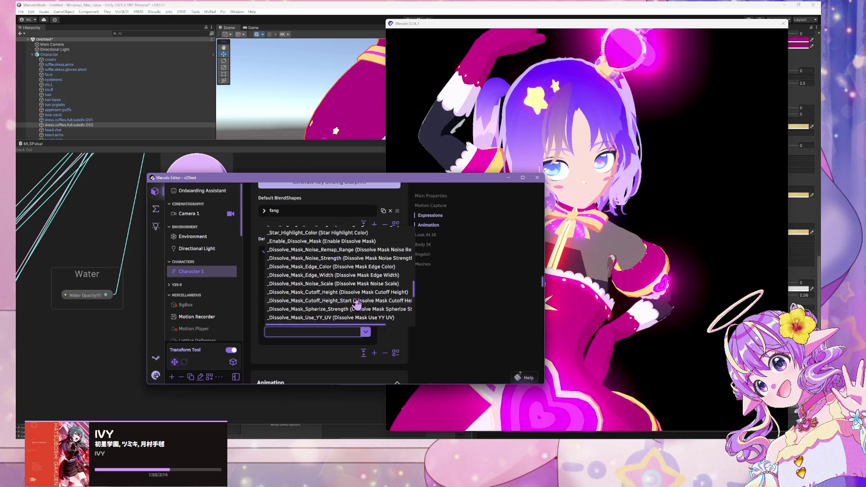
{"action": "scroll", "coordinate": [357, 305], "scroll_direction": "down", "scroll_amount": 5}
{"action": "scroll", "coordinate": [358, 297], "scroll_direction": "up", "scroll_amount": 2}
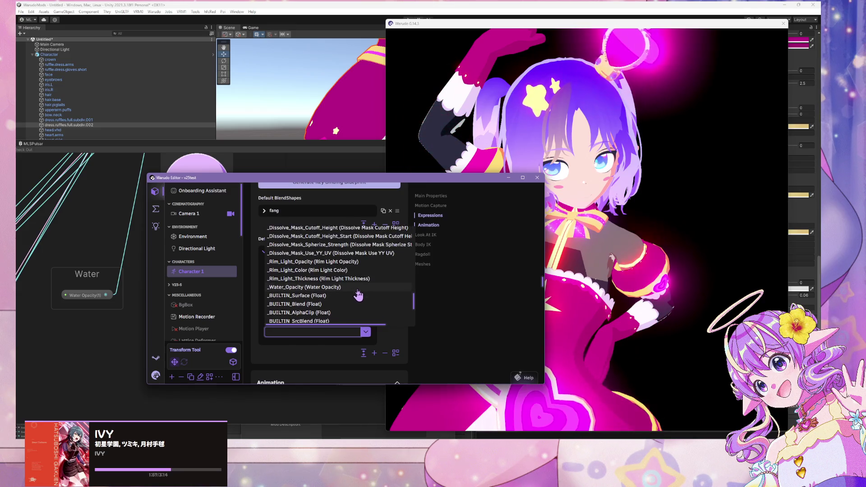
{"action": "left_click", "coordinate": [357, 288]}
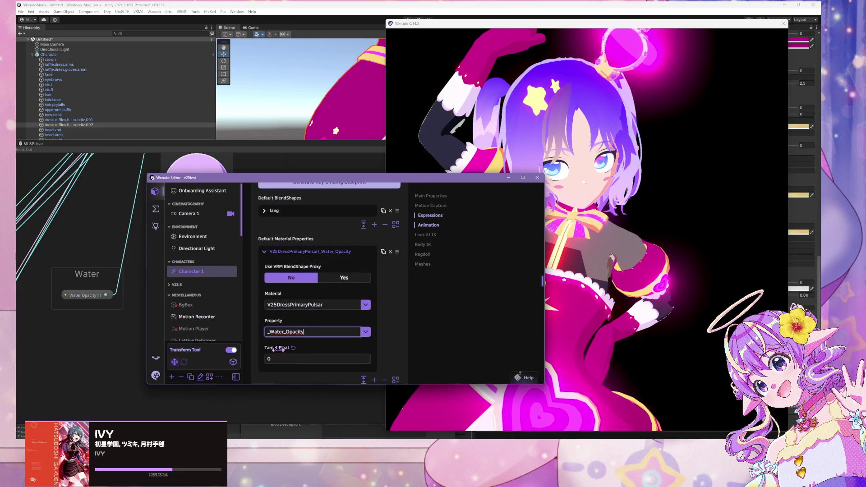
{"action": "left_click_drag", "start_coordinate": [279, 349], "coordinate": [612, 354]}
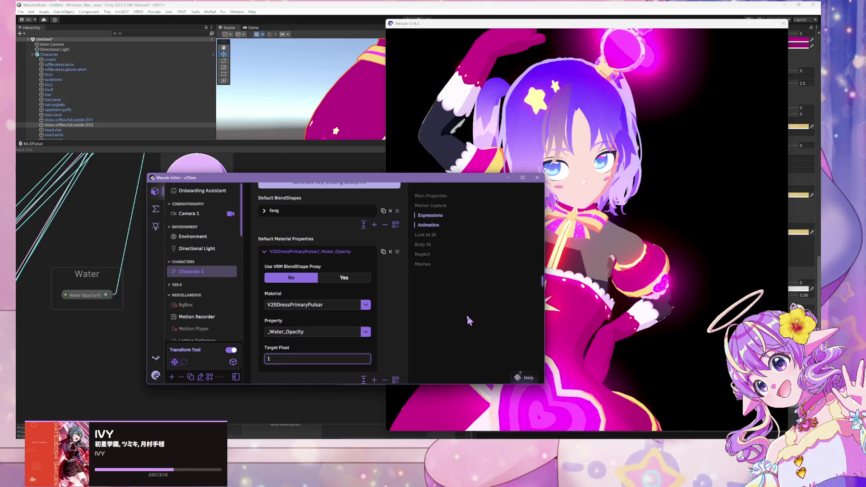
{"action": "left_click", "coordinate": [559, 306]}
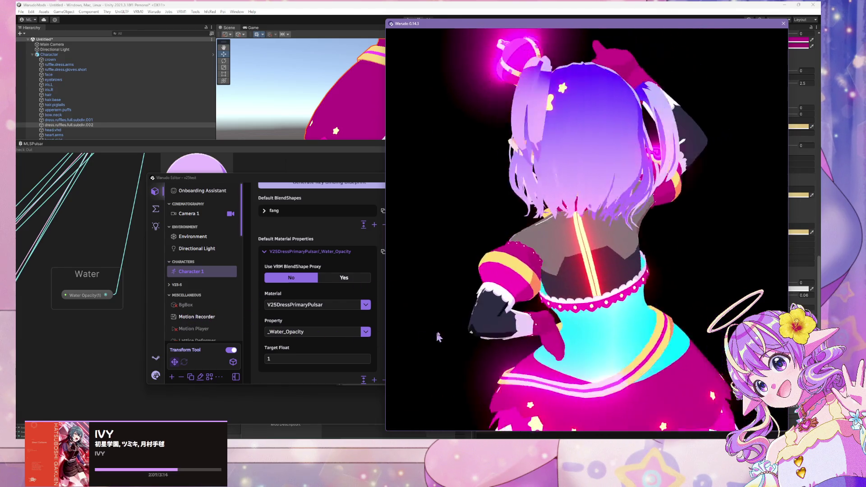
{"action": "left_click", "coordinate": [253, 363]}
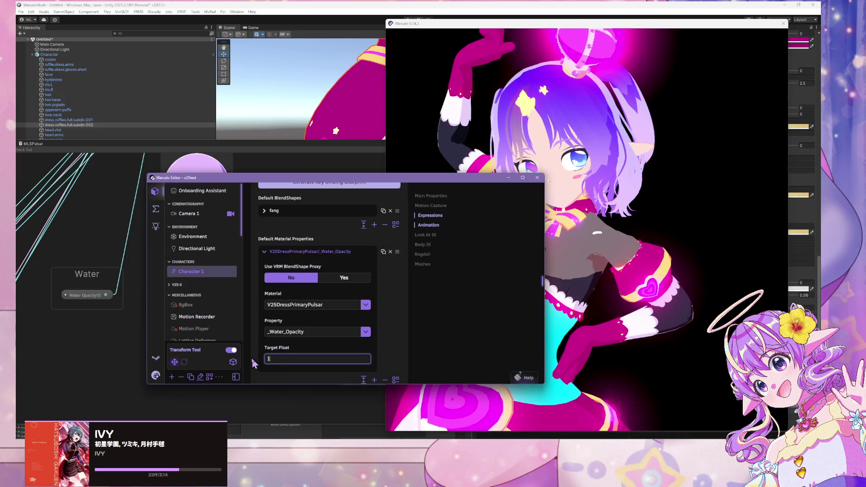
{"action": "key", "text": "BackSpace"}
{"action": "type", "text": "0"}
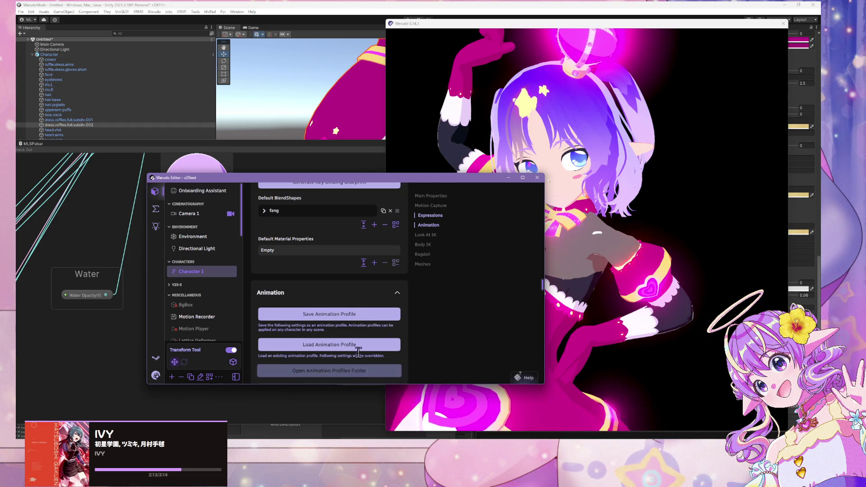
Step: Replace the 0.75f _Water_Opacity value on line 66 of ML_ShaderUpdater.cs and save
{"action": "mouse_move", "coordinate": [550, 436]}
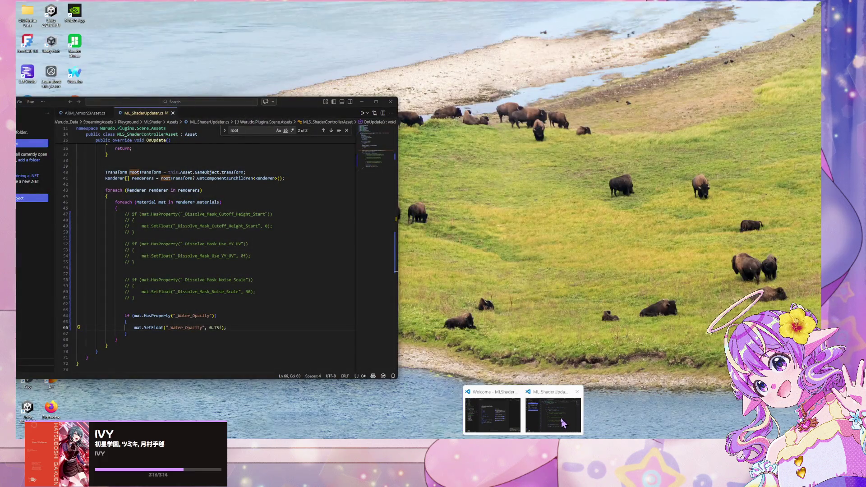
{"action": "left_click", "coordinate": [562, 423]}
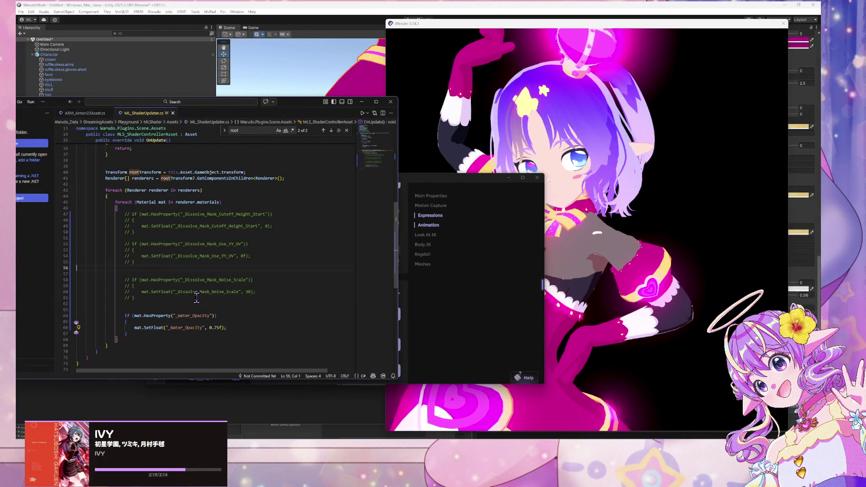
{"action": "left_click_drag", "start_coordinate": [223, 329], "coordinate": [209, 328]}
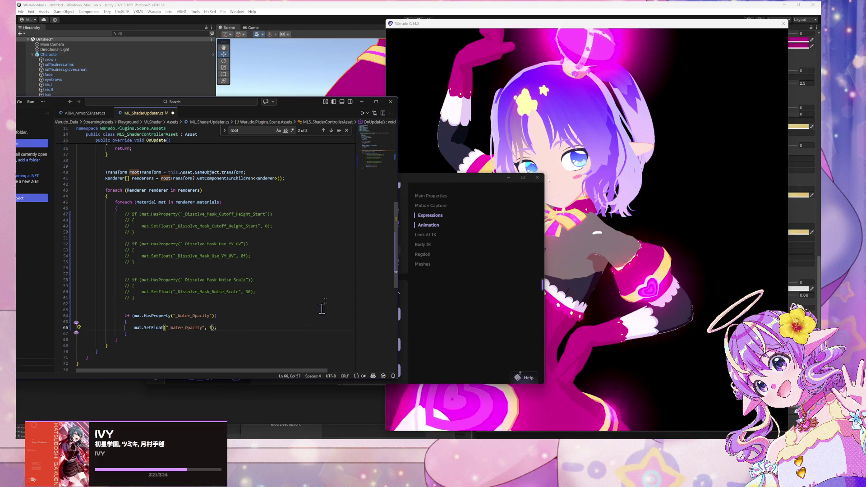
{"action": "type", "text": "1"}
{"action": "key", "text": "ctrl+s"}
{"action": "left_click_drag", "start_coordinate": [295, 109], "coordinate": [295, 104]}
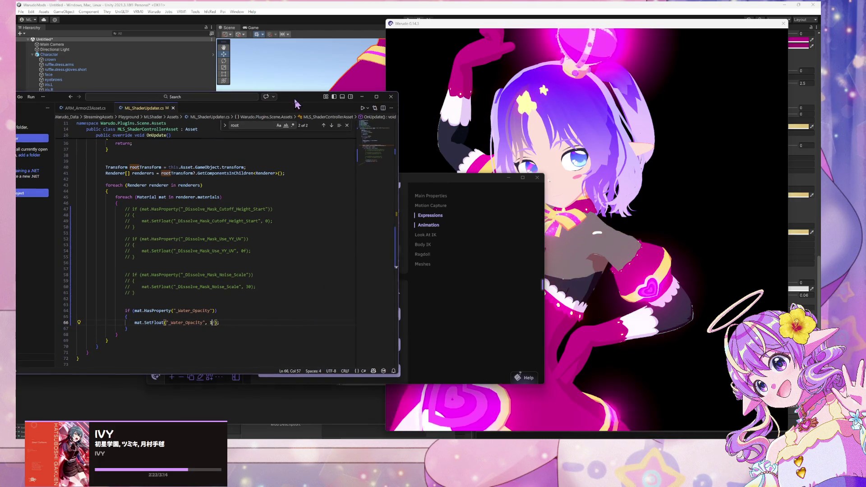
{"action": "key", "text": "alt+Tab"}
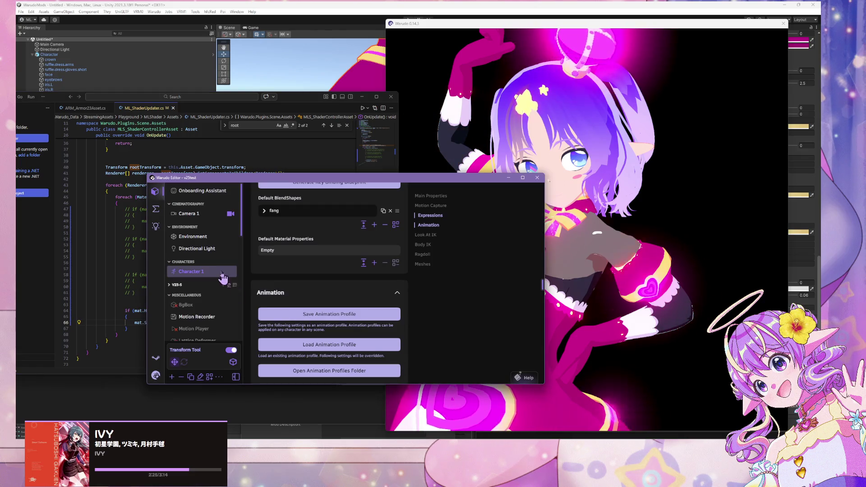
{"action": "key", "text": "alt+Tab"}
{"action": "scroll", "coordinate": [250, 274], "scroll_direction": "up", "scroll_amount": 12}
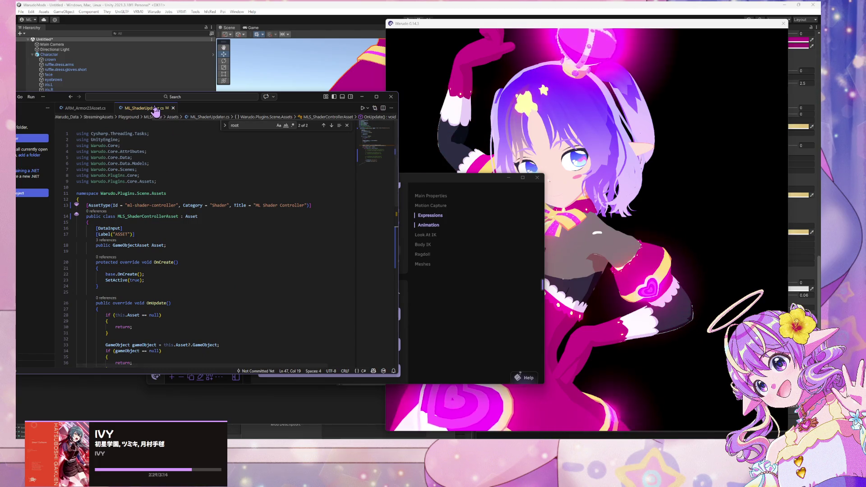
Step: Reposition the code editor window and cancel an Open Folder attempt
{"action": "left_click_drag", "start_coordinate": [258, 96], "coordinate": [510, 130]}
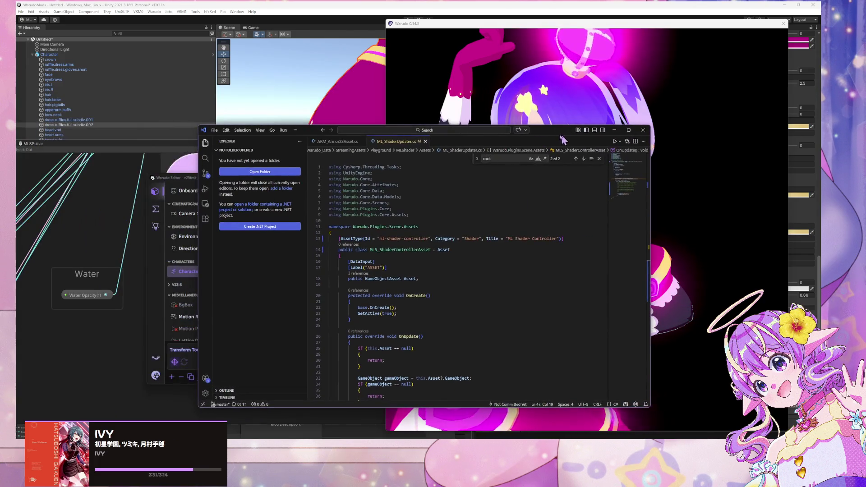
{"action": "left_click", "coordinate": [406, 148]}
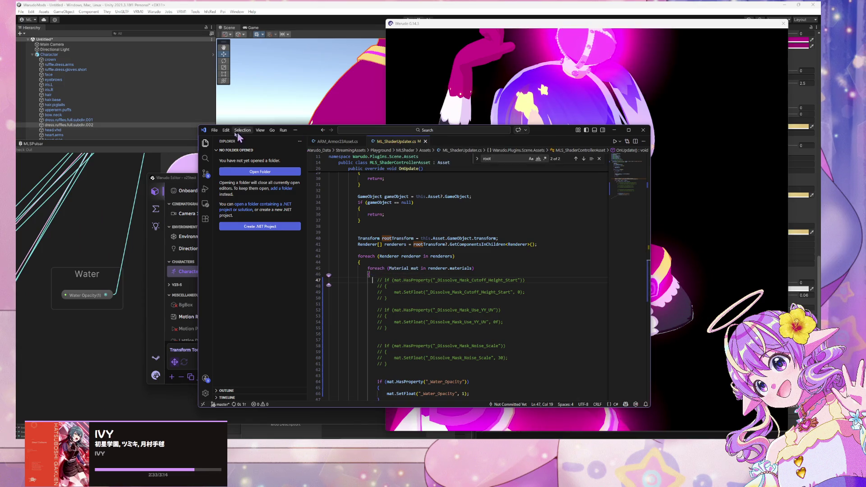
{"action": "left_click", "coordinate": [249, 172]}
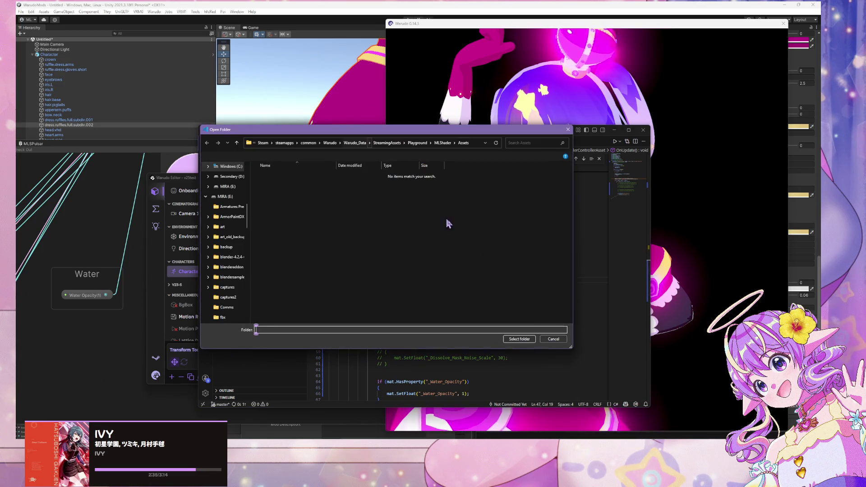
{"action": "left_click", "coordinate": [562, 339]}
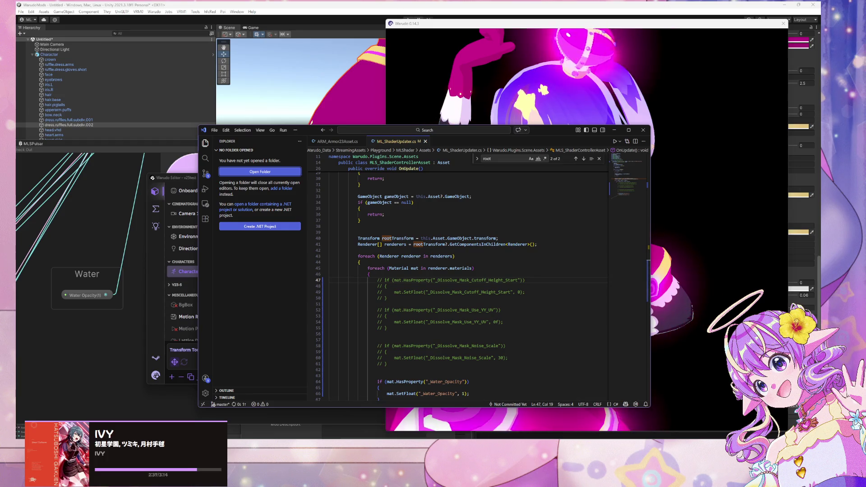
Step: Switch GitHub Desktop to the mira-warudo-playground repository and open it in Visual Studio Code
{"action": "key", "text": "alt+Tab"}
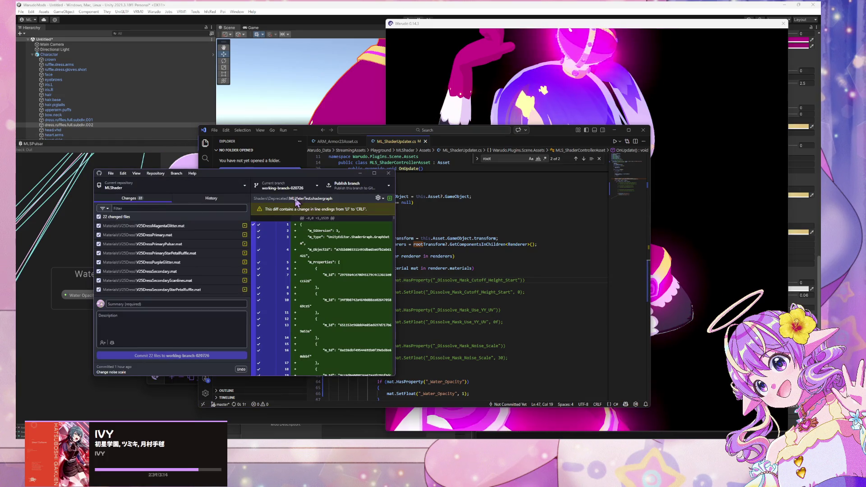
{"action": "left_click", "coordinate": [212, 187]}
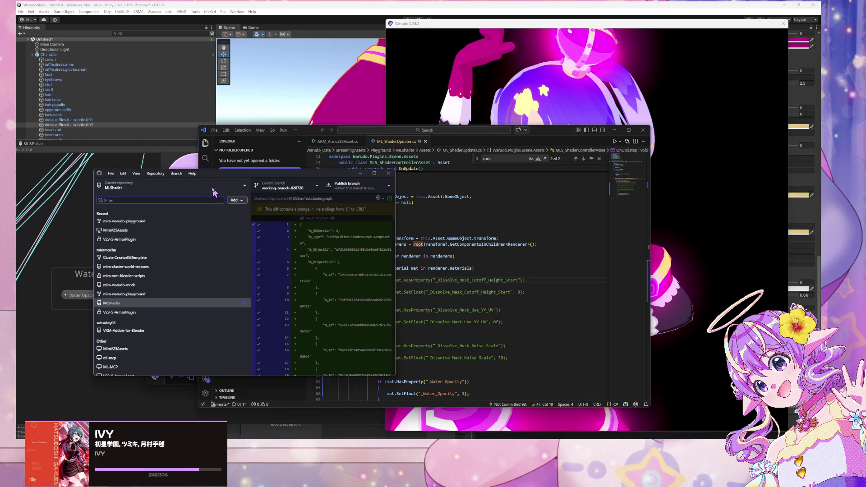
{"action": "left_click", "coordinate": [158, 223]}
{"action": "left_click", "coordinate": [155, 173]}
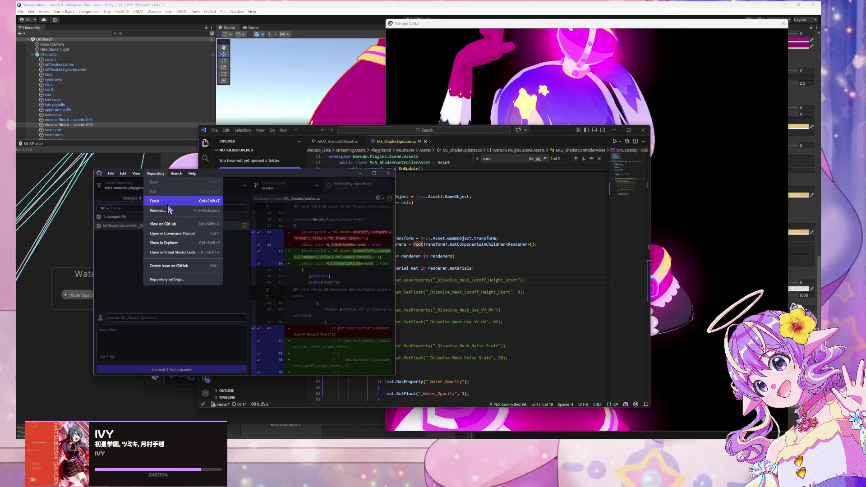
{"action": "left_click", "coordinate": [185, 251]}
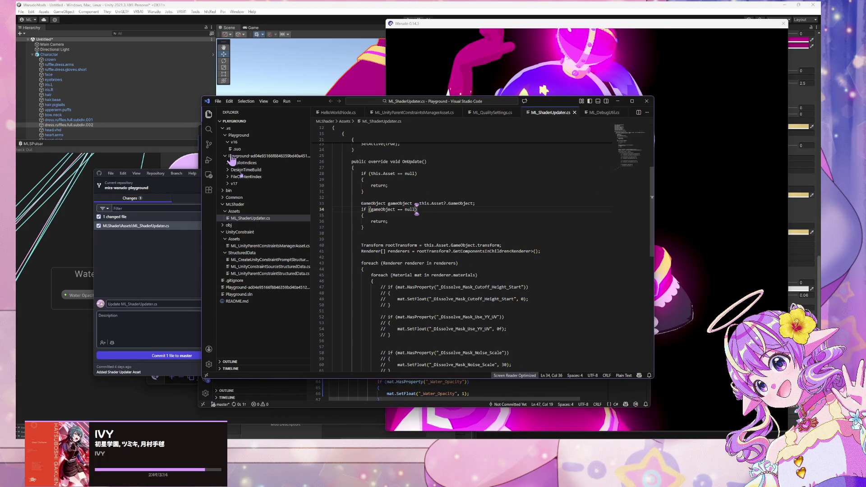
Step: Rename ML_ShaderUpdater.cs to MLS_ShaderController.cs in the VS Code Explorer
{"action": "right_click", "coordinate": [265, 221]}
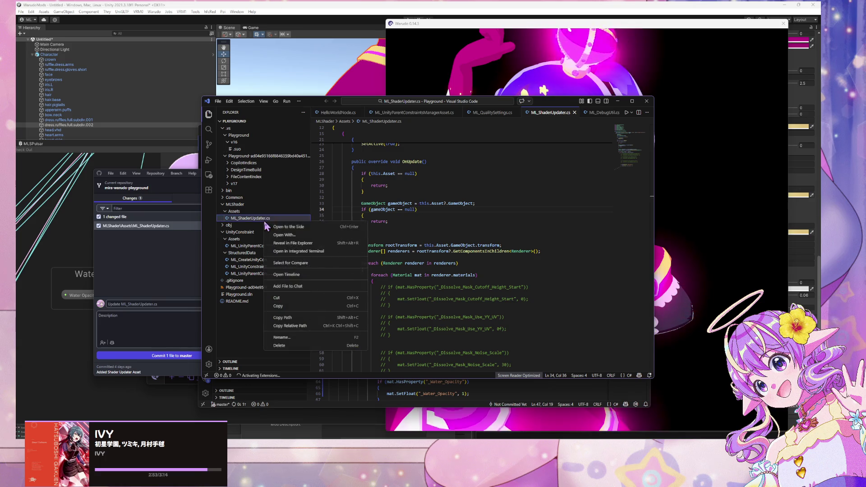
{"action": "left_click", "coordinate": [297, 336]}
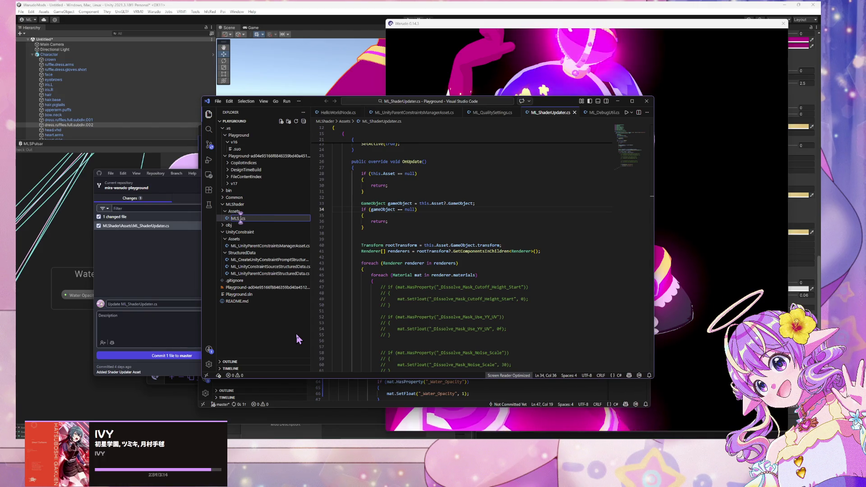
{"action": "left_click", "coordinate": [267, 217]}
{"action": "type", "text": "hader"}
{"action": "type", "text": "Contro"}
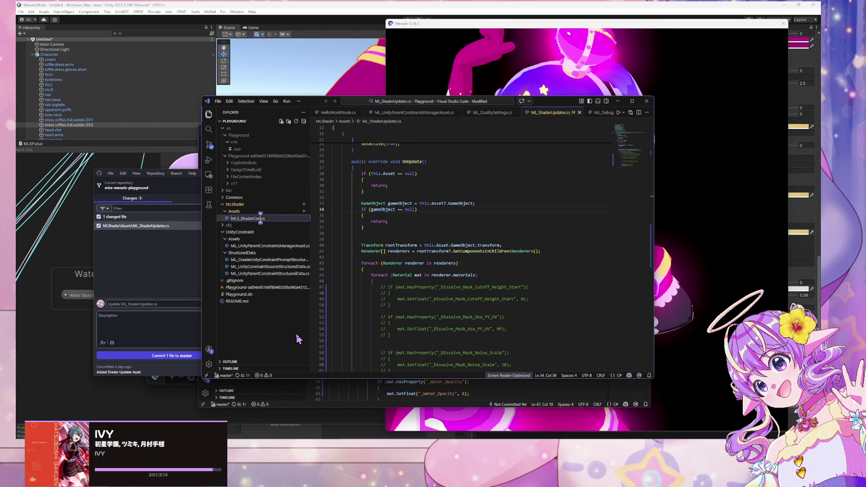
{"action": "type", "text": "ller"}
{"action": "key", "text": "Return"}
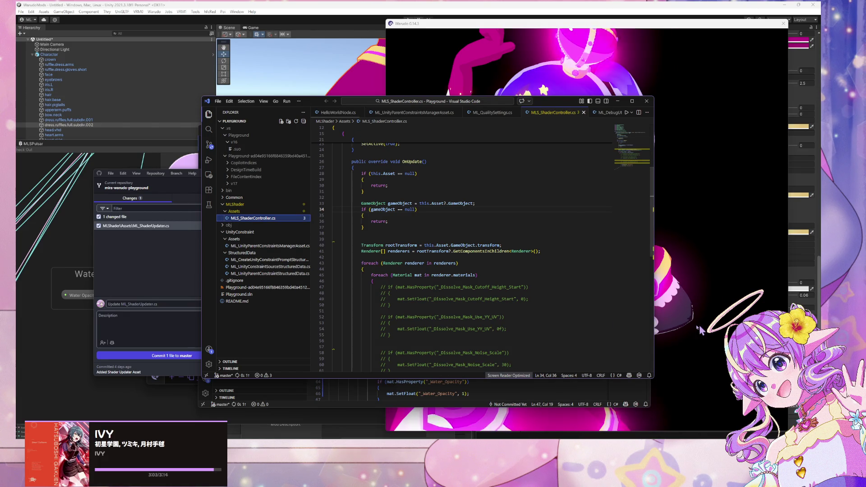
{"action": "key", "text": "alt+Tab"}
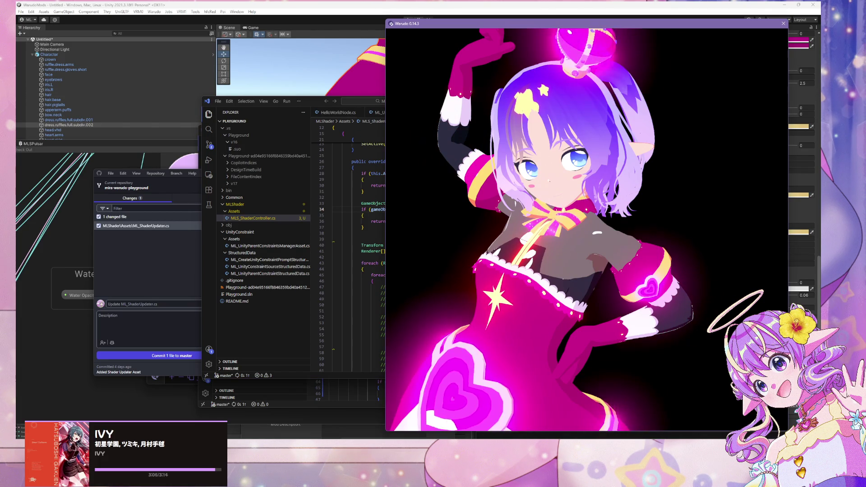
Step: Add an ML Shader Controller asset from Warudo's Shader asset category
{"action": "key", "text": "alt+Tab"}
{"action": "mouse_move", "coordinate": [364, 177]}
{"action": "left_mouse_down"}
{"action": "mouse_move", "coordinate": [420, 143]}
{"action": "mouse_move", "coordinate": [478, 126]}
{"action": "left_mouse_up"}
{"action": "scroll", "coordinate": [303, 181], "scroll_direction": "down", "scroll_amount": 5}
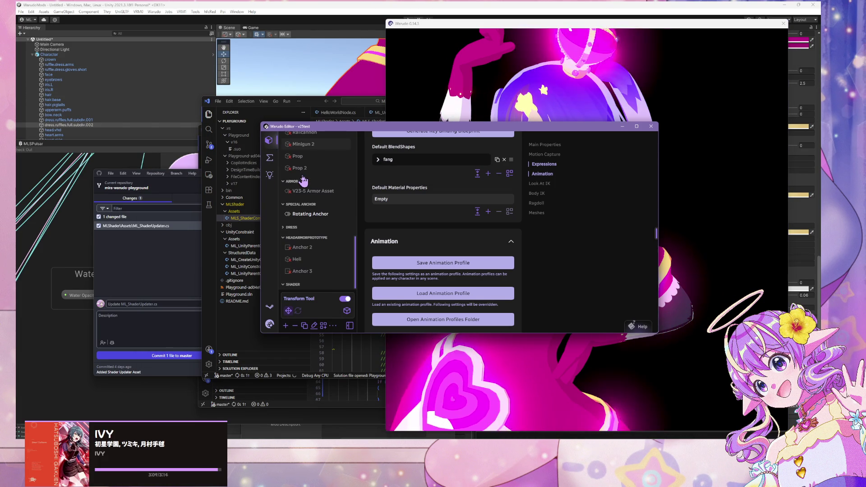
{"action": "left_click", "coordinate": [285, 326]}
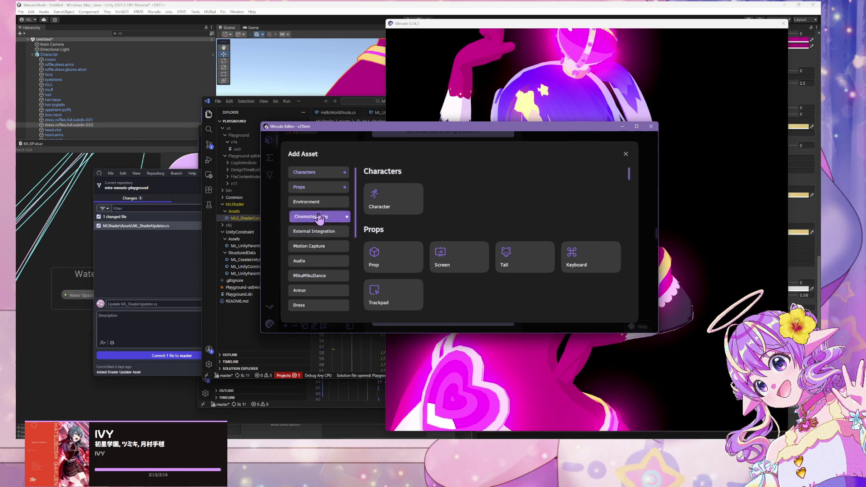
{"action": "scroll", "coordinate": [327, 243], "scroll_direction": "down", "scroll_amount": 5}
{"action": "left_click", "coordinate": [325, 261]}
{"action": "left_click", "coordinate": [392, 205]}
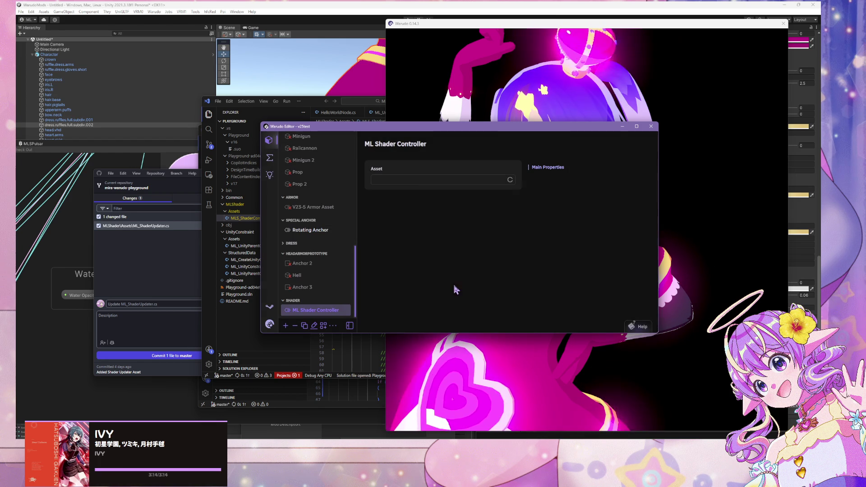
Step: Leave the controller's Asset field empty and close a second Add Asset dialog
{"action": "left_click", "coordinate": [422, 184]}
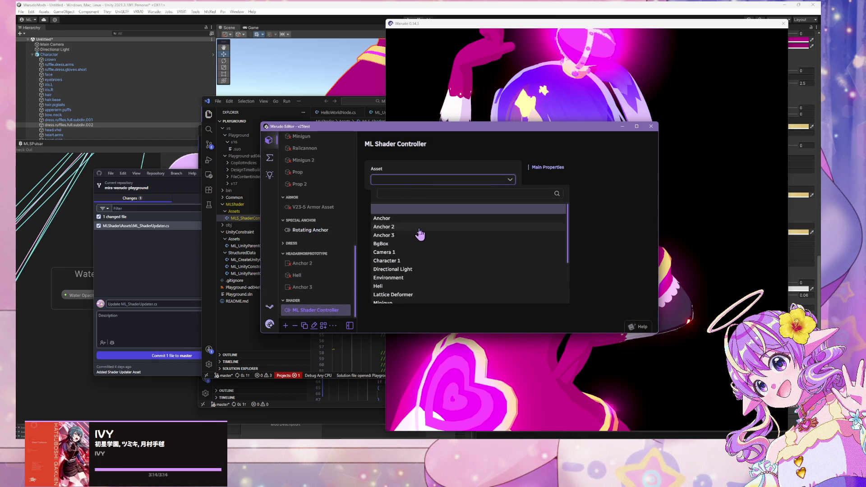
{"action": "left_click", "coordinate": [414, 265]}
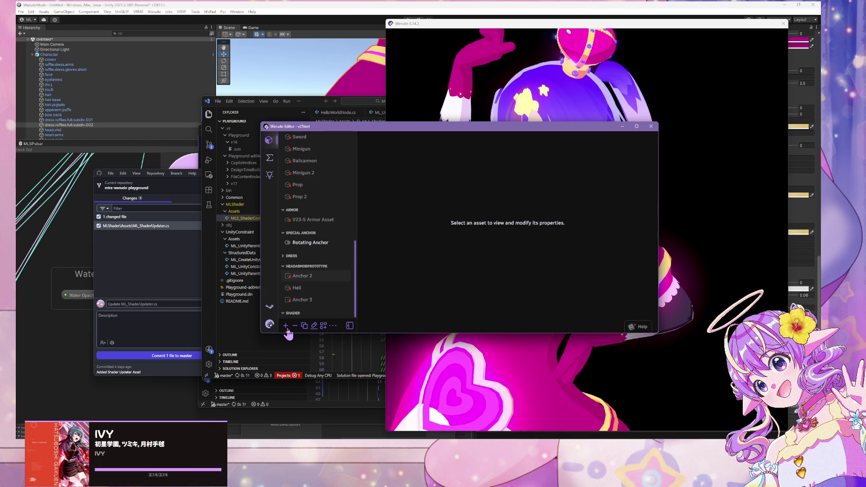
{"action": "left_click", "coordinate": [287, 328]}
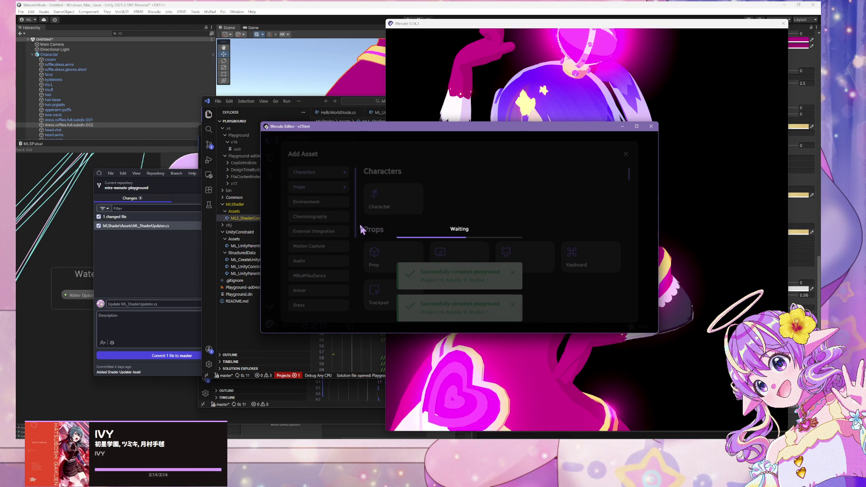
{"action": "left_click", "coordinate": [625, 154]}
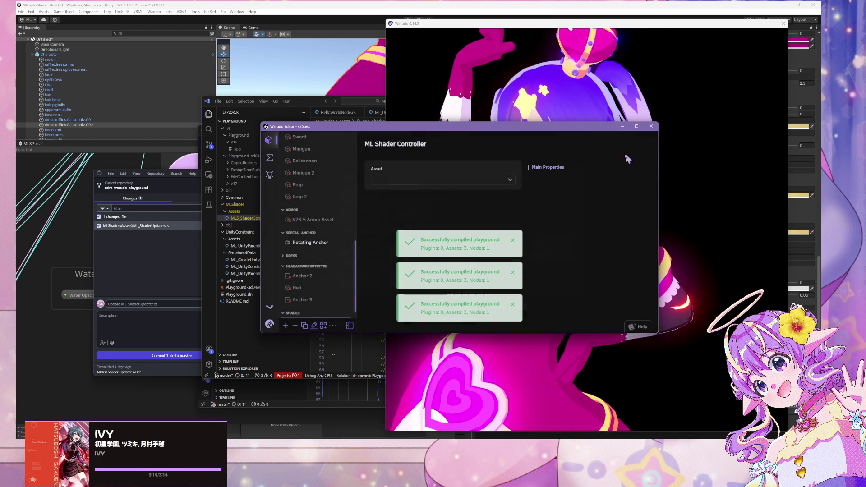
{"action": "scroll", "coordinate": [338, 251], "scroll_direction": "down", "scroll_amount": 1}
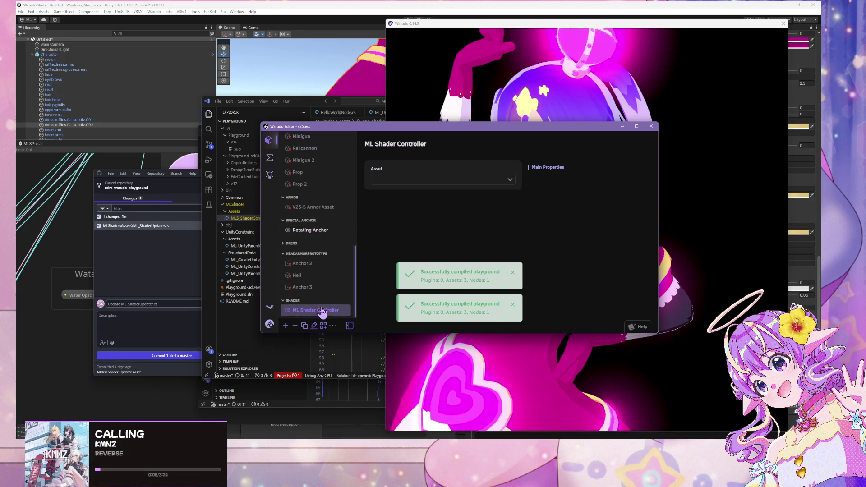
Step: Target the ML Shader Controller at Character 1 and zoom in on the cyan dress
{"action": "left_click", "coordinate": [445, 180]}
{"action": "left_click", "coordinate": [399, 261]}
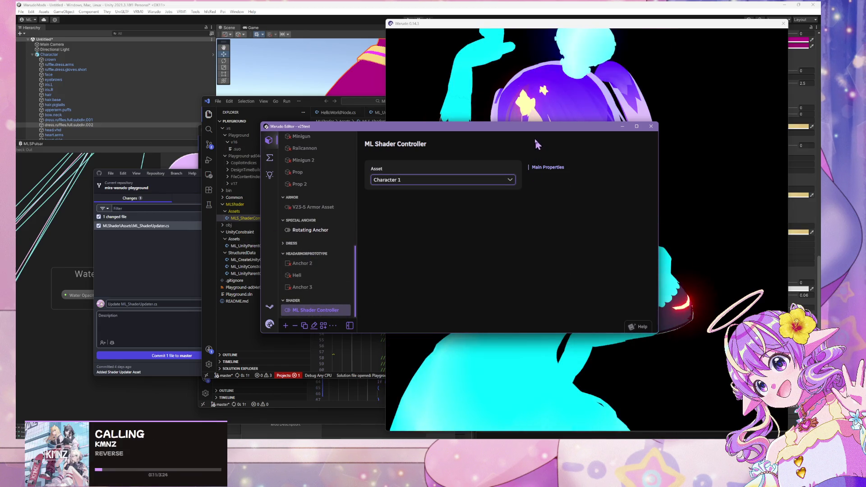
{"action": "left_click_drag", "start_coordinate": [529, 127], "coordinate": [295, 113]}
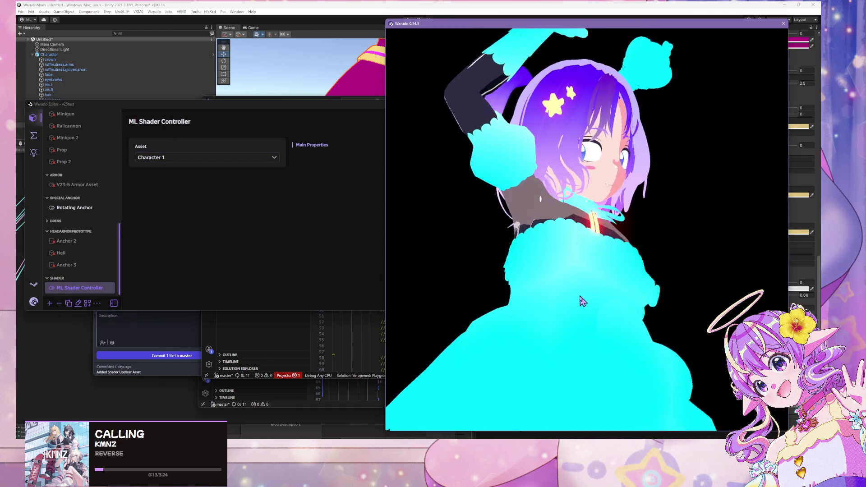
{"action": "scroll", "coordinate": [562, 316], "scroll_direction": "down", "scroll_amount": 5}
{"action": "scroll", "coordinate": [564, 317], "scroll_direction": "up", "scroll_amount": 5}
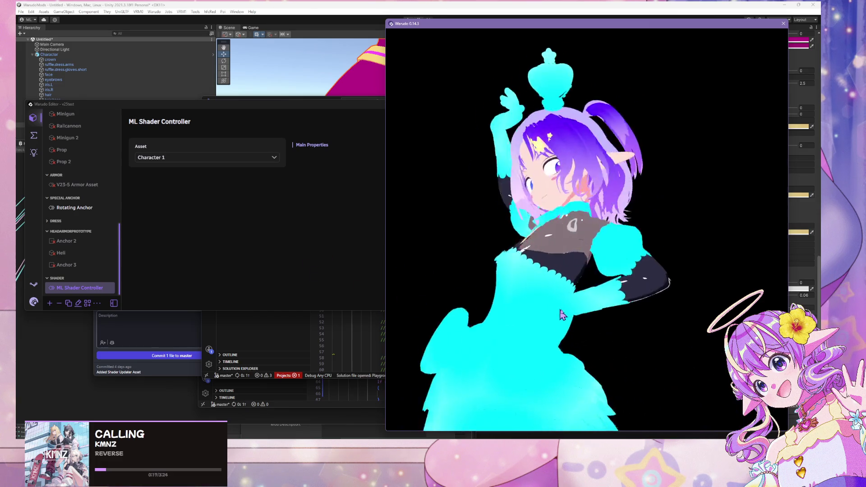
{"action": "scroll", "coordinate": [561, 314], "scroll_direction": "down", "scroll_amount": 3}
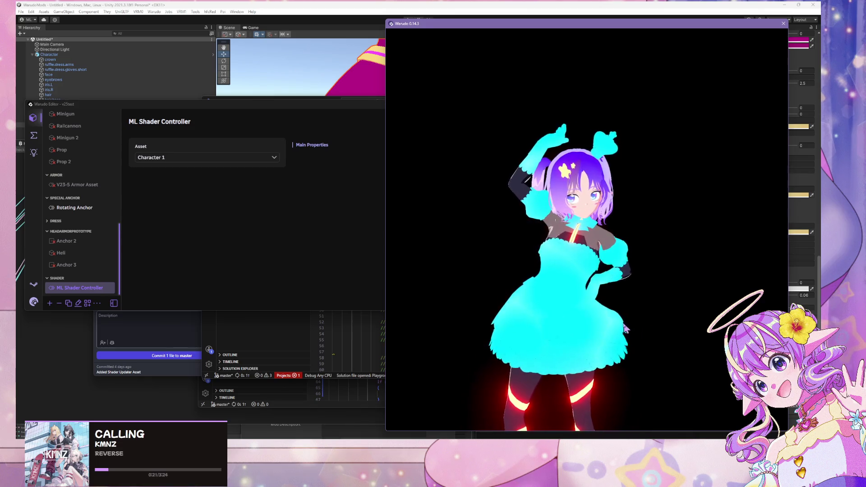
{"action": "scroll", "coordinate": [624, 328], "scroll_direction": "up", "scroll_amount": 5}
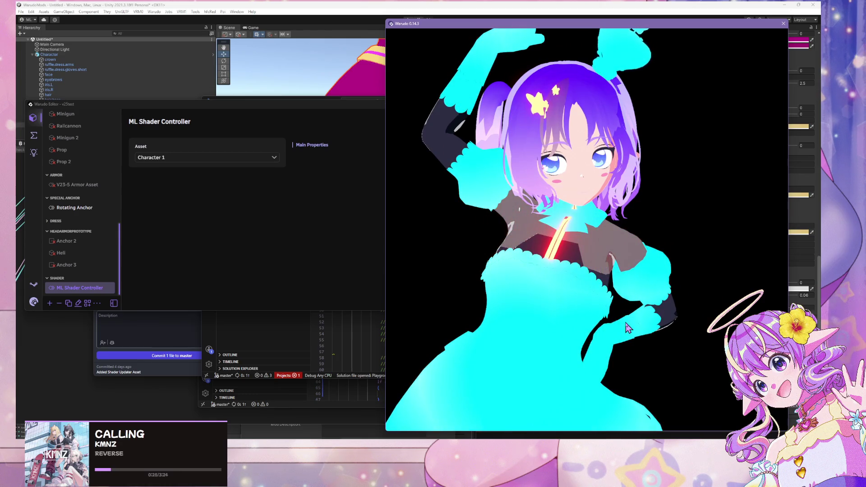
{"action": "scroll", "coordinate": [628, 328], "scroll_direction": "down", "scroll_amount": 5}
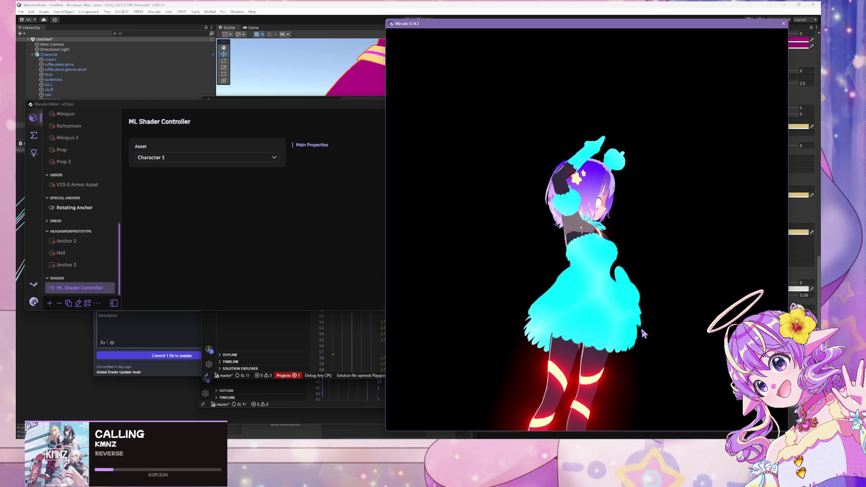
{"action": "scroll", "coordinate": [589, 315], "scroll_direction": "down", "scroll_amount": 3}
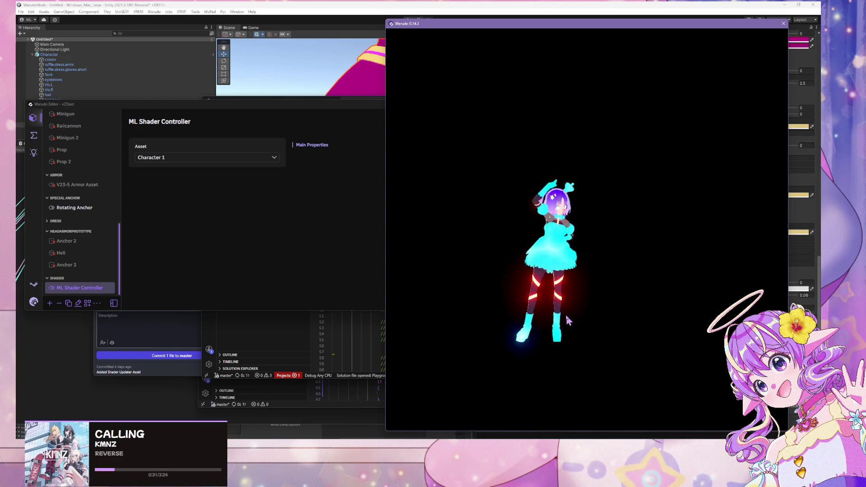
{"action": "scroll", "coordinate": [567, 319], "scroll_direction": "up", "scroll_amount": 6}
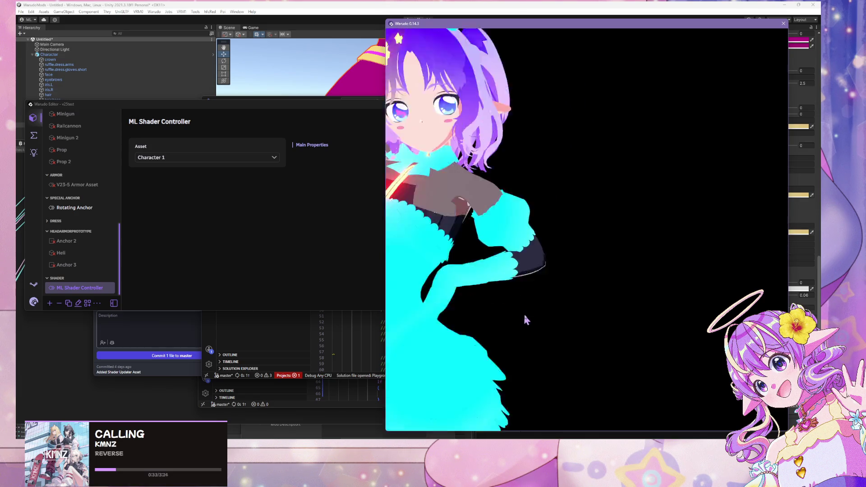
{"action": "scroll", "coordinate": [526, 319], "scroll_direction": "down", "scroll_amount": 6}
{"action": "scroll", "coordinate": [473, 313], "scroll_direction": "up", "scroll_amount": 5}
{"action": "scroll", "coordinate": [468, 309], "scroll_direction": "down", "scroll_amount": 6}
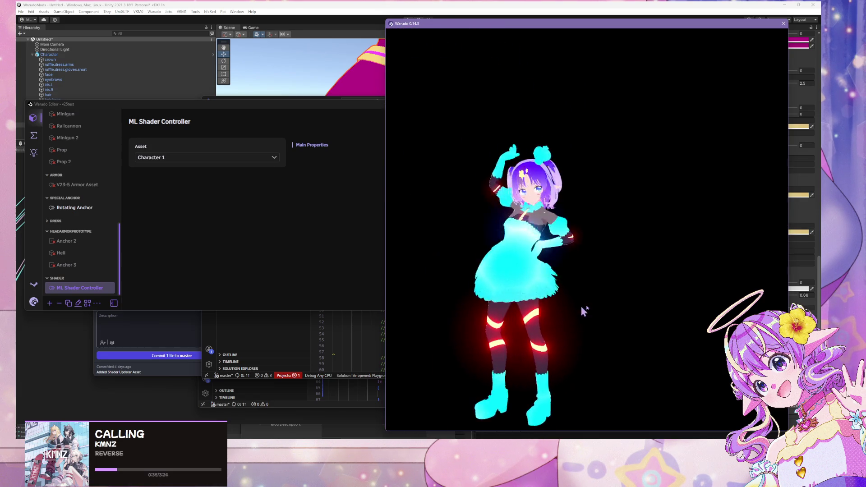
{"action": "scroll", "coordinate": [582, 315], "scroll_direction": "up", "scroll_amount": 5}
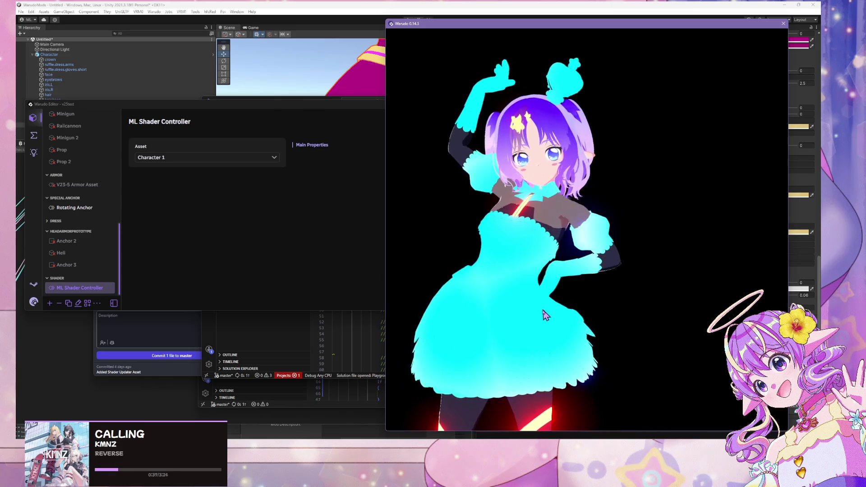
{"action": "scroll", "coordinate": [553, 326], "scroll_direction": "down", "scroll_amount": 2}
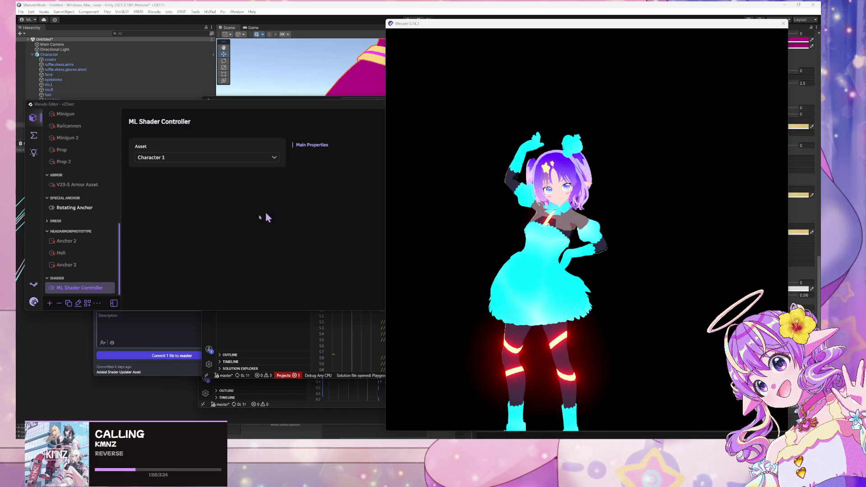
Step: Orbit and zoom around the dancing character to inspect the cyan glow
{"action": "left_click", "coordinate": [551, 274]}
{"action": "mouse_move", "coordinate": [561, 256]}
{"action": "left_mouse_down"}
{"action": "mouse_move", "coordinate": [412, 278]}
{"action": "mouse_move", "coordinate": [611, 282]}
{"action": "mouse_move", "coordinate": [578, 268]}
{"action": "left_mouse_up"}
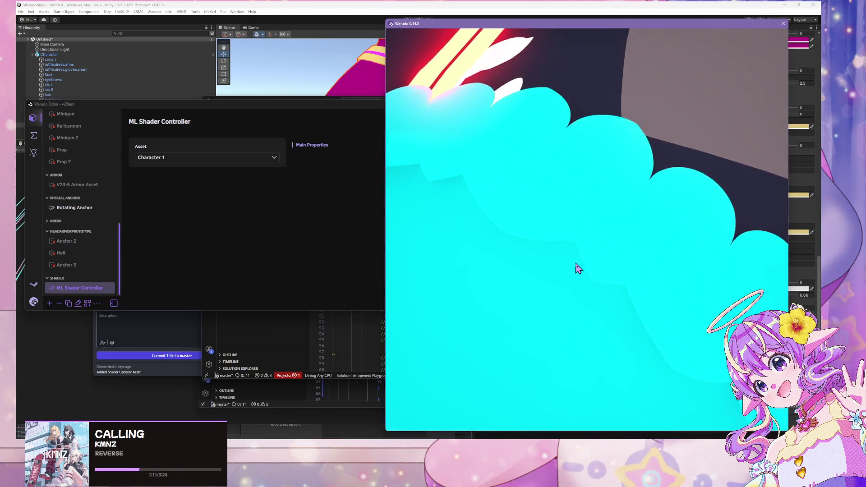
{"action": "scroll", "coordinate": [578, 268], "scroll_direction": "down", "scroll_amount": 5}
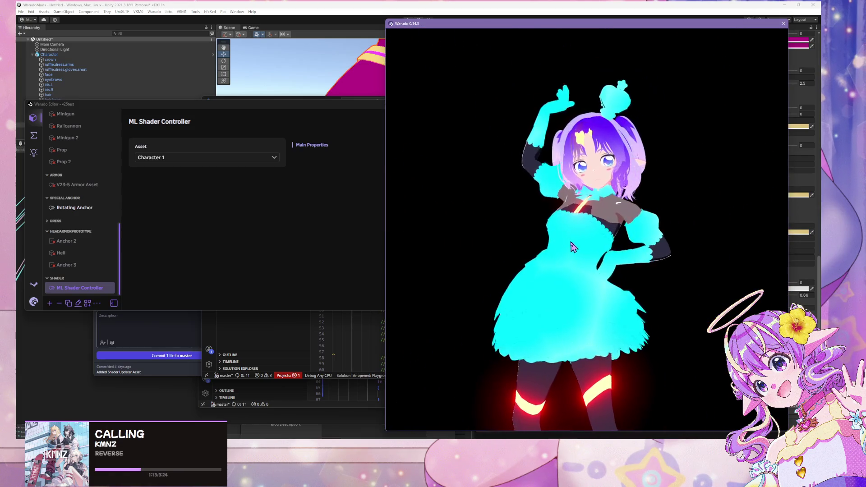
{"action": "scroll", "coordinate": [591, 243], "scroll_direction": "down", "scroll_amount": 3}
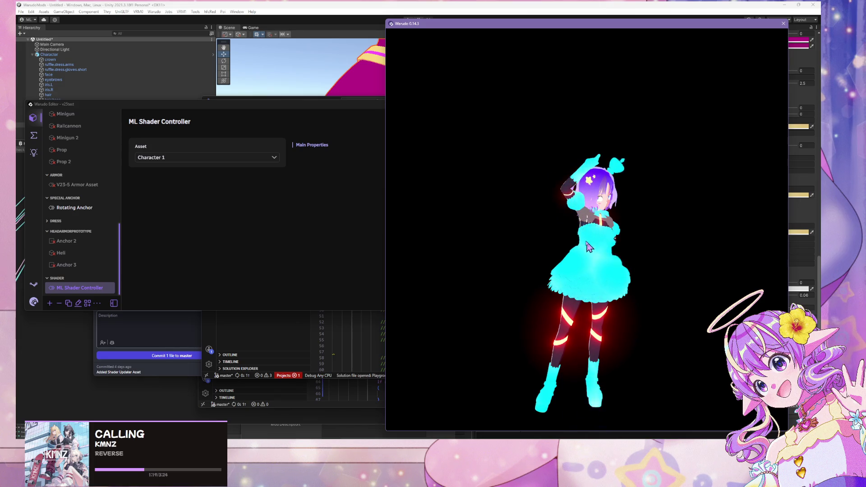
{"action": "scroll", "coordinate": [599, 193], "scroll_direction": "up", "scroll_amount": 5}
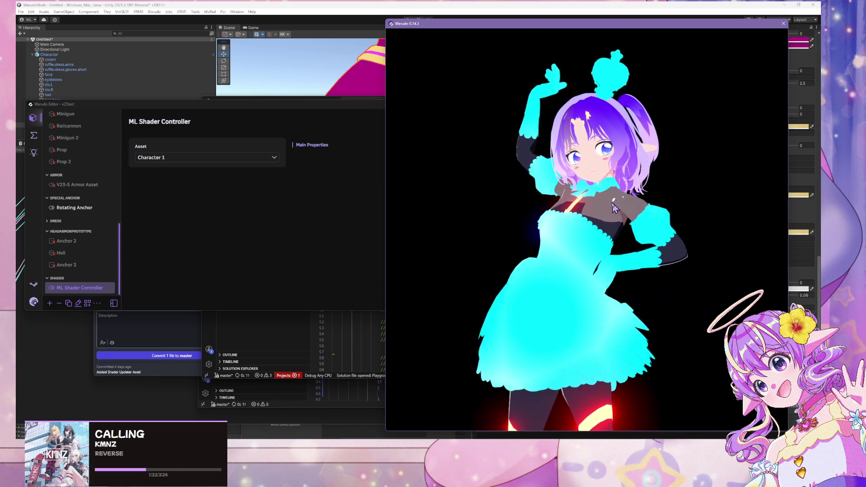
{"action": "scroll", "coordinate": [602, 196], "scroll_direction": "down", "scroll_amount": 1}
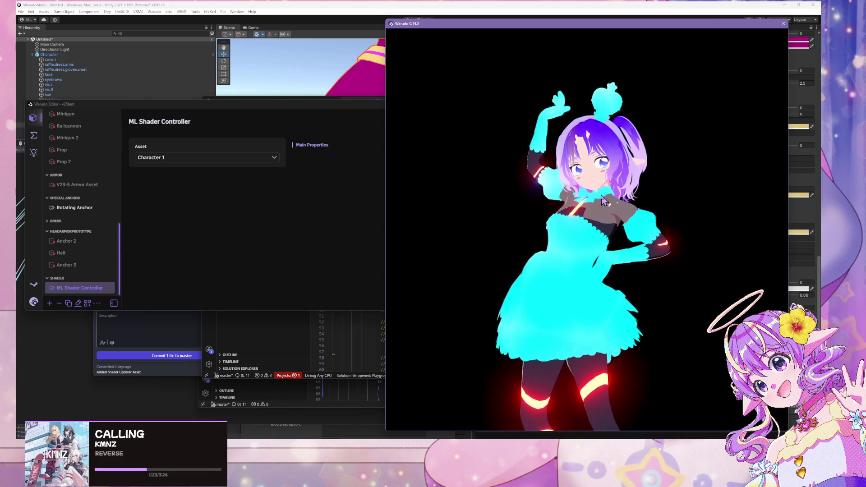
{"action": "key", "text": "alt+Tab"}
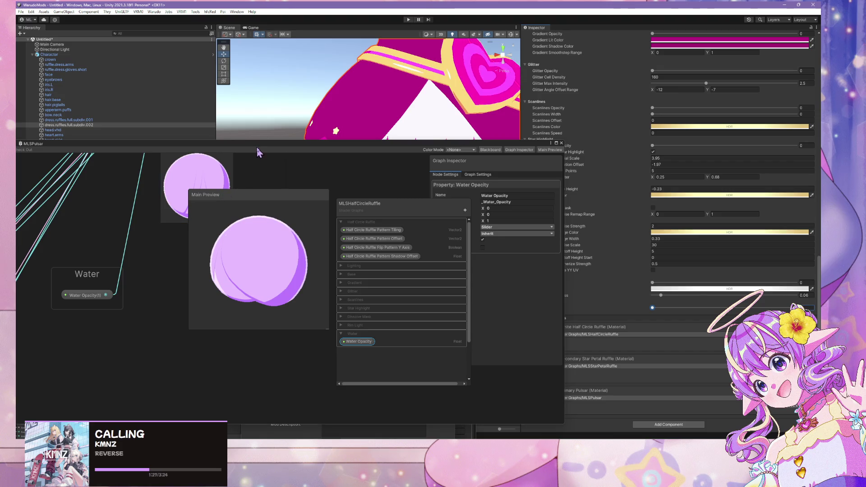
Step: Browse the _MLSWater, MLSHalfCircleRuffle and MLSStarPetalRuffle shader graphs
{"action": "left_click_drag", "start_coordinate": [256, 146], "coordinate": [528, 129]}
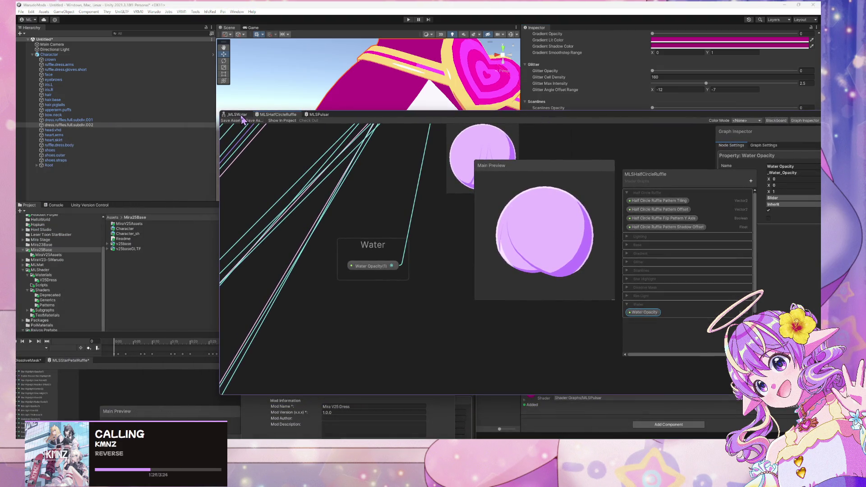
{"action": "left_click", "coordinate": [237, 114]}
{"action": "scroll", "coordinate": [483, 231], "scroll_direction": "down", "scroll_amount": 2}
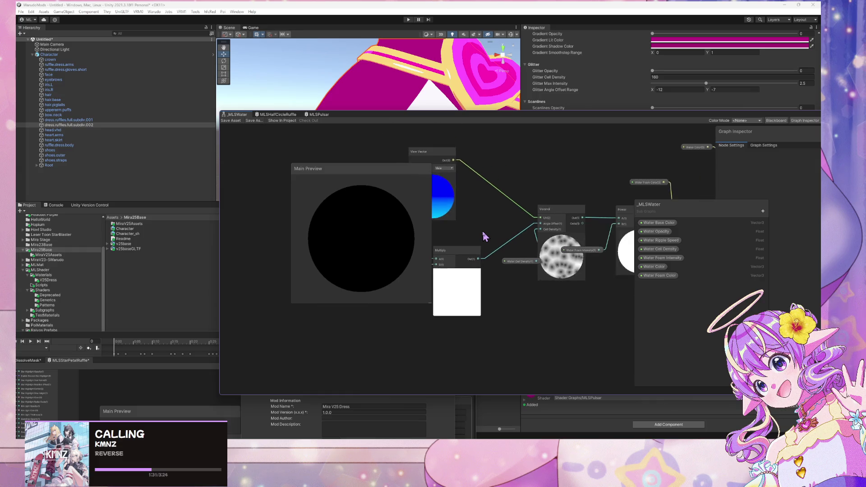
{"action": "scroll", "coordinate": [483, 233], "scroll_direction": "up", "scroll_amount": 2}
{"action": "left_click_drag", "start_coordinate": [485, 234], "coordinate": [596, 252]}
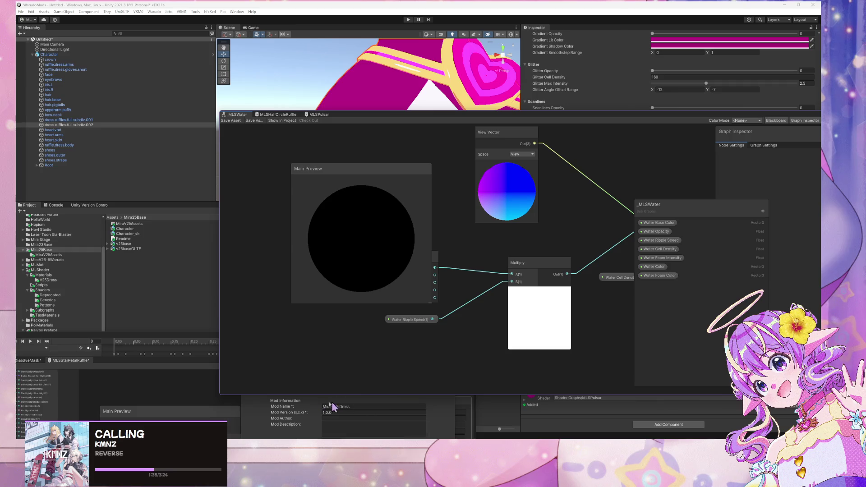
{"action": "left_click", "coordinate": [278, 115]}
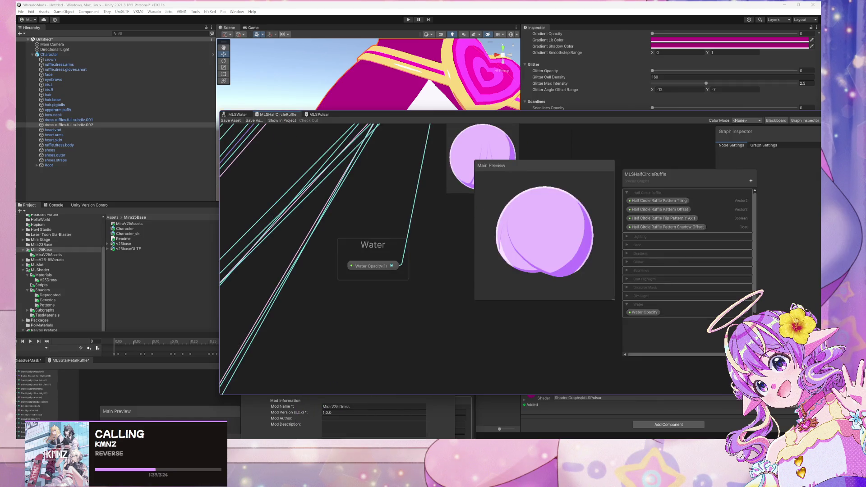
{"action": "left_click", "coordinate": [302, 432]}
{"action": "left_click", "coordinate": [137, 368]}
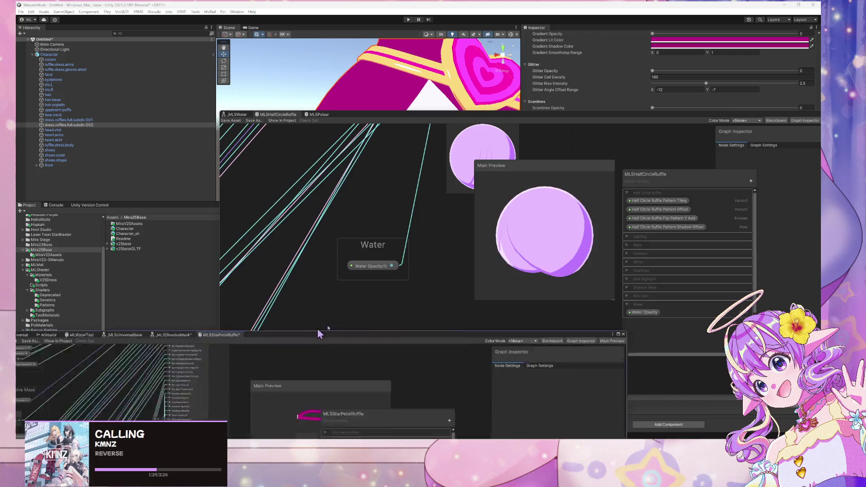
{"action": "left_click_drag", "start_coordinate": [137, 368], "coordinate": [532, 136]}
{"action": "scroll", "coordinate": [444, 267], "scroll_direction": "down", "scroll_amount": 2}
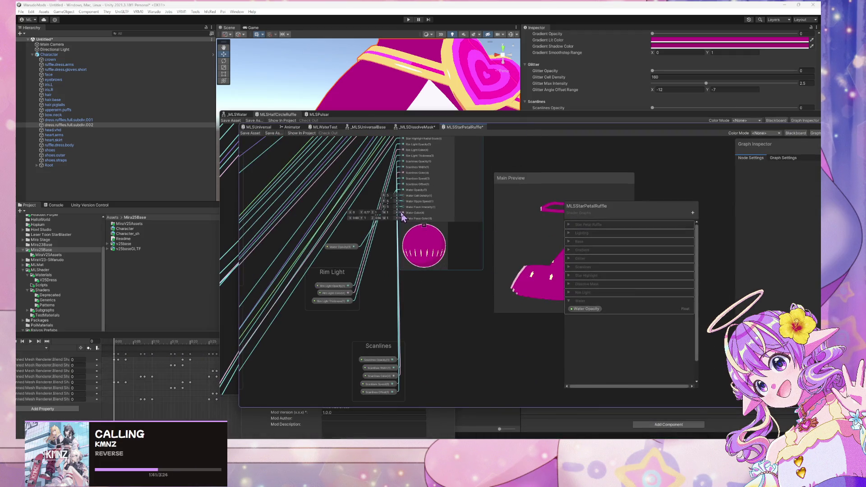
Step: In the _MLSUniversalBase graph, set Water Cell Density's default to 20
{"action": "left_click", "coordinate": [365, 128]}
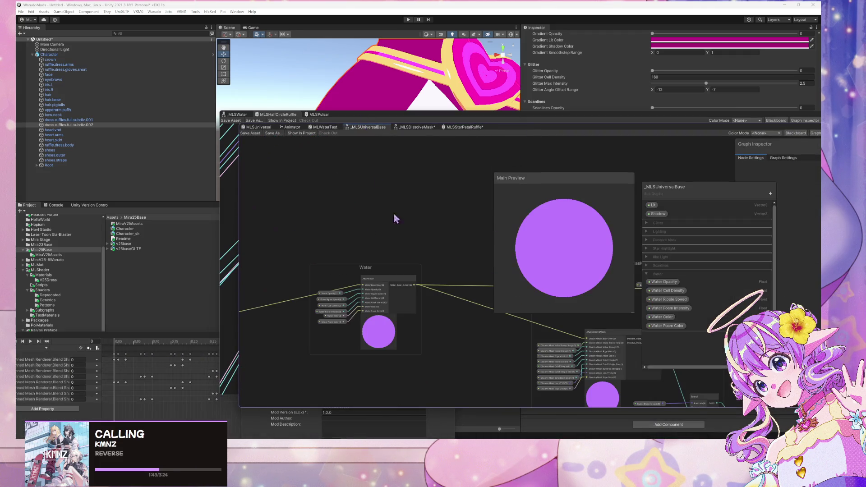
{"action": "left_click_drag", "start_coordinate": [334, 253], "coordinate": [288, 180]}
{"action": "scroll", "coordinate": [496, 372], "scroll_direction": "up", "scroll_amount": 2}
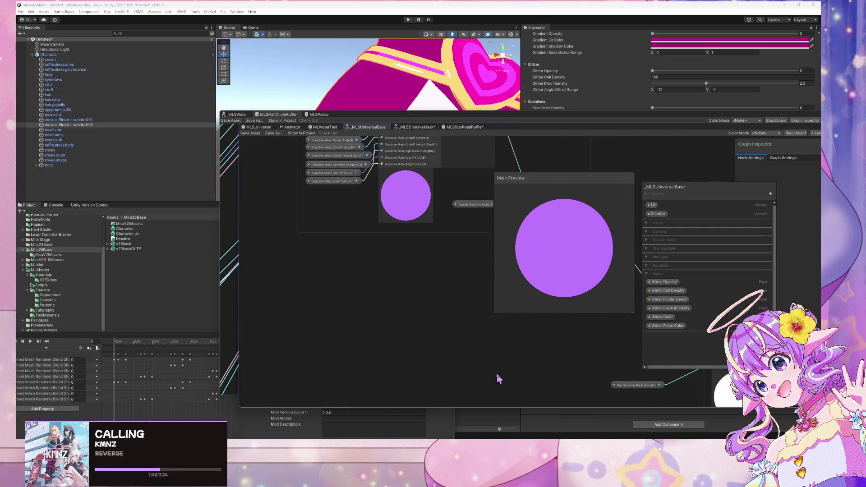
{"action": "scroll", "coordinate": [451, 321], "scroll_direction": "down", "scroll_amount": 3}
{"action": "mouse_move", "coordinate": [456, 327]}
{"action": "left_mouse_down"}
{"action": "mouse_move", "coordinate": [372, 338]}
{"action": "mouse_move", "coordinate": [550, 312]}
{"action": "left_mouse_up"}
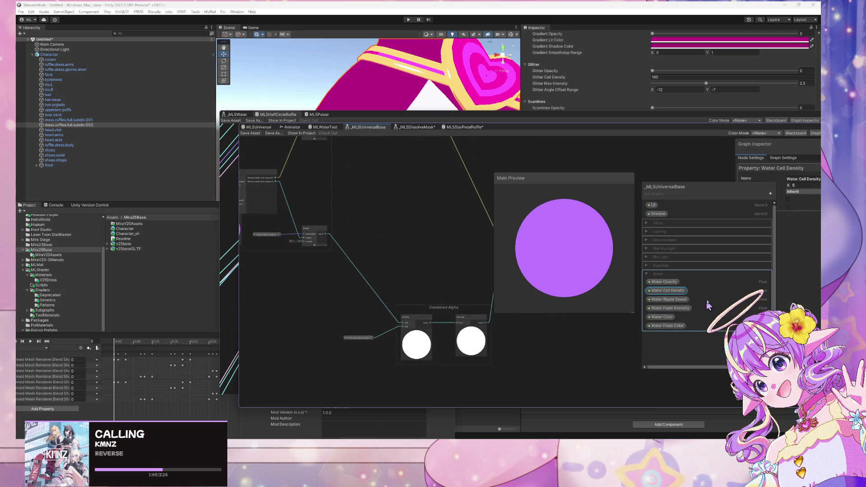
{"action": "type", "text": "20"}
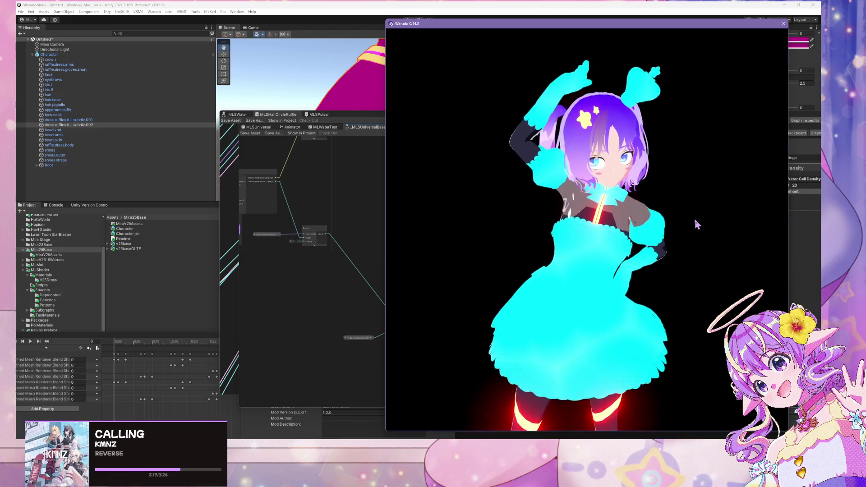
Step: Build the Mira V25 Dress mod via Warudo > Build Mod, dismissing the prefab warning
{"action": "scroll", "coordinate": [694, 218], "scroll_direction": "down", "scroll_amount": 5}
{"action": "scroll", "coordinate": [659, 200], "scroll_direction": "up", "scroll_amount": 4}
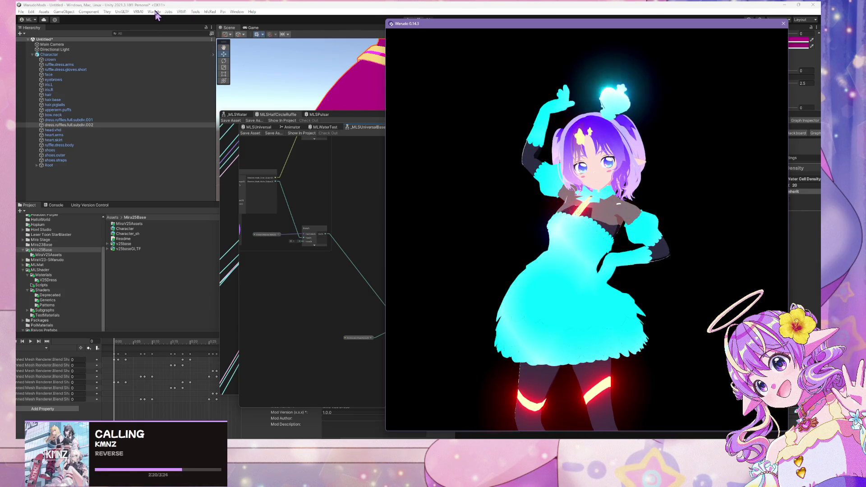
{"action": "left_click", "coordinate": [155, 13]}
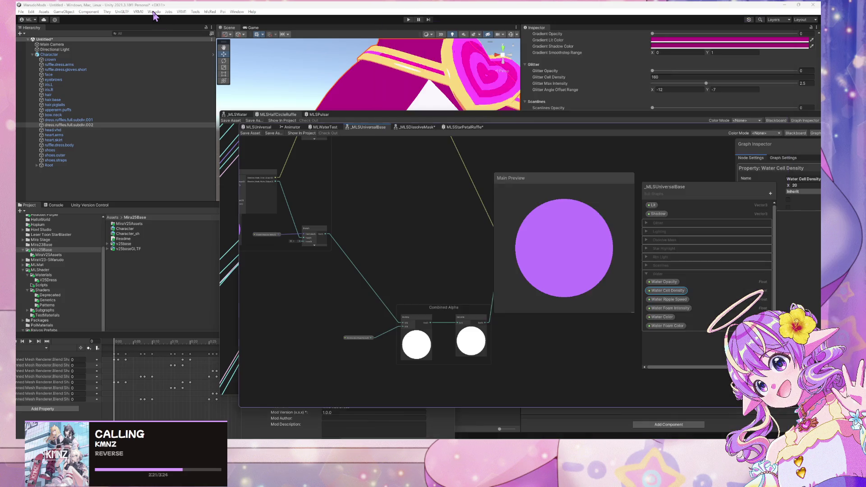
{"action": "left_click", "coordinate": [153, 12]}
{"action": "left_click", "coordinate": [169, 53]}
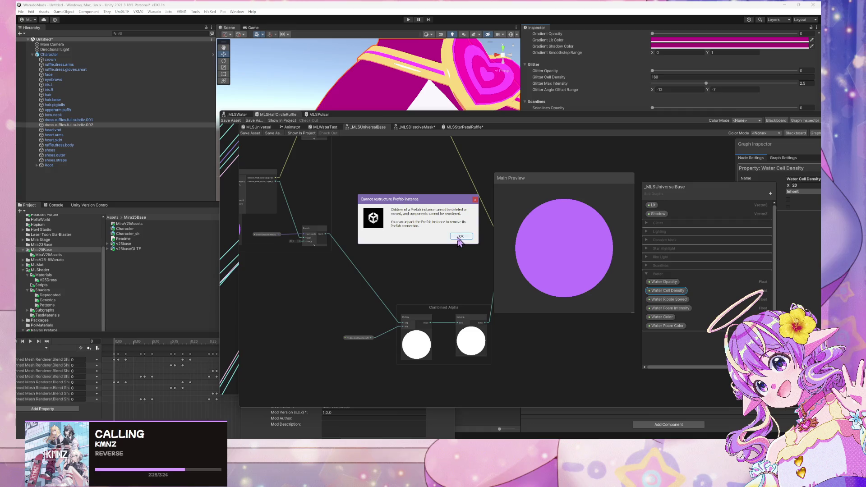
{"action": "left_click", "coordinate": [457, 237]}
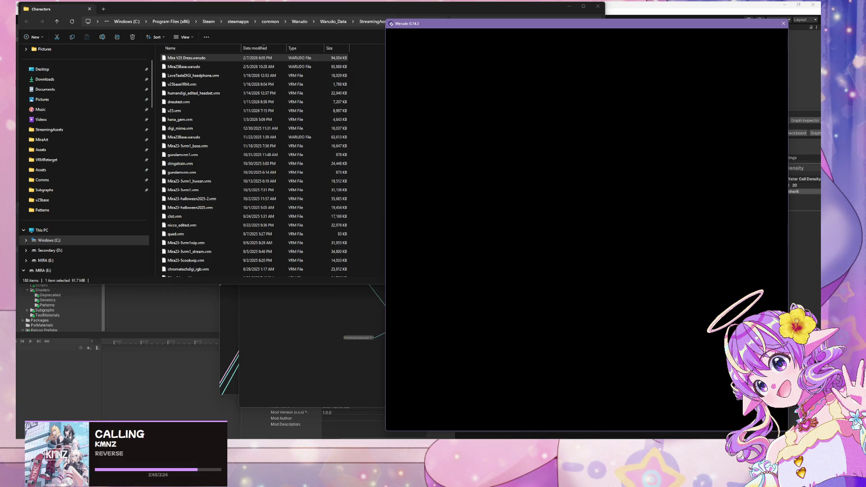
Step: Dismiss the Warudo error, view the ToggleDress blueprint, and check the avatar's glowing cyan dress
{"action": "left_click", "coordinate": [304, 251]}
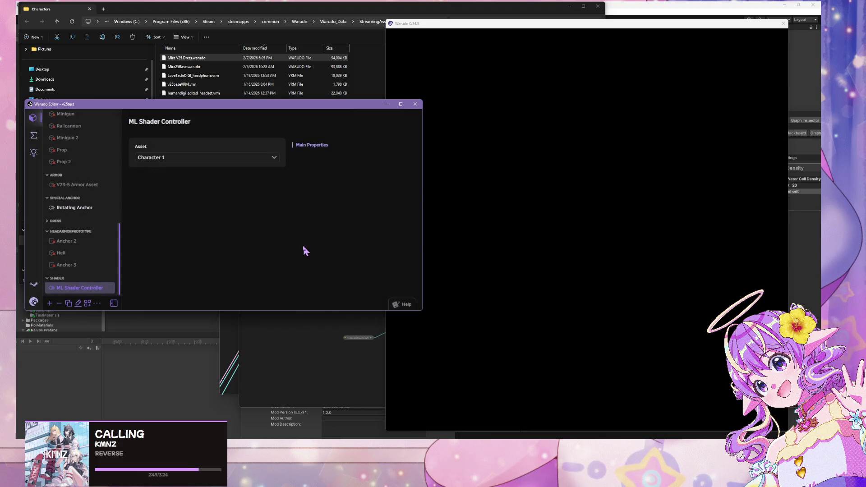
{"action": "left_click", "coordinate": [668, 275]}
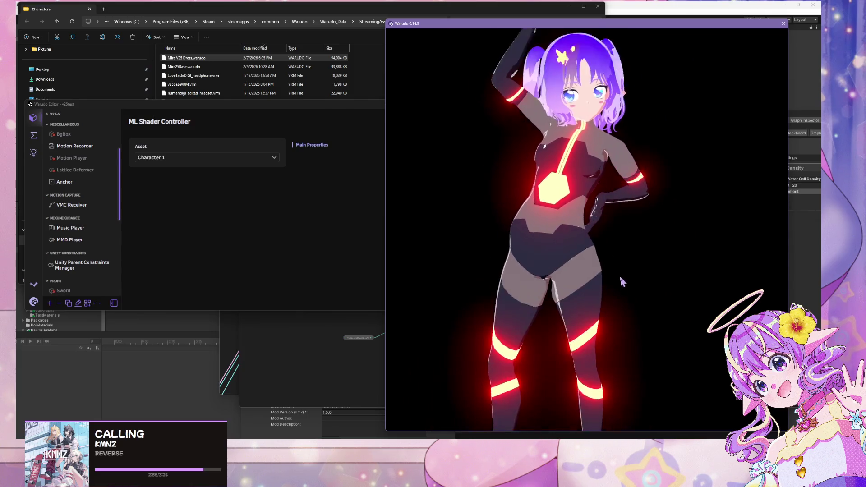
{"action": "left_click", "coordinate": [41, 140]}
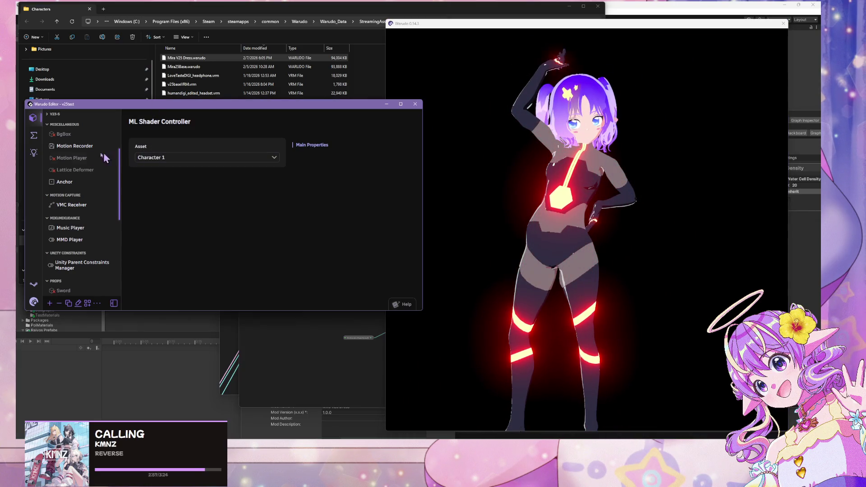
{"action": "left_click", "coordinate": [35, 136]}
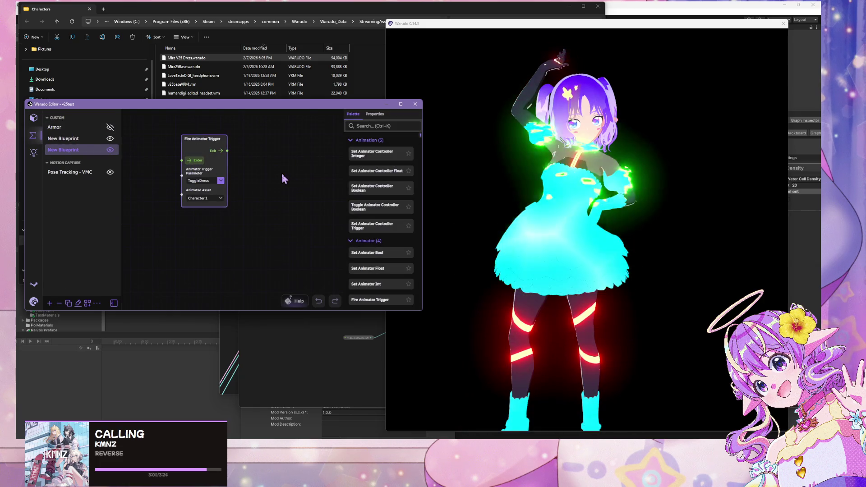
{"action": "left_click", "coordinate": [653, 173]}
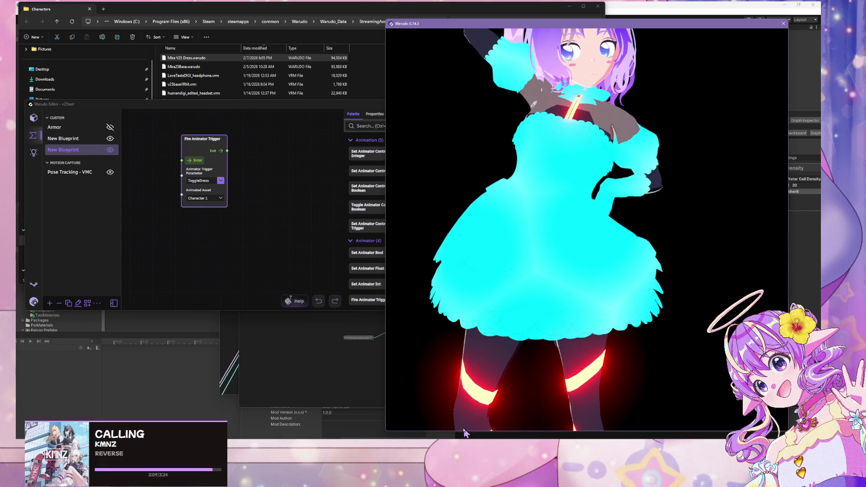
{"action": "left_click", "coordinate": [449, 413]}
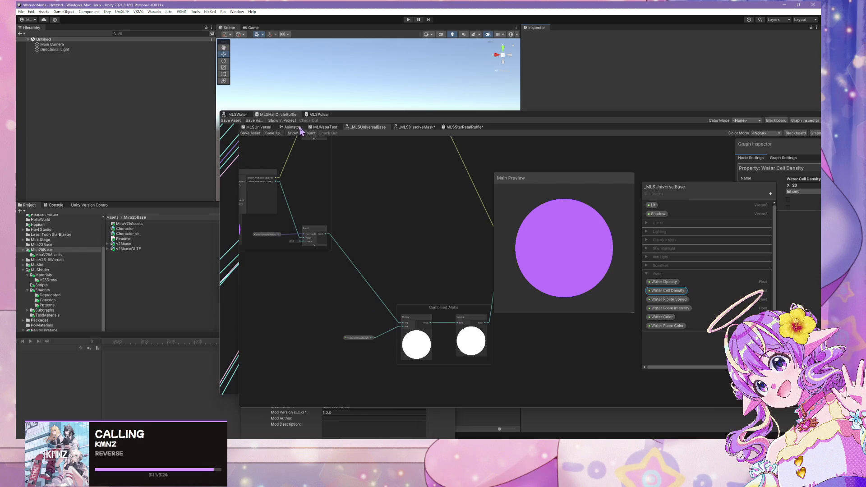
Step: Set Water Cell Density to 20 in the MLSHalfCircleRuffle graph and save it
{"action": "left_click", "coordinate": [284, 115]}
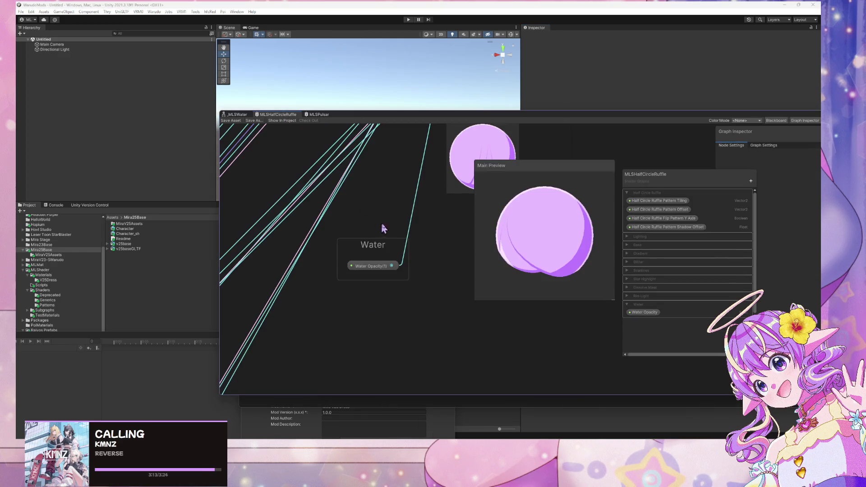
{"action": "scroll", "coordinate": [385, 228], "scroll_direction": "down", "scroll_amount": 3}
{"action": "scroll", "coordinate": [397, 253], "scroll_direction": "up", "scroll_amount": 2}
{"action": "scroll", "coordinate": [406, 263], "scroll_direction": "up", "scroll_amount": 3}
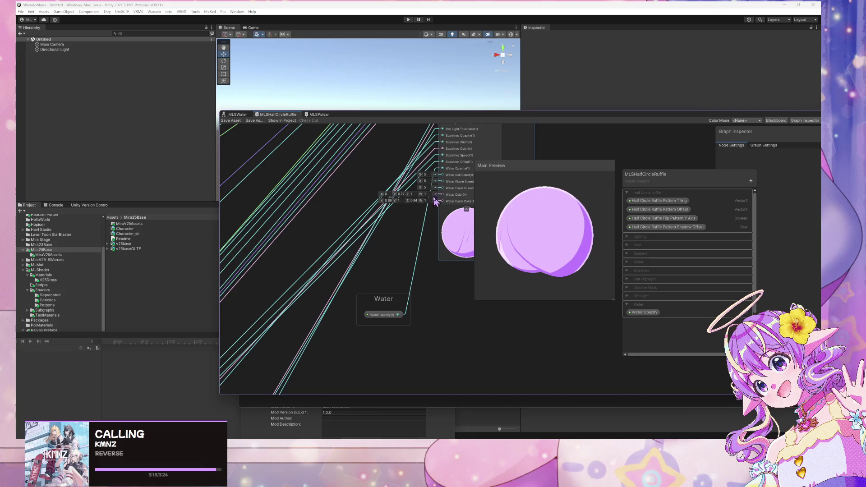
{"action": "left_click", "coordinate": [408, 188]}
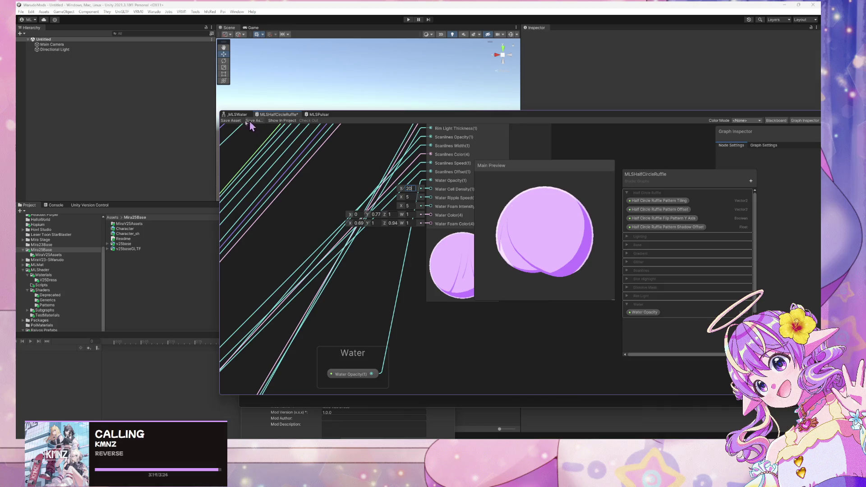
{"action": "type", "text": "0"}
{"action": "key", "text": "Return"}
{"action": "key", "text": "ctrl+s"}
Step: Set Water Cell Density to 20 in the MLSPulsar graph and save it
{"action": "left_click", "coordinate": [317, 114]}
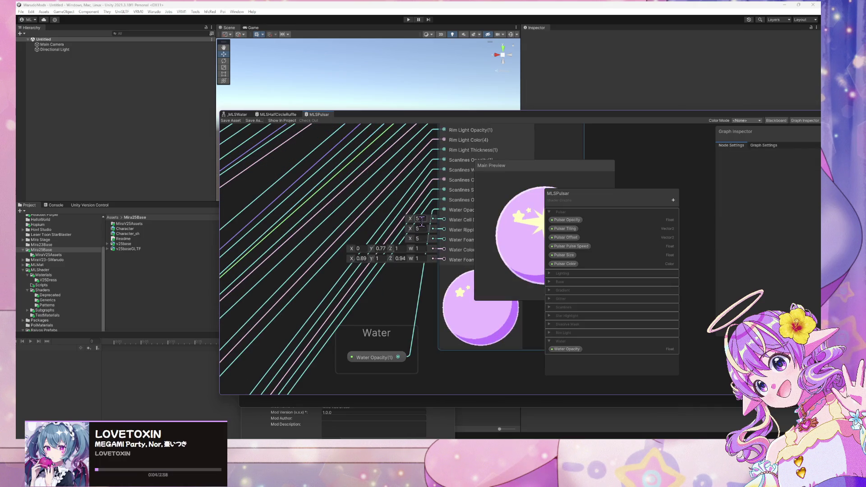
{"action": "type", "text": "20"}
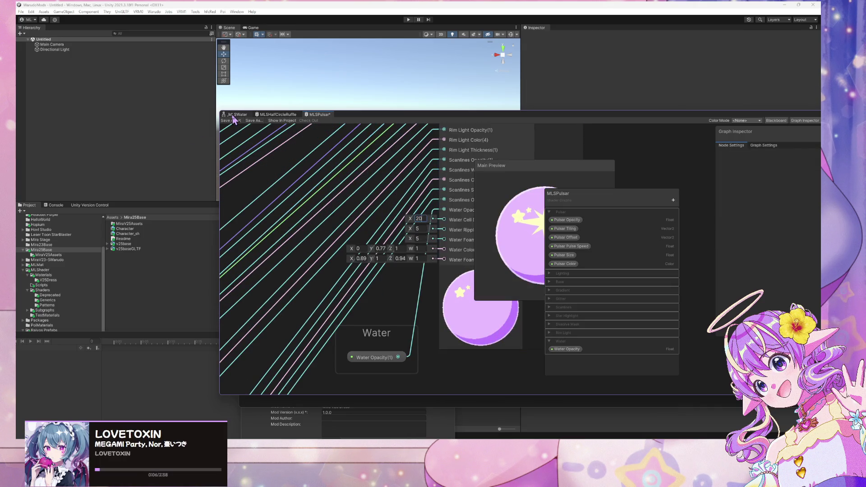
{"action": "left_click", "coordinate": [234, 120]}
{"action": "mouse_move", "coordinate": [424, 434]}
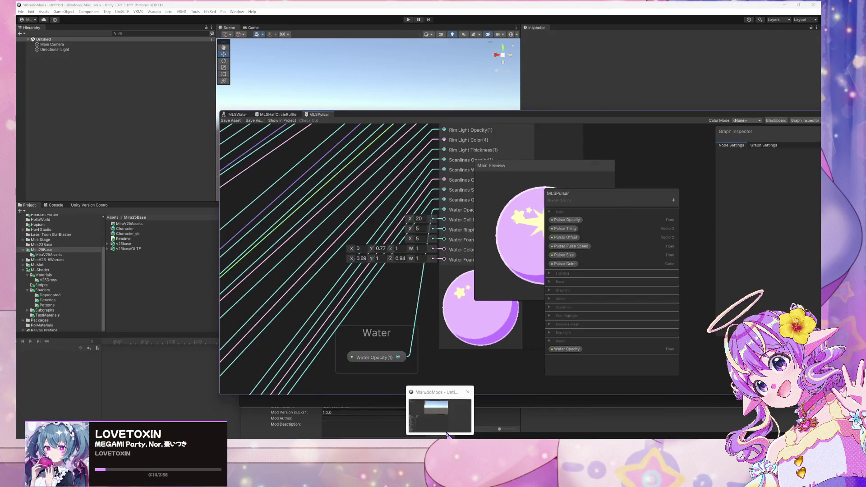
{"action": "mouse_move", "coordinate": [382, 113]}
{"action": "left_mouse_down"}
{"action": "mouse_move", "coordinate": [597, 223]}
{"action": "mouse_move", "coordinate": [398, 163]}
{"action": "left_mouse_up"}
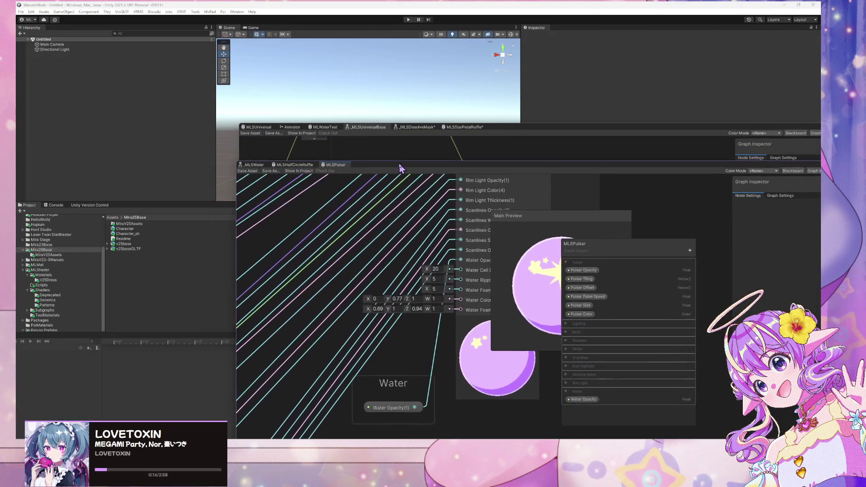
{"action": "left_click", "coordinate": [258, 128]}
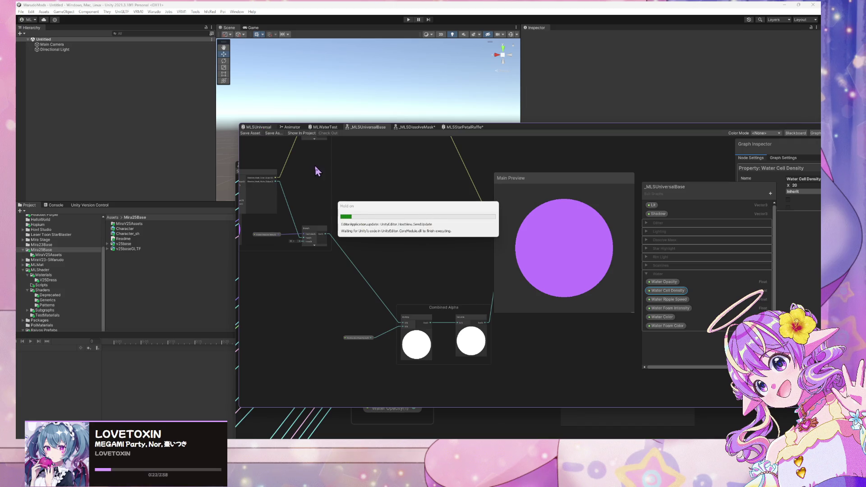
Step: Save the MLSUniversal graph with Water Cell Density at 20
{"action": "scroll", "coordinate": [354, 226], "scroll_direction": "up", "scroll_amount": 5}
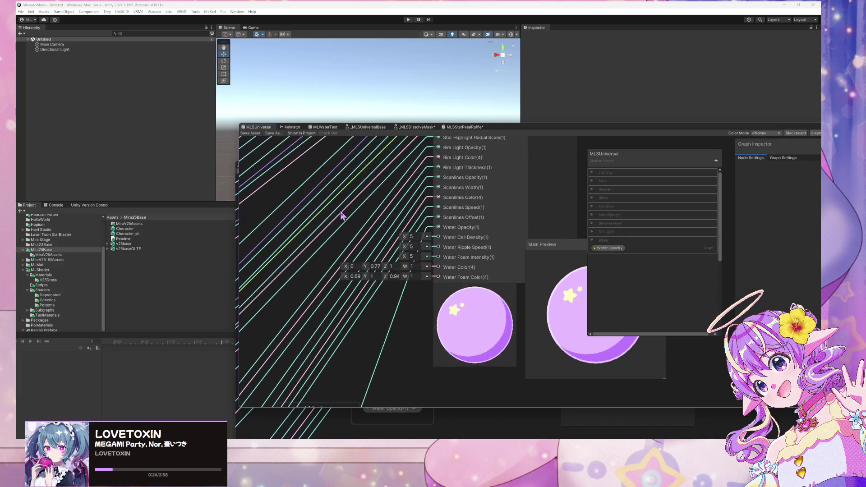
{"action": "scroll", "coordinate": [440, 257], "scroll_direction": "down", "scroll_amount": 3}
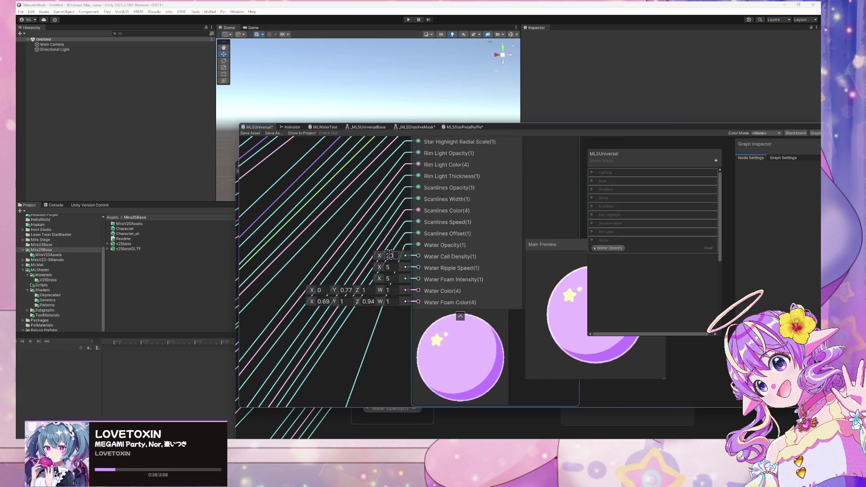
{"action": "left_click", "coordinate": [249, 134]}
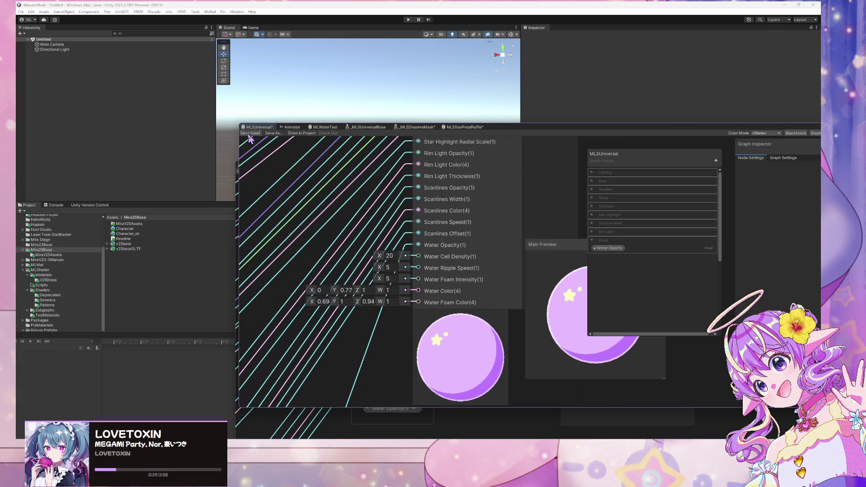
Step: Save the MLSStarPetalRuffle graph with Water Cell Density at 20
{"action": "left_click", "coordinate": [452, 127]}
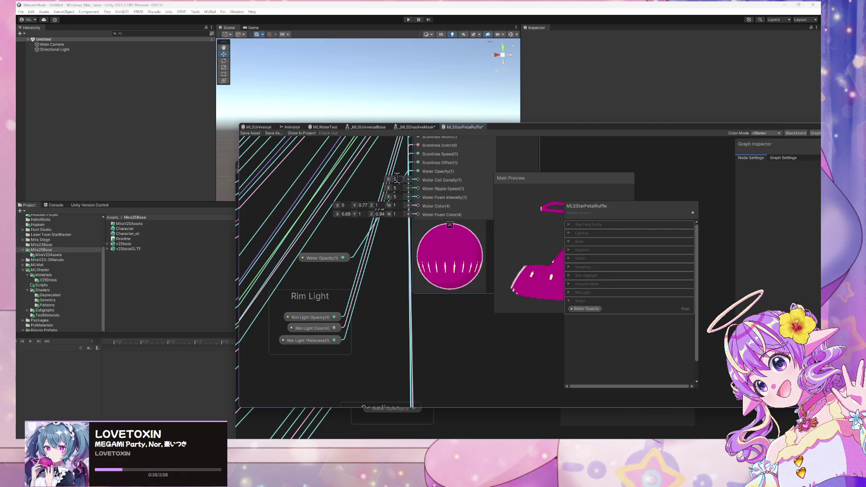
{"action": "left_click", "coordinate": [250, 133]}
{"action": "key", "text": "alt+Tab"}
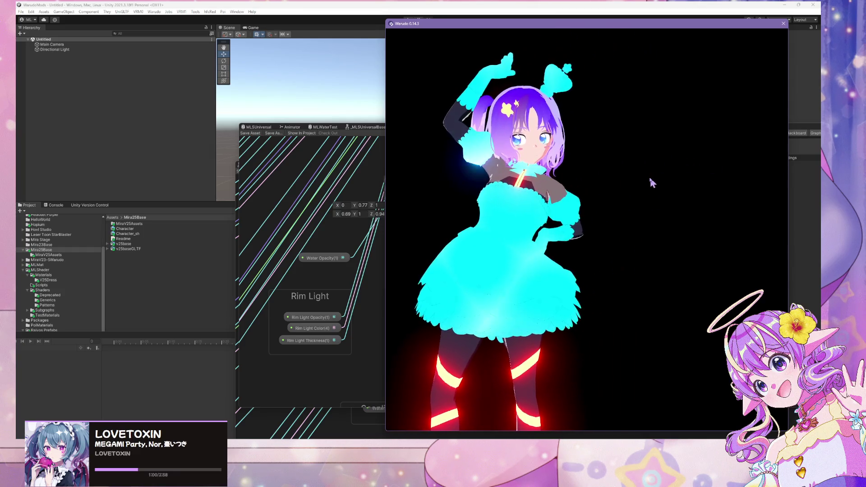
Step: Rebuild the mod with Warudo > Build Mod, accepting the prefab warning with OK
{"action": "left_click", "coordinate": [154, 170]}
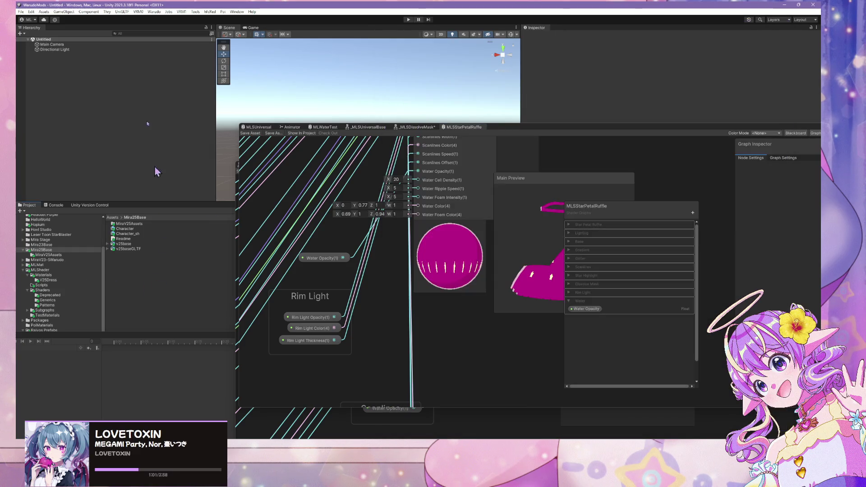
{"action": "left_click", "coordinate": [154, 11]}
{"action": "left_click", "coordinate": [165, 53]}
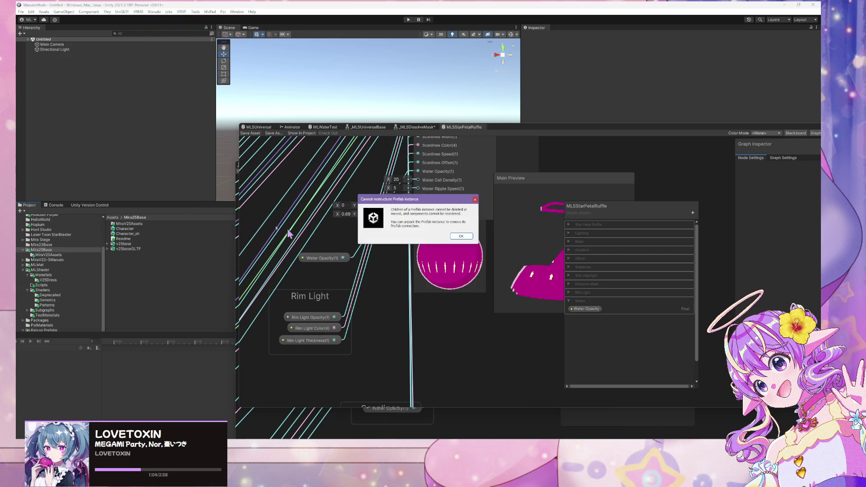
{"action": "left_click", "coordinate": [461, 235]}
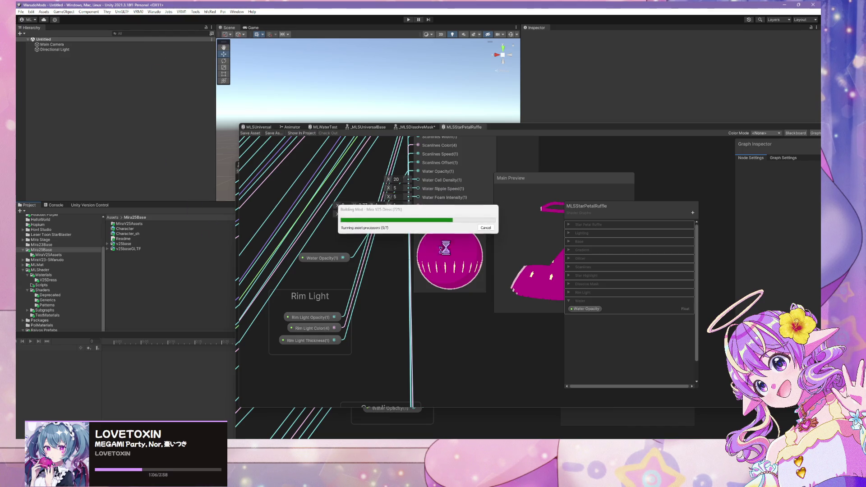
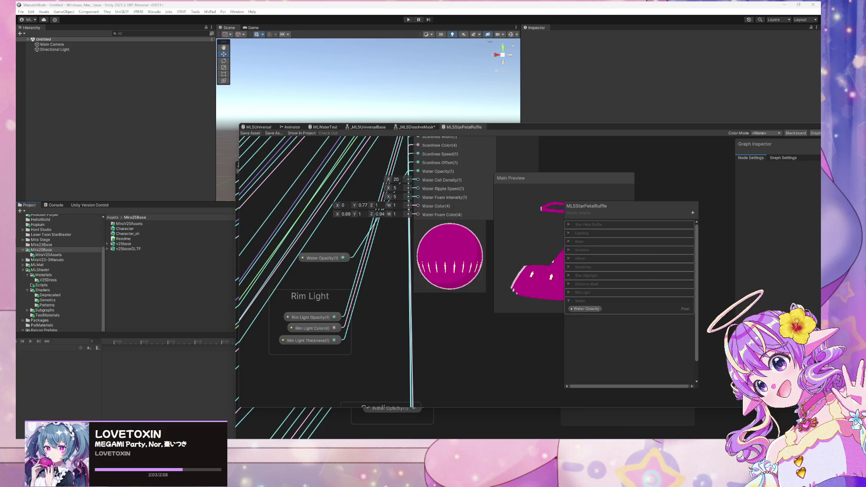
Step: In Warudo's blueprint editor, fire the ToggleDress trigger on Character 1 to swap in the cyan water dress
{"action": "key", "text": "alt+Tab"}
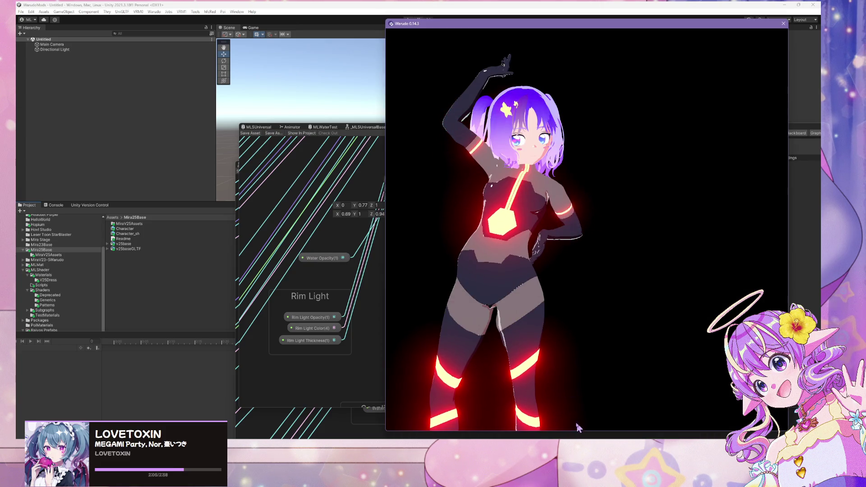
{"action": "key", "text": "alt+Tab"}
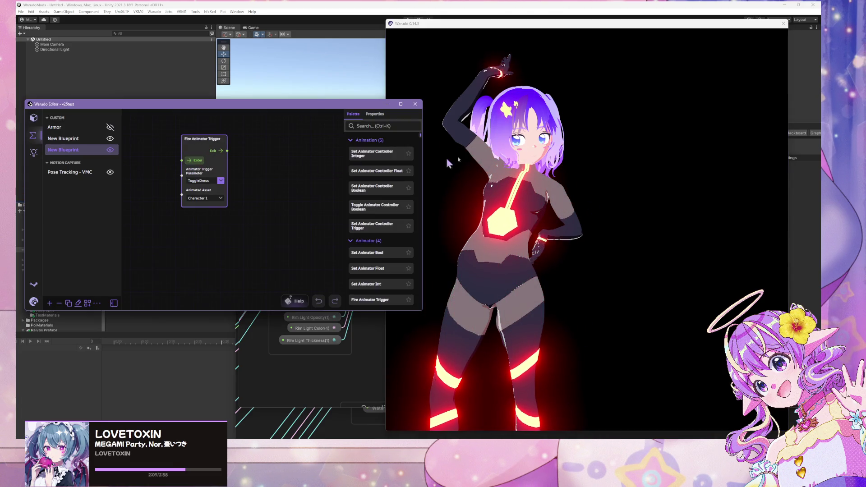
{"action": "left_click", "coordinate": [595, 161]}
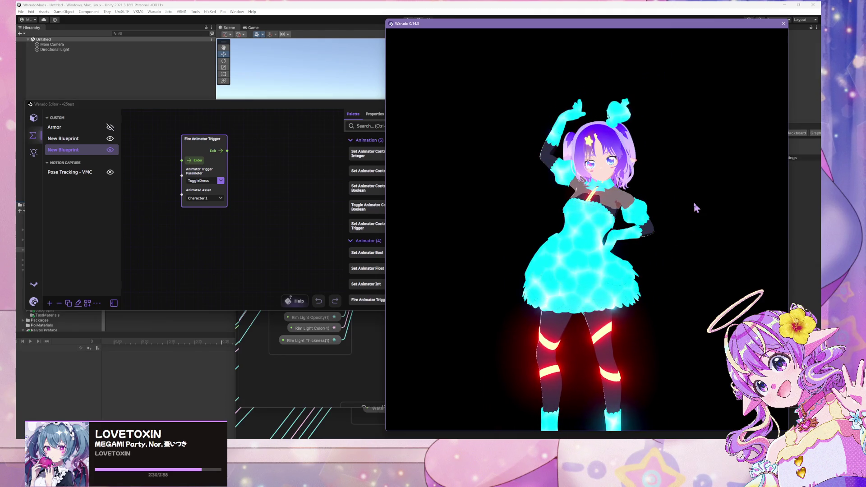
Step: Toggle the ReShade overlay on and off, then zoom around the avatar to inspect the glowing cyan outfit
{"action": "key", "text": "Home"}
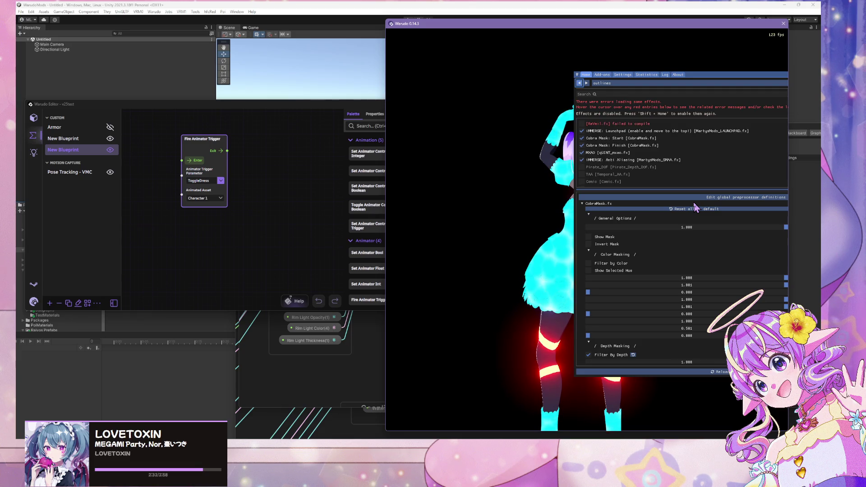
{"action": "key", "text": "Home"}
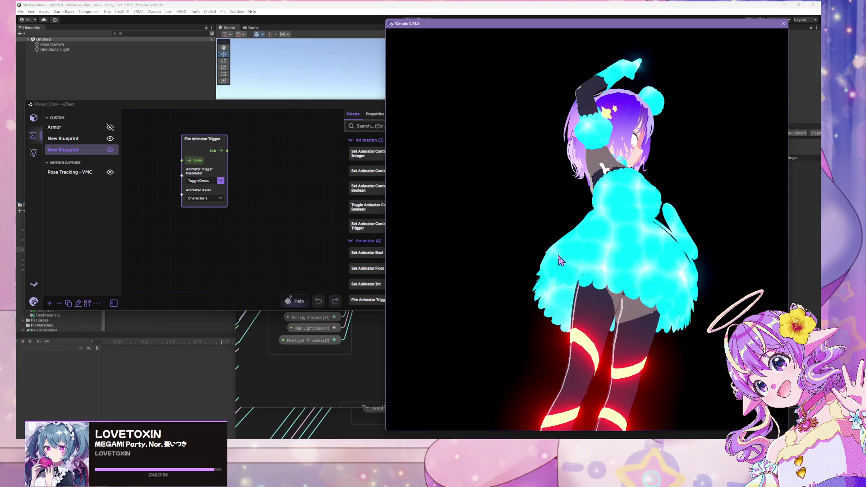
{"action": "scroll", "coordinate": [574, 303], "scroll_direction": "up", "scroll_amount": 5}
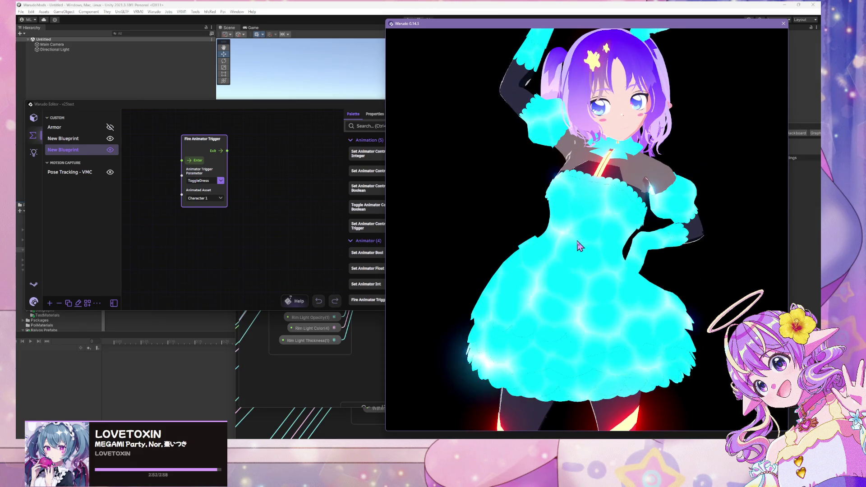
{"action": "scroll", "coordinate": [586, 255], "scroll_direction": "down", "scroll_amount": 5}
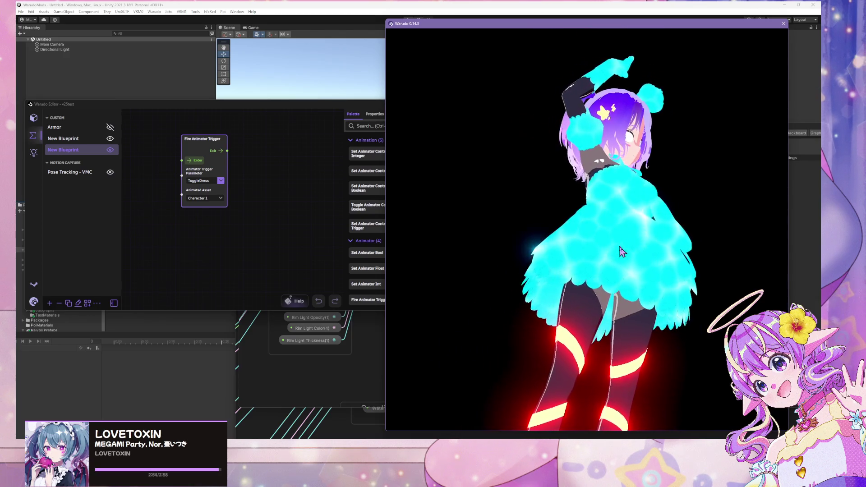
{"action": "scroll", "coordinate": [567, 224], "scroll_direction": "down", "scroll_amount": 2}
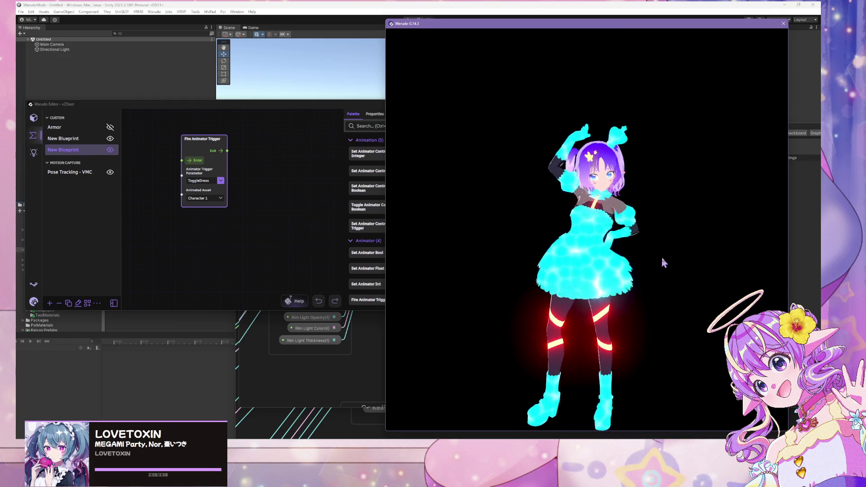
{"action": "scroll", "coordinate": [666, 253], "scroll_direction": "up", "scroll_amount": 3}
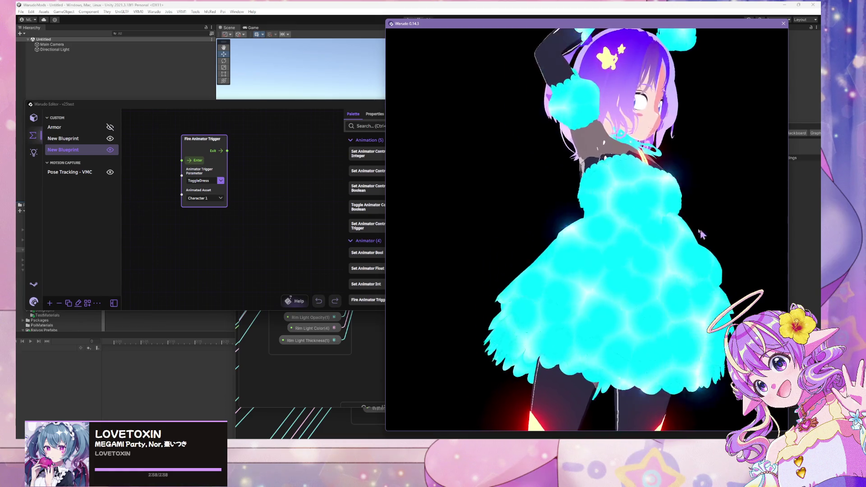
{"action": "left_click_drag", "start_coordinate": [266, 105], "coordinate": [564, 67]}
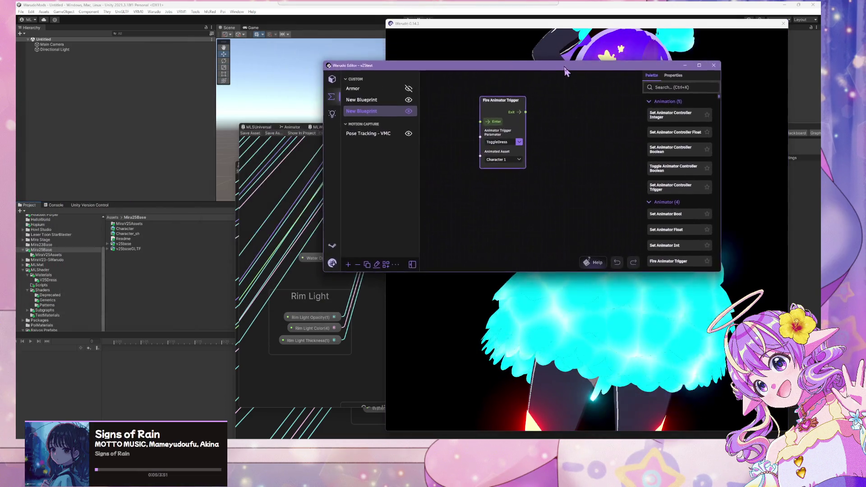
{"action": "left_click", "coordinate": [295, 173]}
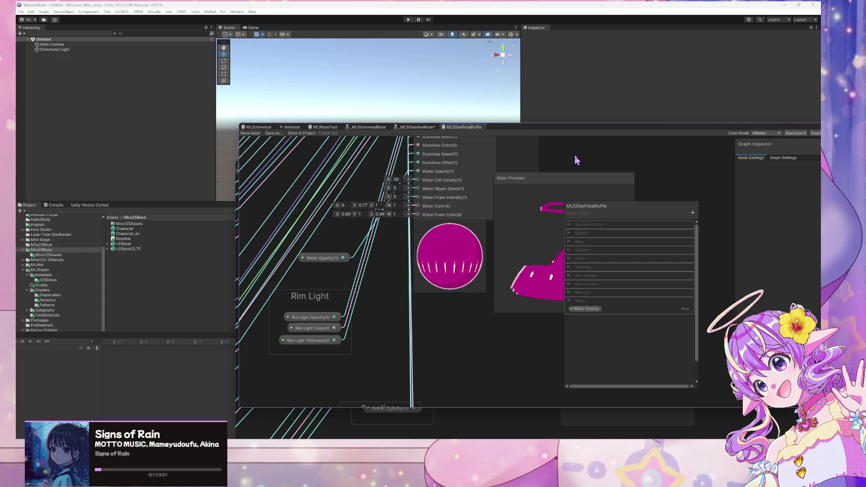
{"action": "scroll", "coordinate": [526, 290], "scroll_direction": "down", "scroll_amount": 3}
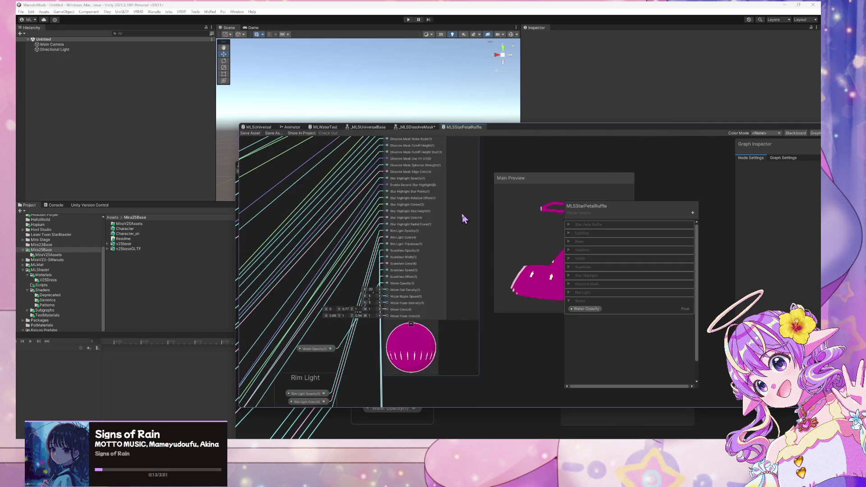
{"action": "scroll", "coordinate": [460, 286], "scroll_direction": "down", "scroll_amount": 4}
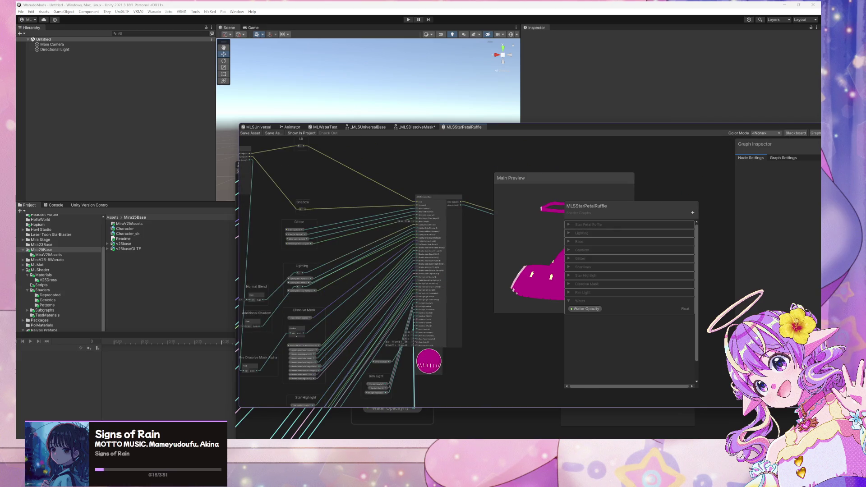
{"action": "key", "text": "alt+Tab"}
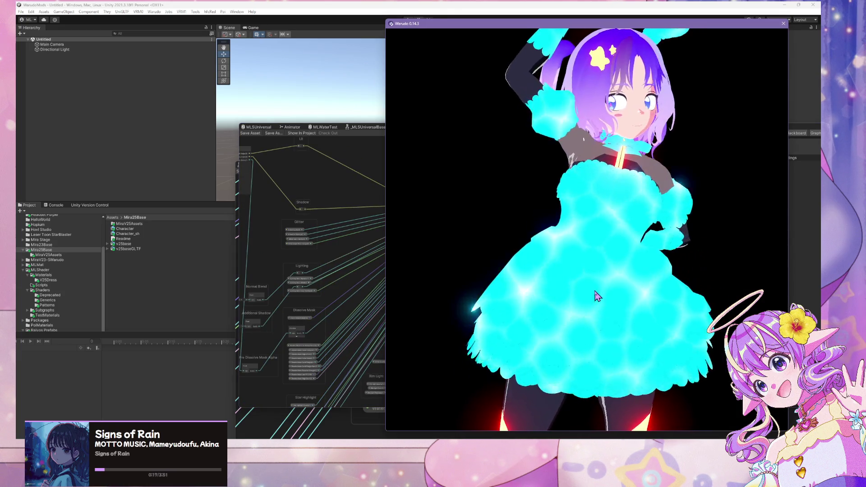
{"action": "scroll", "coordinate": [584, 295], "scroll_direction": "down", "scroll_amount": 3}
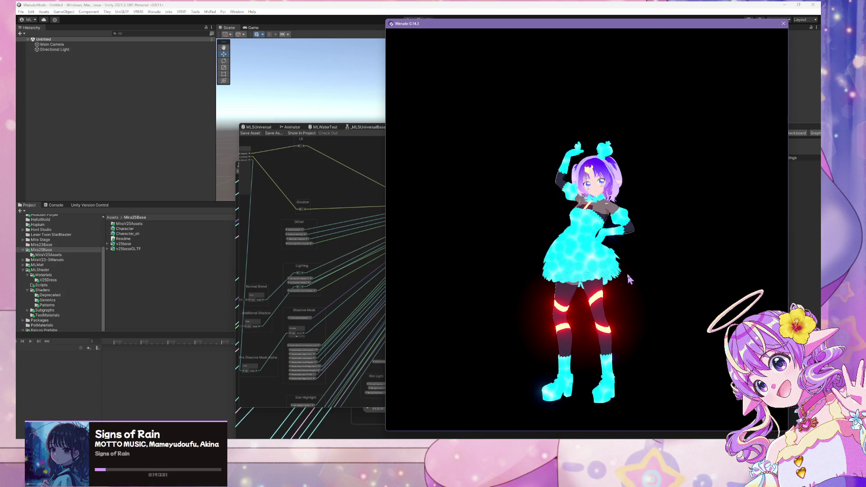
{"action": "mouse_move", "coordinate": [738, 281]}
{"action": "left_mouse_down"}
{"action": "mouse_move", "coordinate": [516, 220]}
{"action": "mouse_move", "coordinate": [338, 212]}
{"action": "left_mouse_up"}
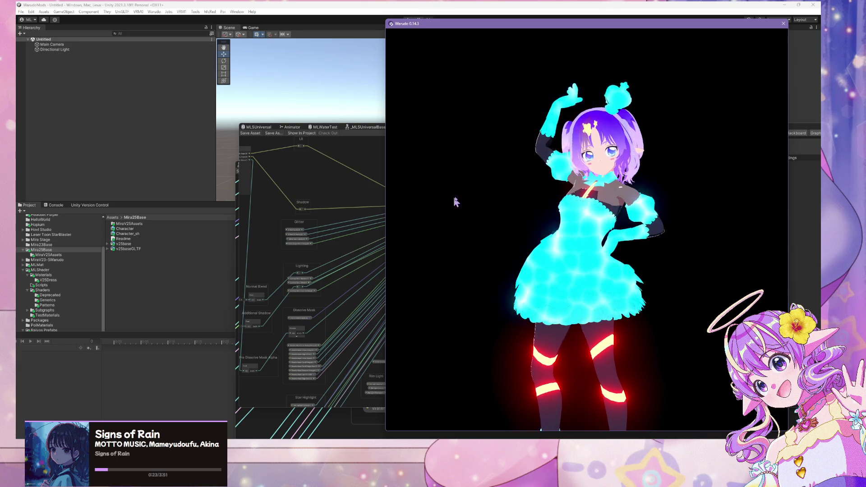
{"action": "scroll", "coordinate": [485, 202], "scroll_direction": "up", "scroll_amount": 5}
{"action": "scroll", "coordinate": [455, 177], "scroll_direction": "down", "scroll_amount": 5}
{"action": "mouse_move", "coordinate": [456, 177]}
{"action": "left_mouse_down"}
{"action": "mouse_move", "coordinate": [358, 199]}
{"action": "mouse_move", "coordinate": [646, 240]}
{"action": "left_mouse_up"}
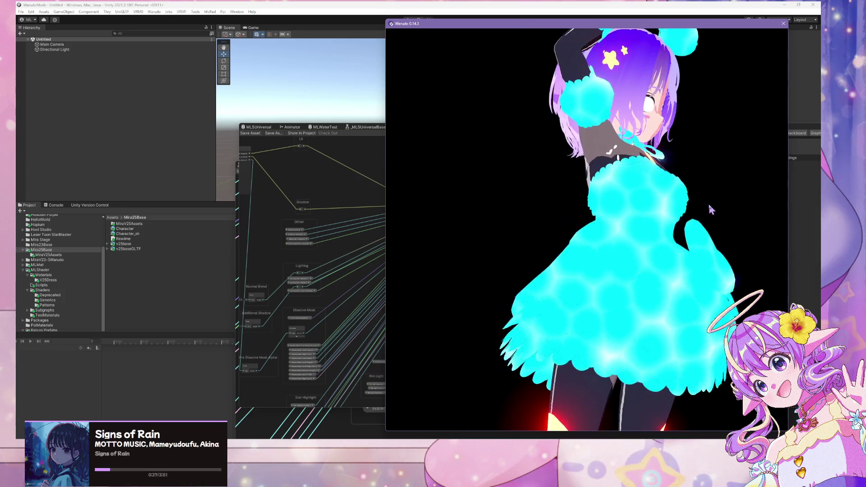
{"action": "scroll", "coordinate": [685, 221], "scroll_direction": "down", "scroll_amount": 4}
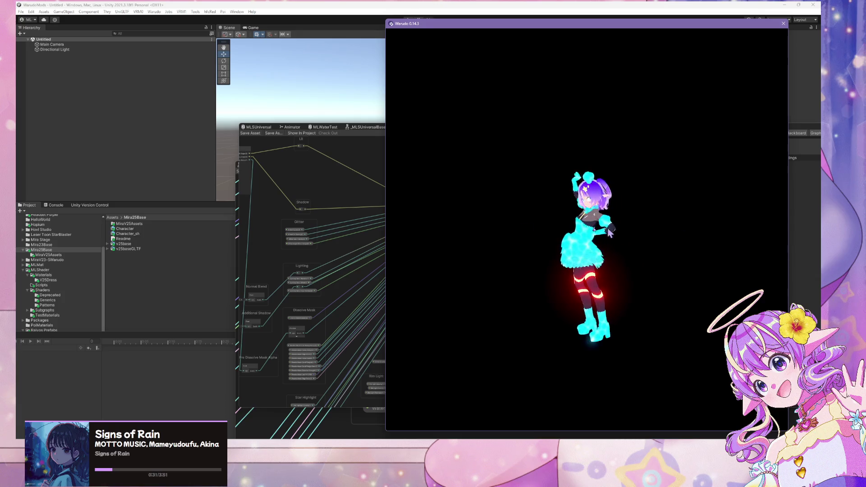
{"action": "mouse_move", "coordinate": [523, 438]}
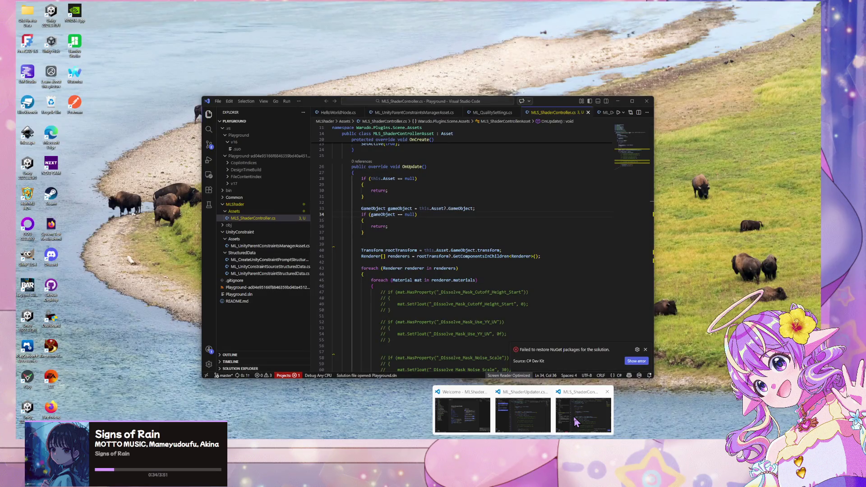
Step: Review the _Water_Opacity block in MLS_ShaderController.cs, then return to the Warudo avatar view
{"action": "left_click", "coordinate": [577, 422]}
{"action": "scroll", "coordinate": [456, 279], "scroll_direction": "down", "scroll_amount": 6}
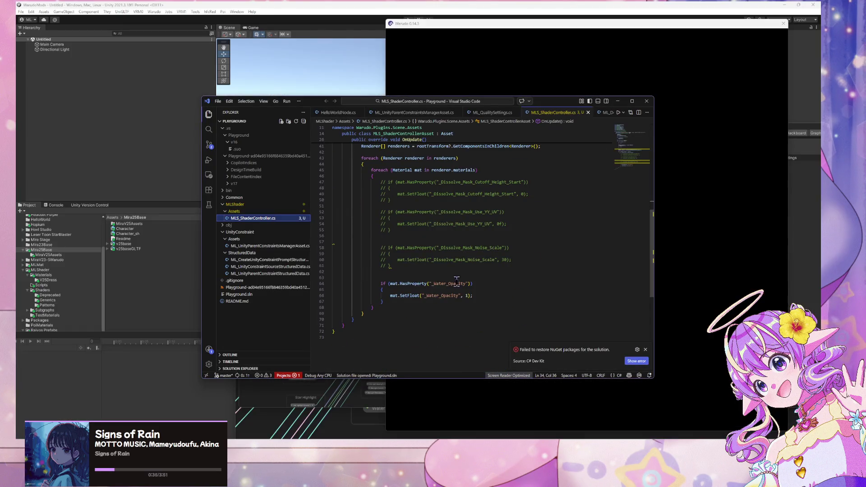
{"action": "key", "text": "alt+Tab"}
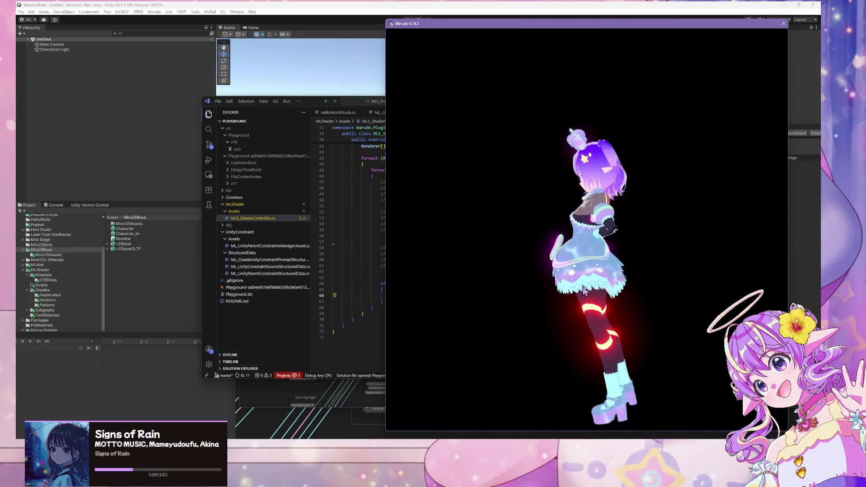
{"action": "scroll", "coordinate": [662, 271], "scroll_direction": "up", "scroll_amount": 3}
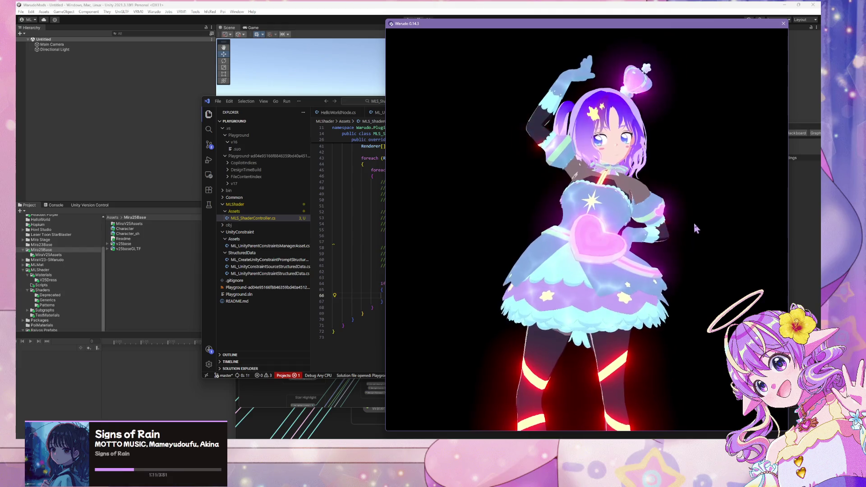
{"action": "scroll", "coordinate": [624, 246], "scroll_direction": "down", "scroll_amount": 3}
{"action": "scroll", "coordinate": [648, 251], "scroll_direction": "up", "scroll_amount": 3}
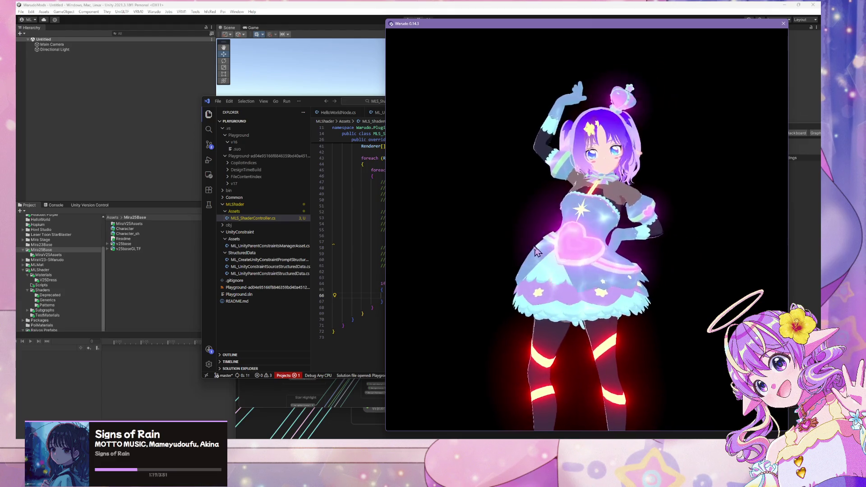
{"action": "scroll", "coordinate": [640, 261], "scroll_direction": "down", "scroll_amount": 3}
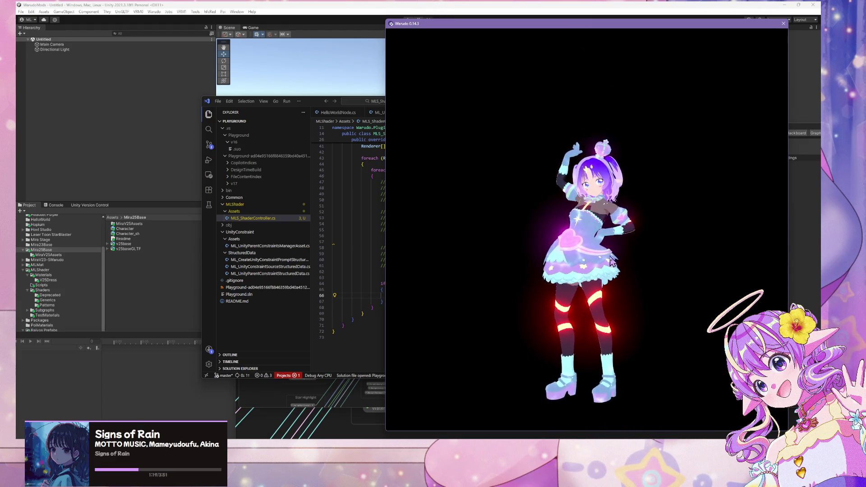
{"action": "scroll", "coordinate": [610, 261], "scroll_direction": "up", "scroll_amount": 3}
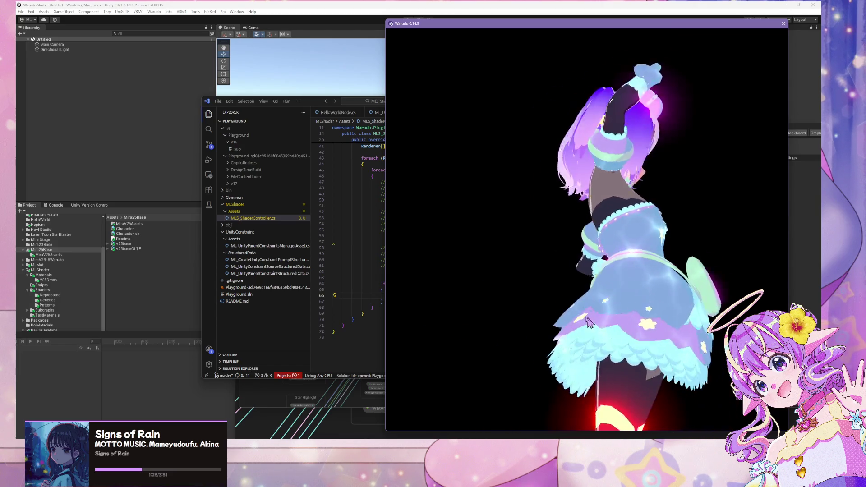
{"action": "scroll", "coordinate": [592, 321], "scroll_direction": "down", "scroll_amount": 3}
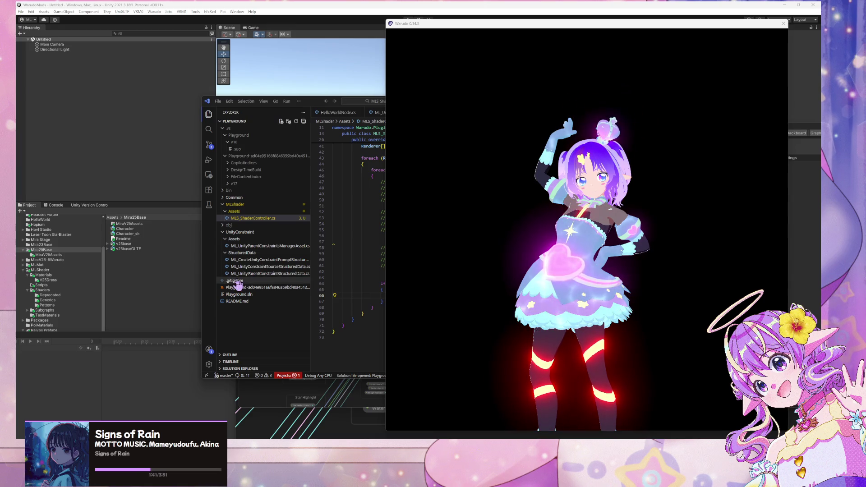
Step: Change the _Water_Opacity value to 0.05f in the script and check the outfit in Warudo
{"action": "left_click", "coordinate": [544, 321]}
{"action": "left_click", "coordinate": [337, 300]}
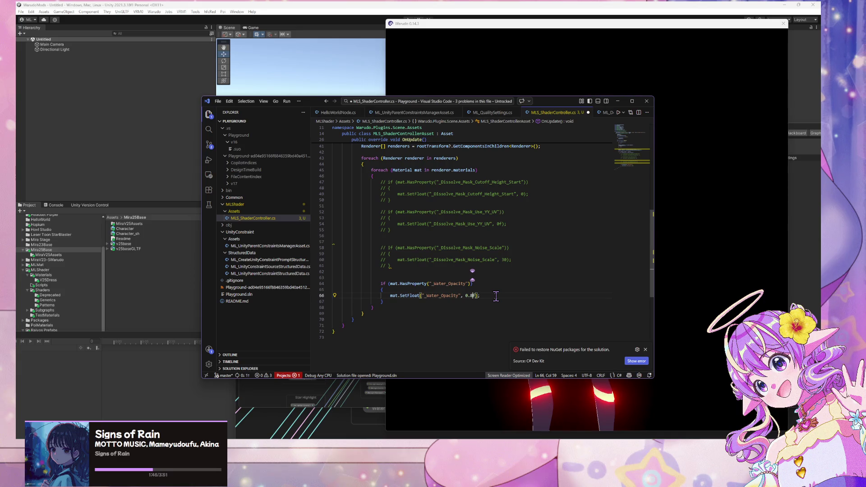
{"action": "left_click", "coordinate": [702, 274]}
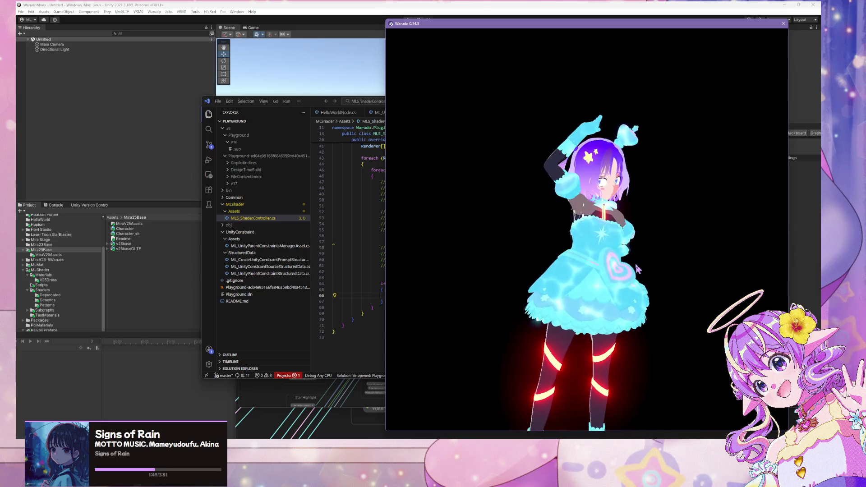
{"action": "scroll", "coordinate": [634, 245], "scroll_direction": "up", "scroll_amount": 5}
{"action": "scroll", "coordinate": [635, 246], "scroll_direction": "down", "scroll_amount": 5}
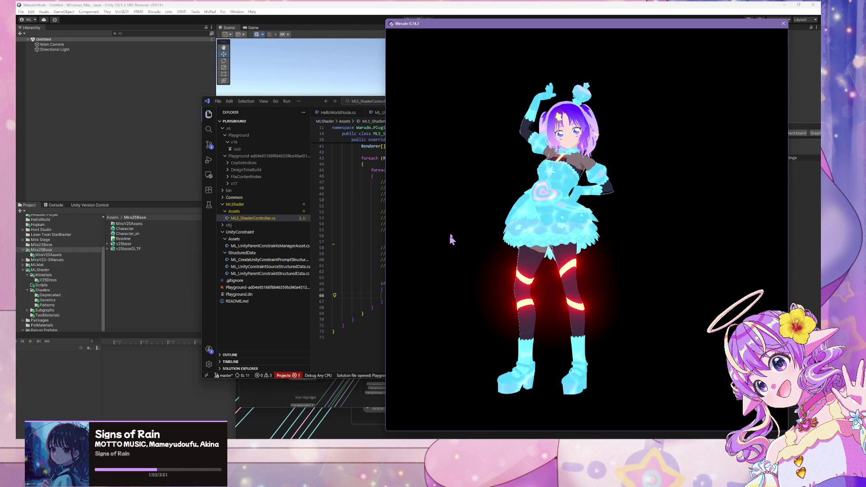
{"action": "left_click", "coordinate": [333, 241]}
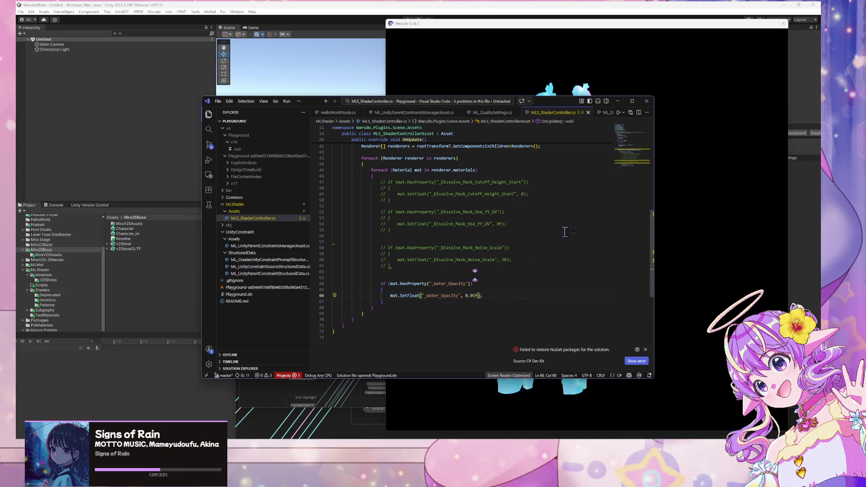
{"action": "left_click", "coordinate": [750, 252]}
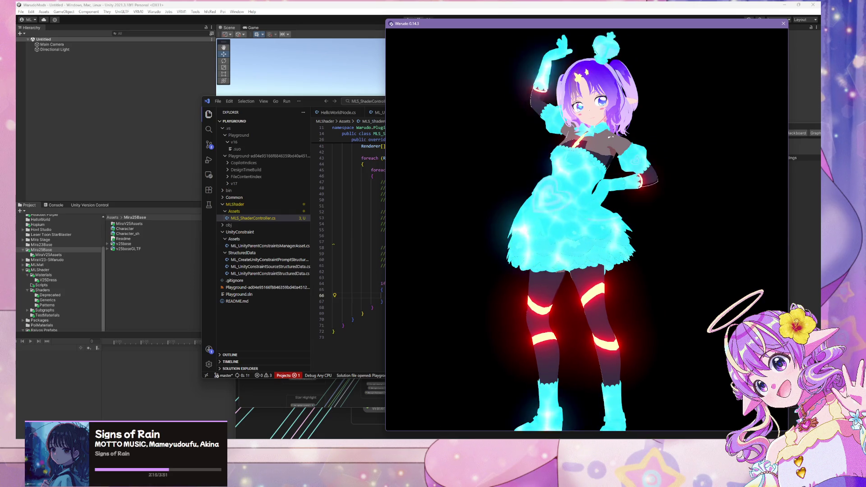
Step: Apply Expression5 to Character 1 from its Expressions section in the Warudo Editor
{"action": "key", "text": "alt+Tab"}
{"action": "left_click", "coordinate": [336, 90]}
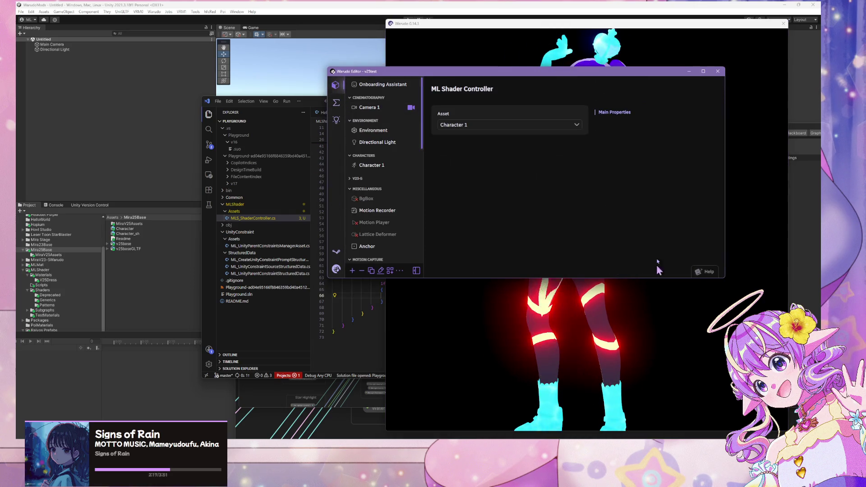
{"action": "mouse_move", "coordinate": [458, 87]}
{"action": "left_mouse_down"}
{"action": "mouse_move", "coordinate": [292, 95]}
{"action": "mouse_move", "coordinate": [261, 113]}
{"action": "left_mouse_up"}
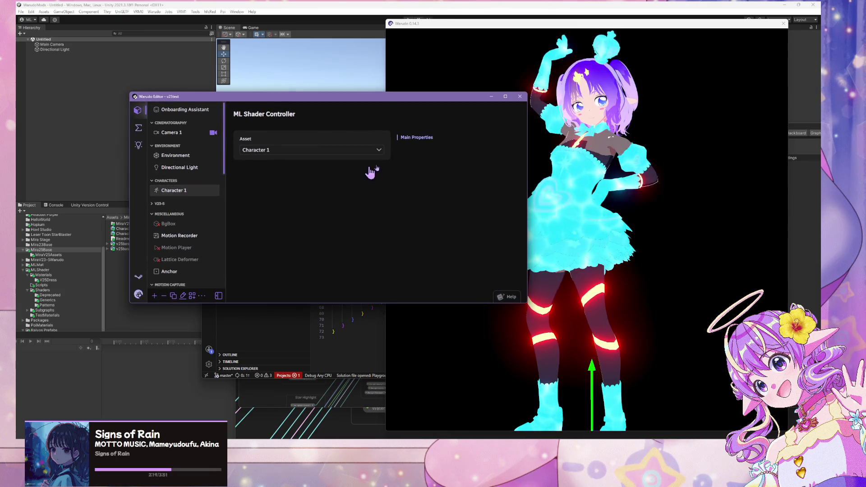
{"action": "left_click", "coordinate": [409, 145]}
{"action": "left_click", "coordinate": [408, 135]}
{"action": "scroll", "coordinate": [320, 193], "scroll_direction": "down", "scroll_amount": 5}
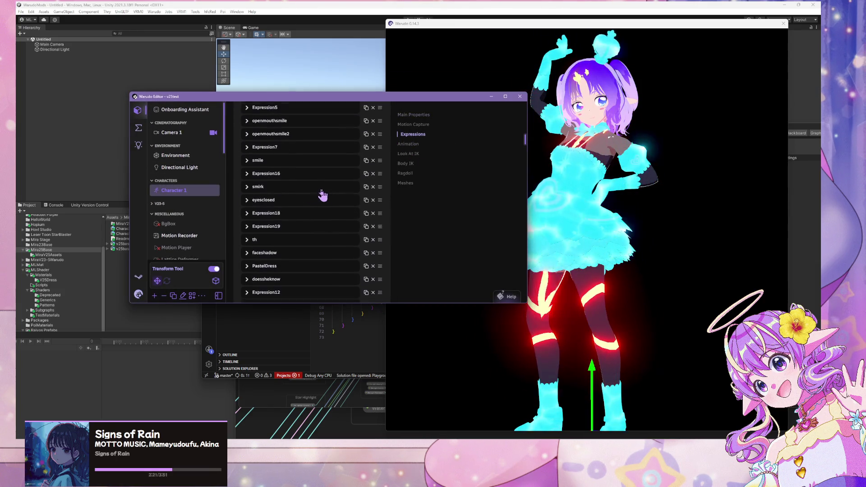
{"action": "left_click", "coordinate": [259, 158]}
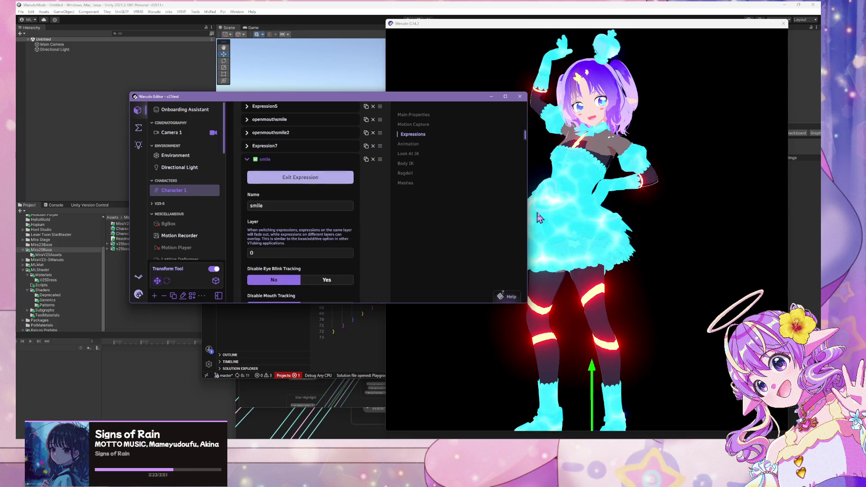
{"action": "left_click", "coordinate": [262, 147]}
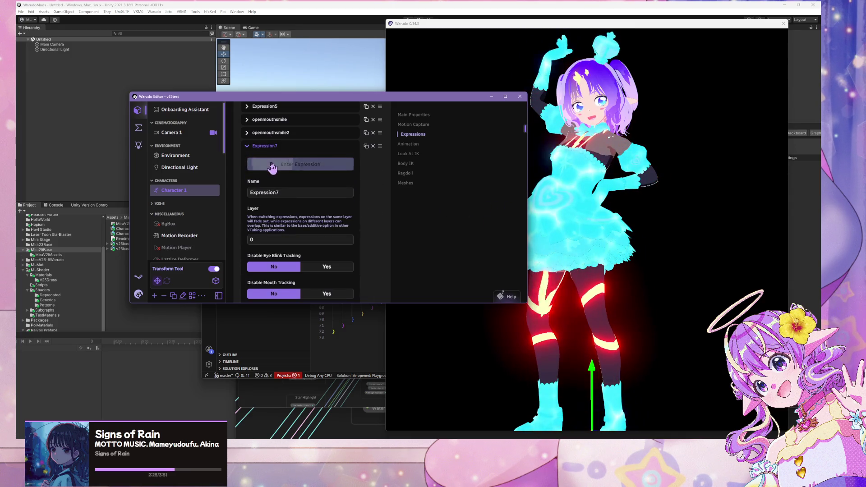
{"action": "left_click", "coordinate": [271, 108]}
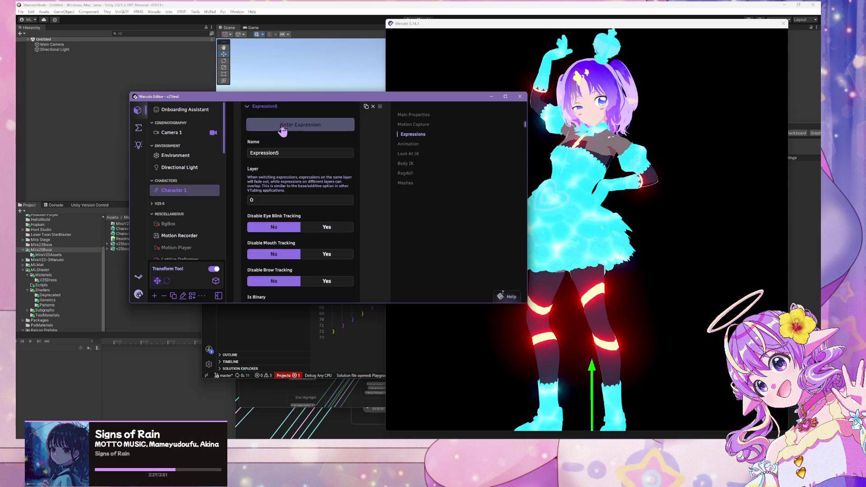
{"action": "left_click", "coordinate": [509, 216]}
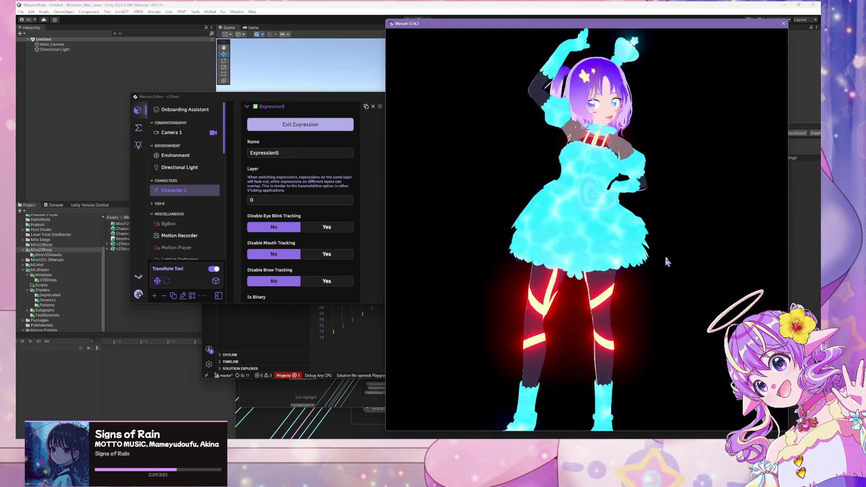
Step: Select and deselect the character in the 3D view, then return to the blueprint graph
{"action": "left_click", "coordinate": [565, 276]}
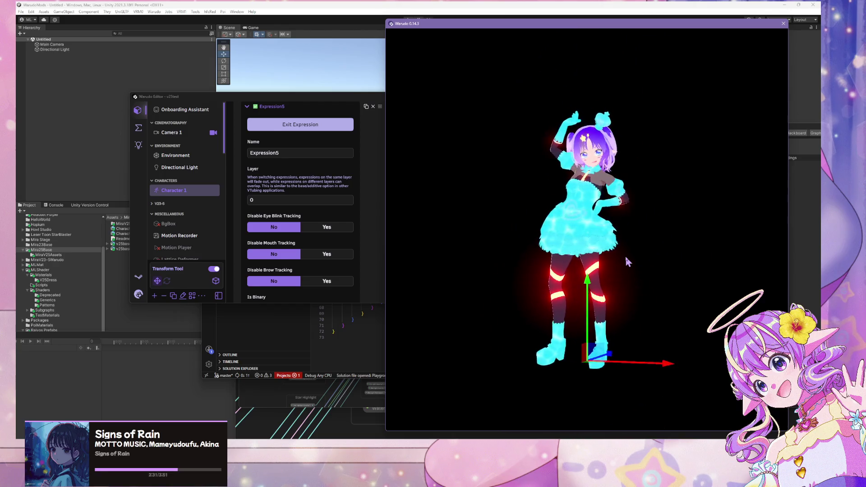
{"action": "scroll", "coordinate": [614, 244], "scroll_direction": "up", "scroll_amount": 3}
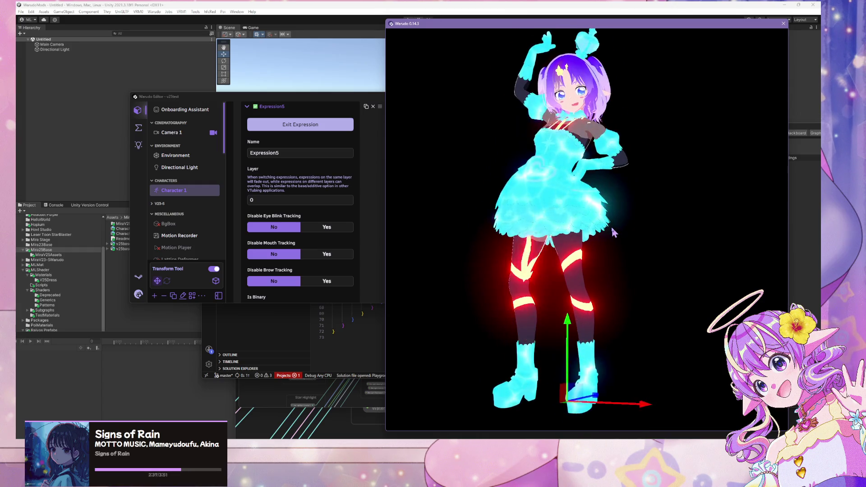
{"action": "left_click", "coordinate": [675, 246]}
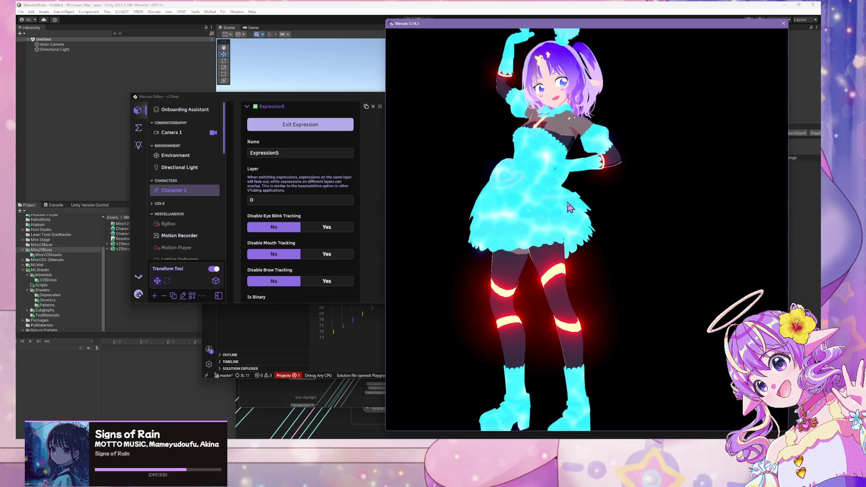
{"action": "left_click", "coordinate": [143, 128]}
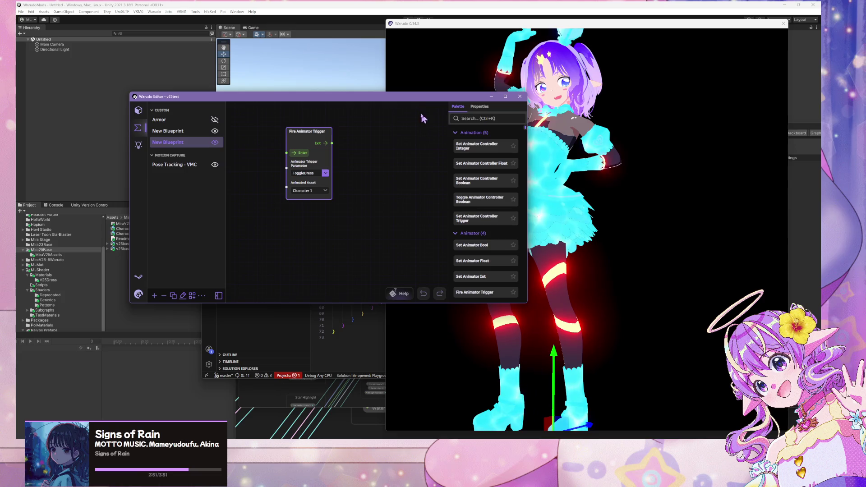
Step: Fire ToggleDress twice, watching the cyan dress dissolve away and back in the viewport
{"action": "left_click_drag", "start_coordinate": [421, 97], "coordinate": [345, 95]}
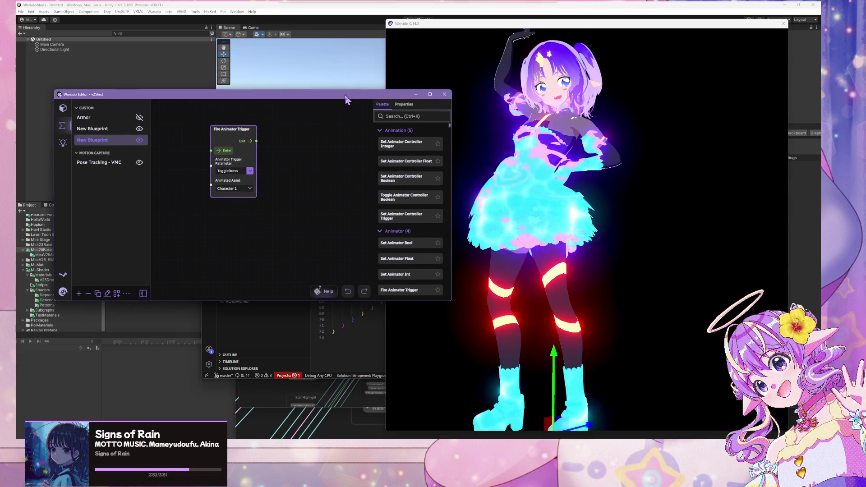
{"action": "left_click", "coordinate": [227, 151]}
{"action": "left_click", "coordinate": [640, 248]}
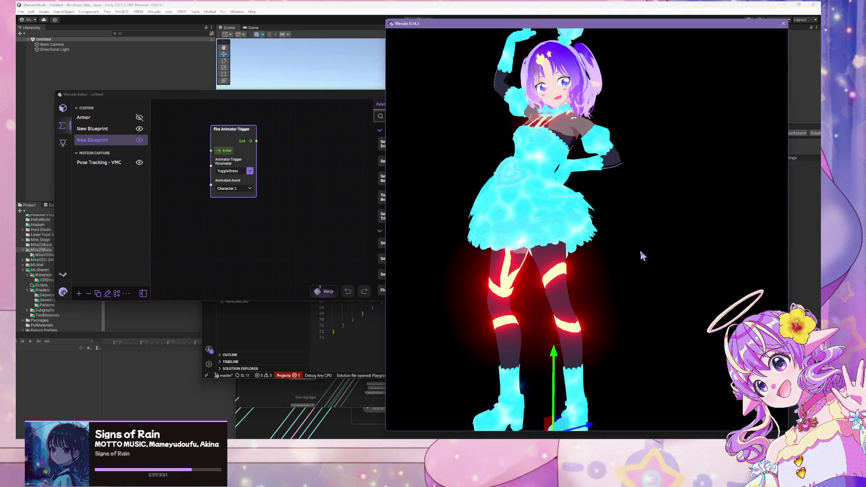
{"action": "scroll", "coordinate": [640, 248], "scroll_direction": "down", "scroll_amount": 5}
{"action": "left_click", "coordinate": [228, 157]}
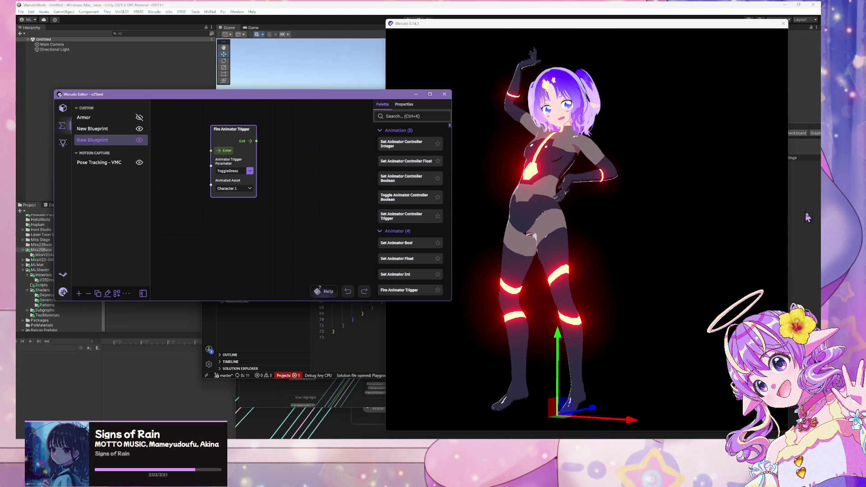
{"action": "left_click", "coordinate": [228, 153]}
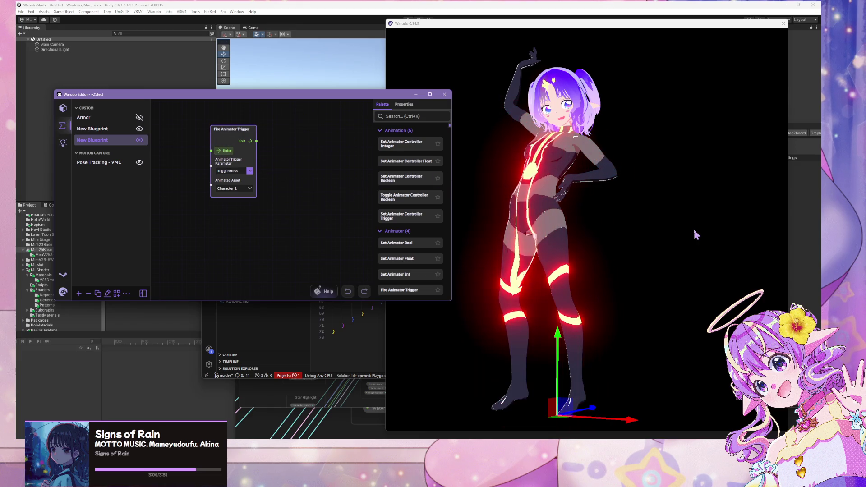
{"action": "left_click", "coordinate": [651, 226]}
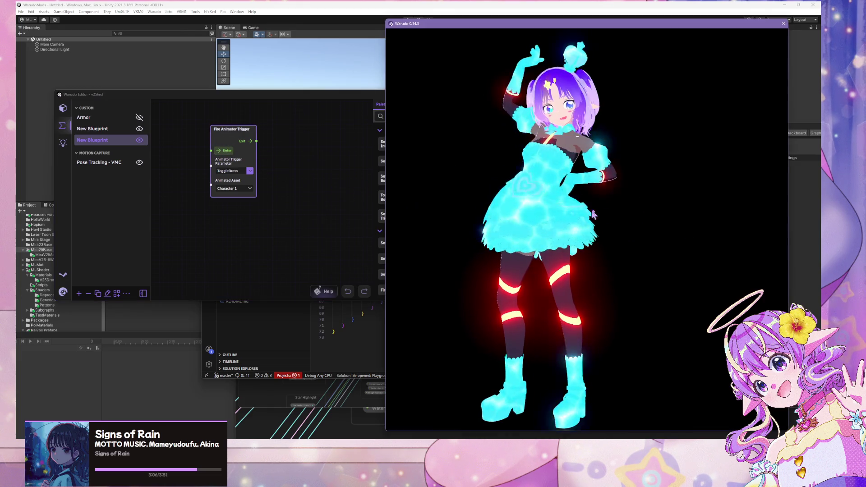
{"action": "left_click", "coordinate": [517, 225]}
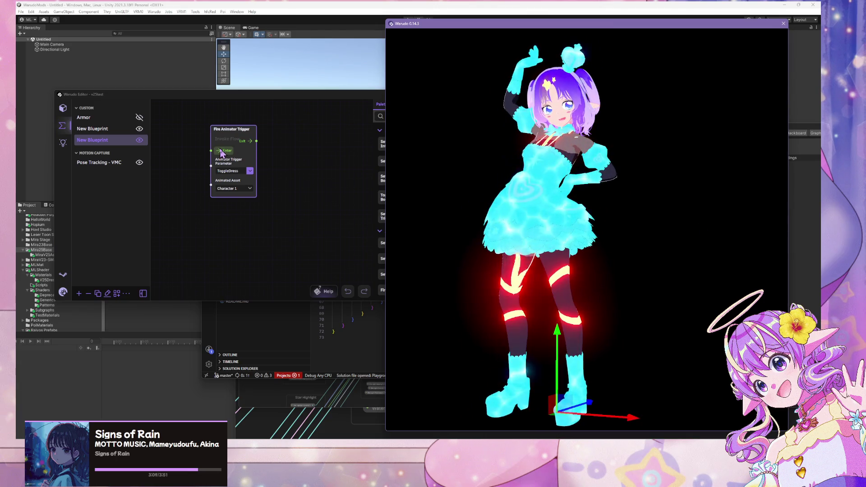
Step: Fire ToggleDress twice more, orbiting the camera to watch the glowing dress restore
{"action": "left_click", "coordinate": [280, 160]}
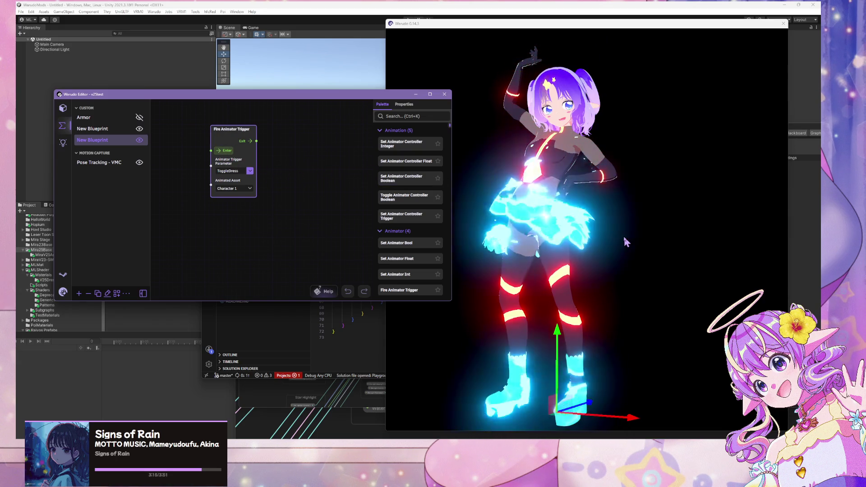
{"action": "left_click", "coordinate": [770, 243]}
{"action": "mouse_move", "coordinate": [770, 243]}
{"action": "left_mouse_down"}
{"action": "mouse_move", "coordinate": [472, 226]}
{"action": "mouse_move", "coordinate": [732, 220]}
{"action": "mouse_move", "coordinate": [679, 204]}
{"action": "left_mouse_up"}
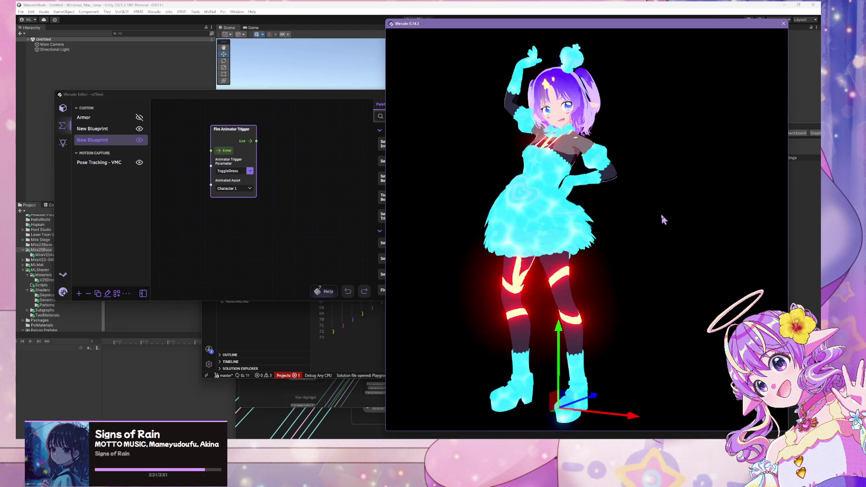
{"action": "left_click", "coordinate": [225, 152]}
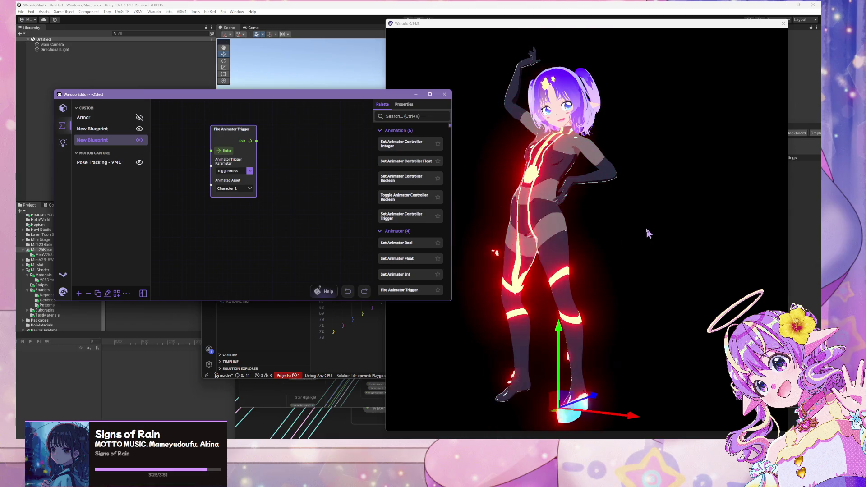
{"action": "left_click", "coordinate": [224, 150]}
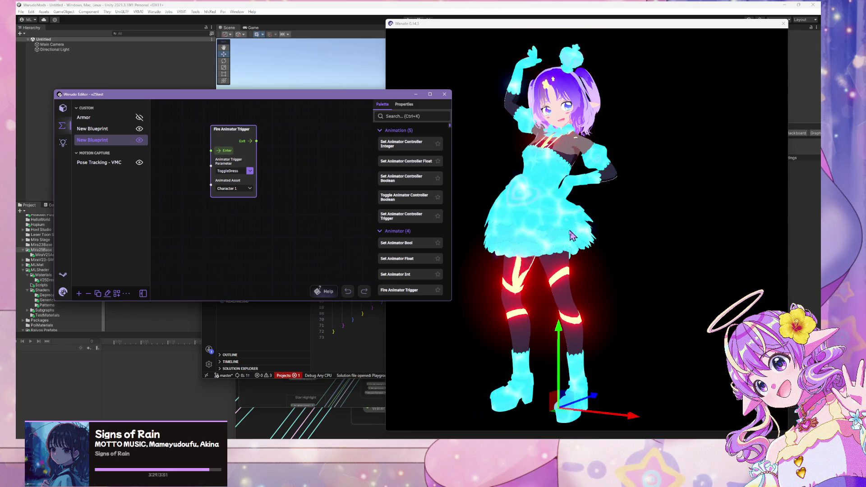
{"action": "left_click", "coordinate": [467, 224]}
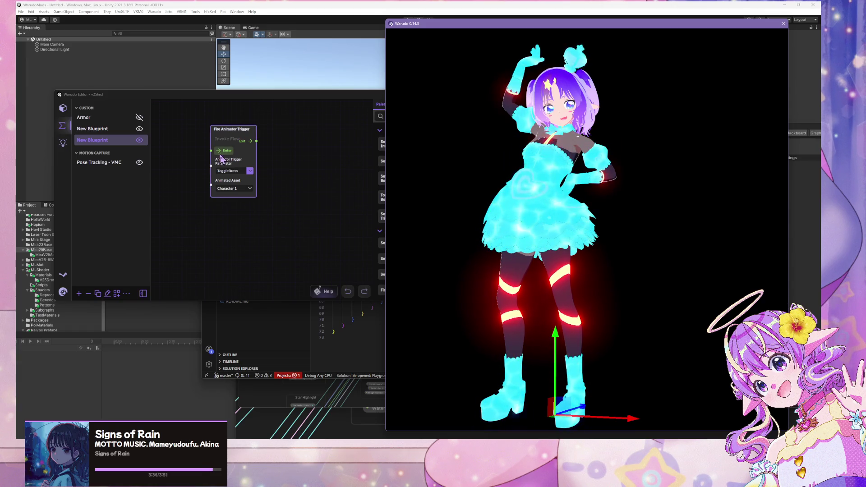
{"action": "left_click", "coordinate": [233, 171]}
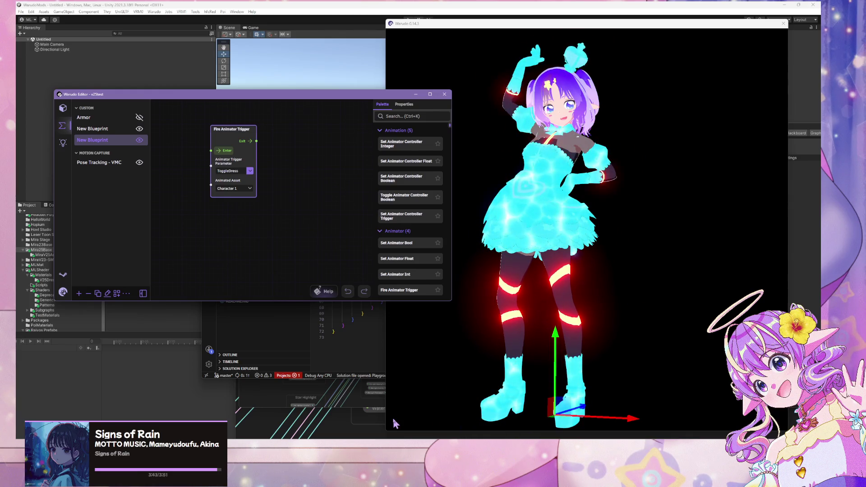
{"action": "key", "text": "alt+Tab"}
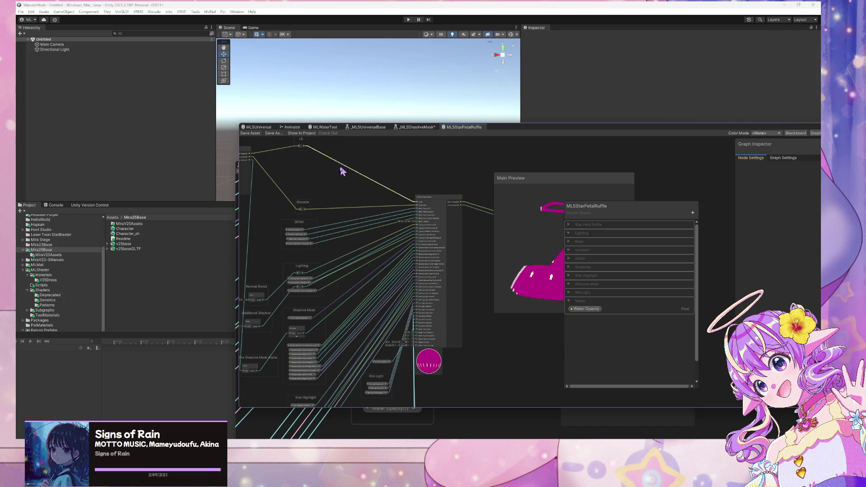
Step: Open the DressFadeIn clip from the Animator and float the zoomed-out Animation window beside the graph
{"action": "left_click", "coordinate": [288, 128]}
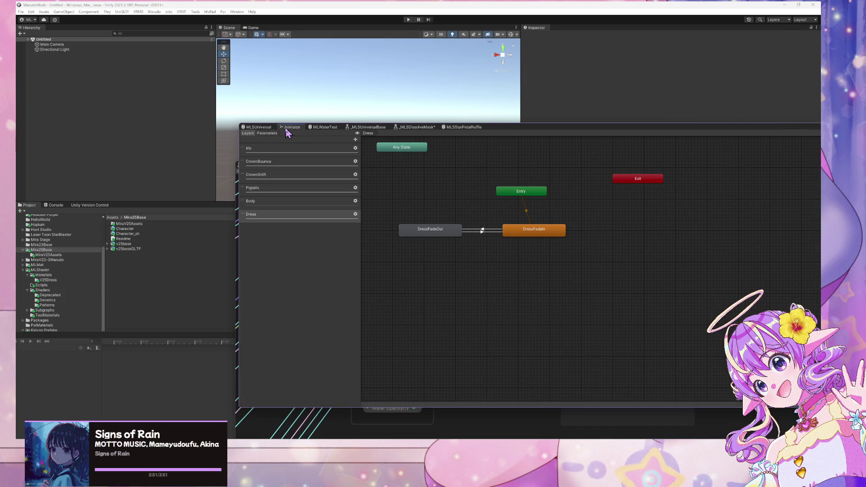
{"action": "double_click", "coordinate": [540, 231]}
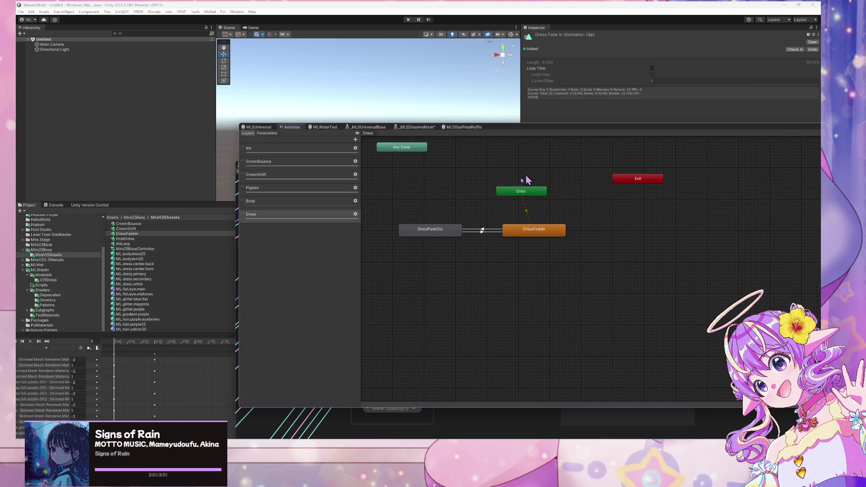
{"action": "left_click", "coordinate": [126, 234]}
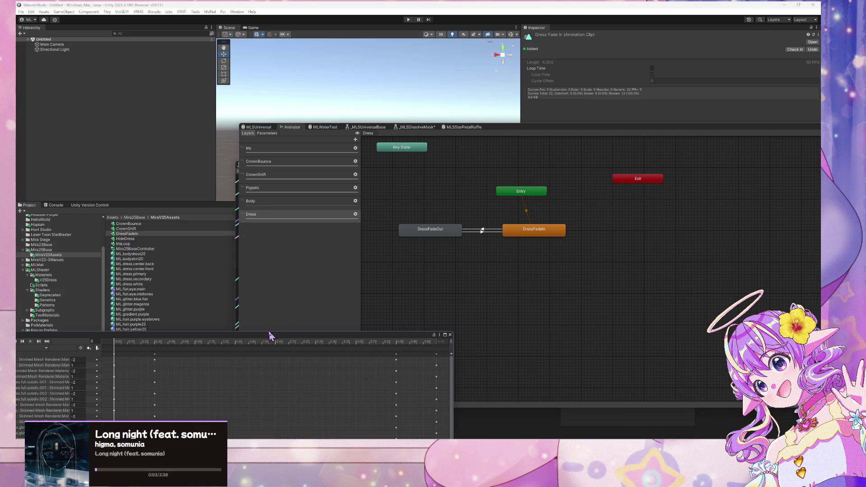
{"action": "mouse_move", "coordinate": [270, 336]}
{"action": "left_mouse_down"}
{"action": "mouse_move", "coordinate": [505, 141]}
{"action": "mouse_move", "coordinate": [633, 106]}
{"action": "left_mouse_up"}
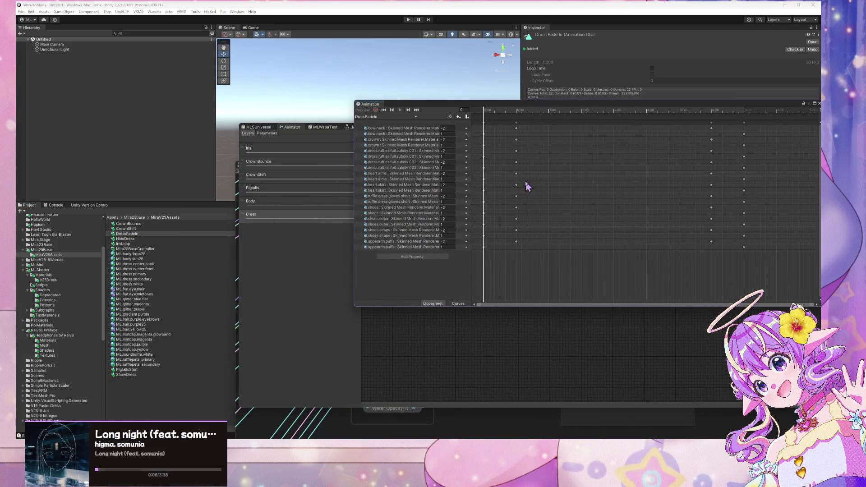
{"action": "scroll", "coordinate": [525, 181], "scroll_direction": "down", "scroll_amount": 8}
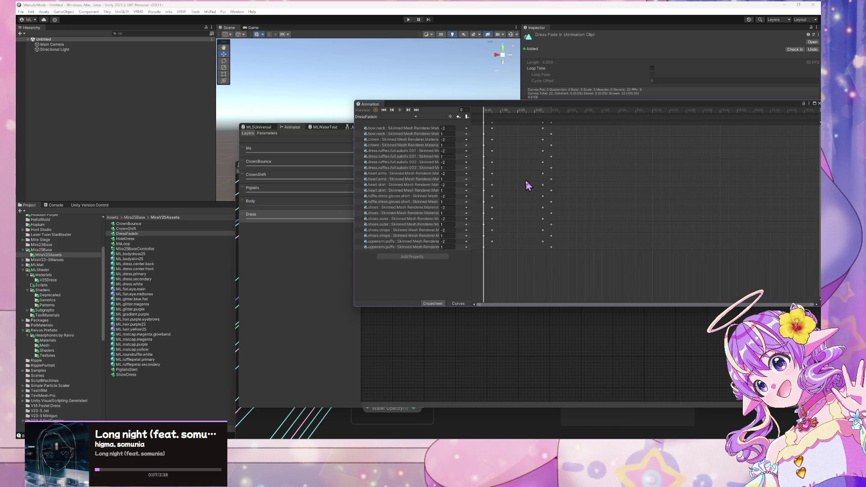
{"action": "scroll", "coordinate": [525, 180], "scroll_direction": "down", "scroll_amount": 4}
{"action": "left_click_drag", "start_coordinate": [445, 109], "coordinate": [466, 221]}
{"action": "left_click_drag", "start_coordinate": [506, 136], "coordinate": [675, 264]}
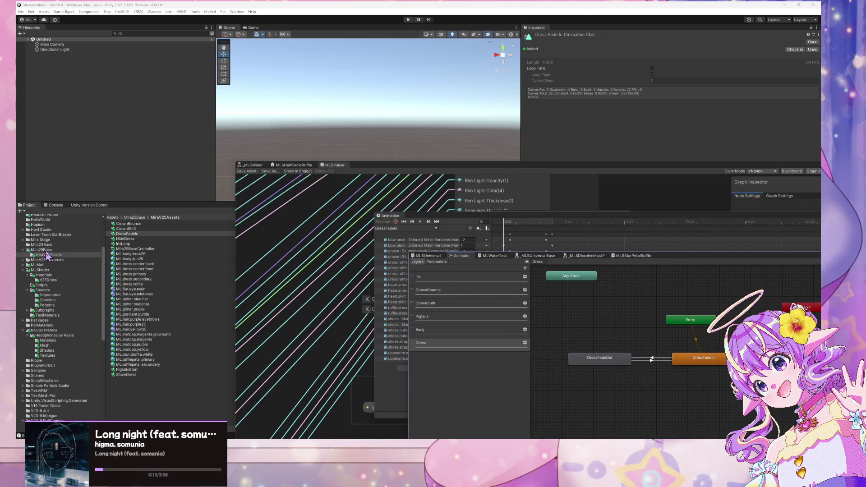
Step: Replace Character_sh in the Hierarchy with the Character prefab from the Mira25Base folder
{"action": "left_click", "coordinate": [45, 250]}
{"action": "mouse_move", "coordinate": [130, 230]}
{"action": "left_mouse_down"}
{"action": "mouse_move", "coordinate": [147, 126]}
{"action": "mouse_move", "coordinate": [431, 113]}
{"action": "mouse_move", "coordinate": [427, 100]}
{"action": "left_mouse_up"}
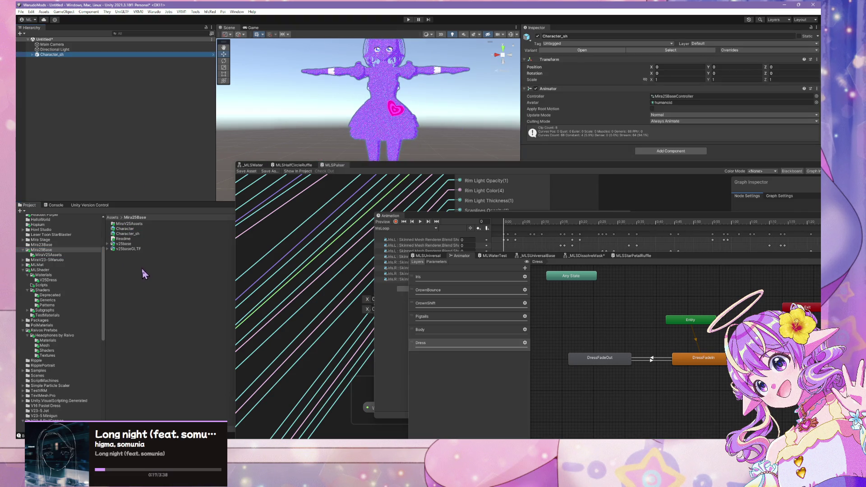
{"action": "key", "text": "Delete"}
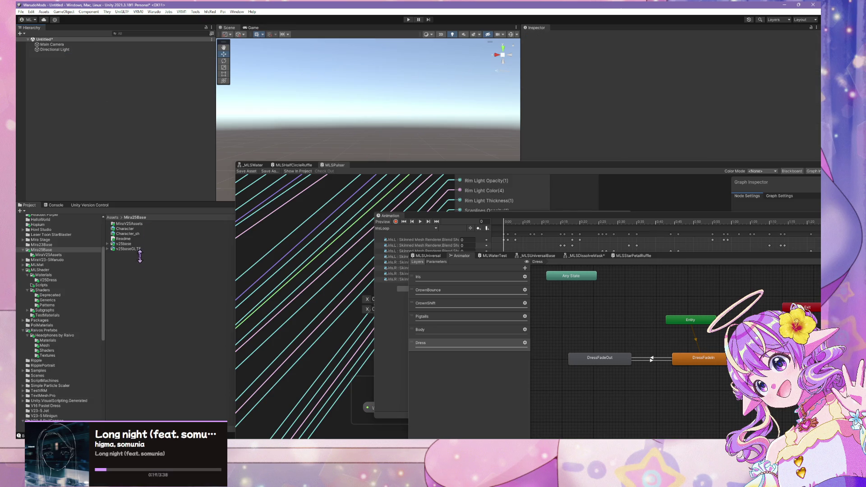
{"action": "left_click_drag", "start_coordinate": [129, 228], "coordinate": [96, 77]}
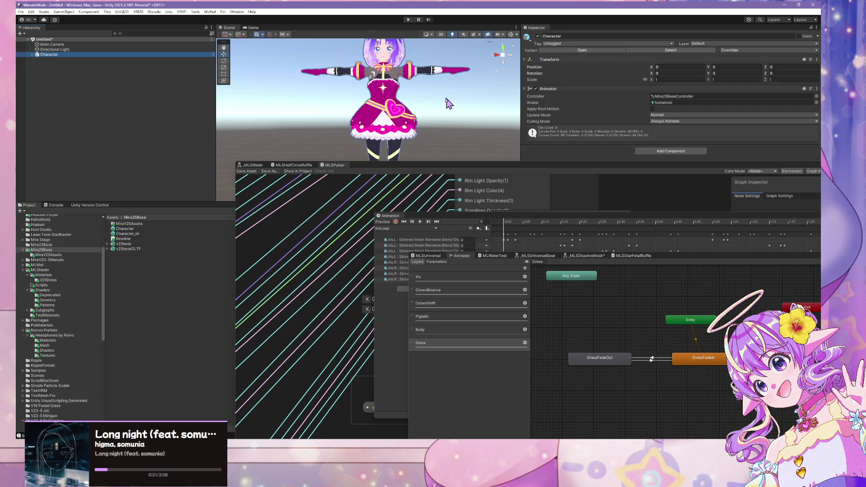
Step: Orbit the scene view onto the magenta-dressed character and bring the MLSPulsar shader graph forward
{"action": "scroll", "coordinate": [427, 72], "scroll_direction": "up", "scroll_amount": 3}
{"action": "mouse_move", "coordinate": [428, 72]}
{"action": "left_mouse_down"}
{"action": "mouse_move", "coordinate": [412, 73]}
{"action": "mouse_move", "coordinate": [406, 90]}
{"action": "left_mouse_up"}
{"action": "scroll", "coordinate": [406, 91], "scroll_direction": "down", "scroll_amount": 3}
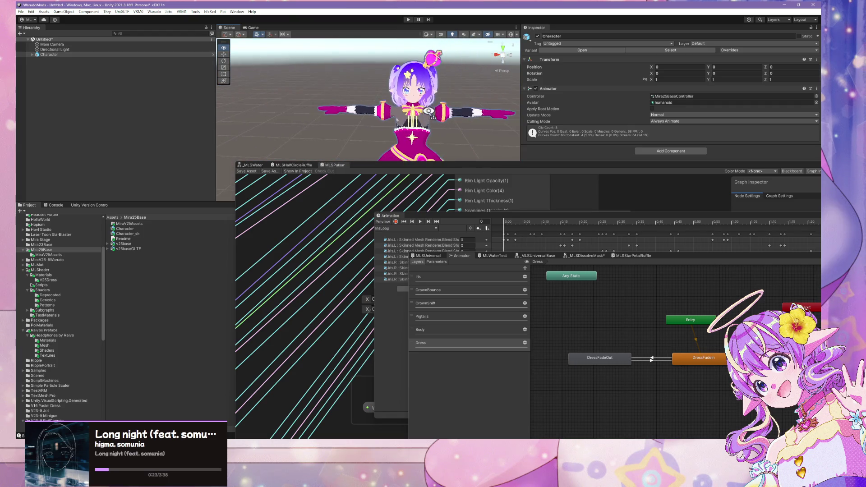
{"action": "left_click_drag", "start_coordinate": [474, 217], "coordinate": [379, 199]}
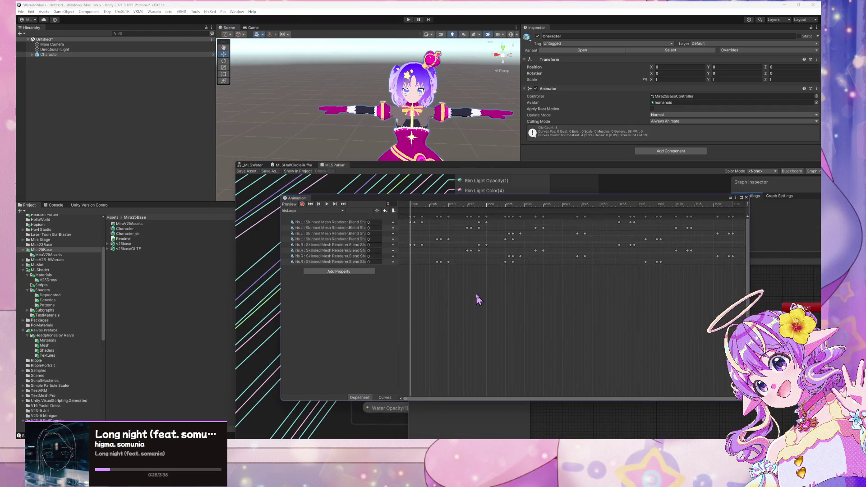
{"action": "scroll", "coordinate": [482, 298], "scroll_direction": "down", "scroll_amount": 6}
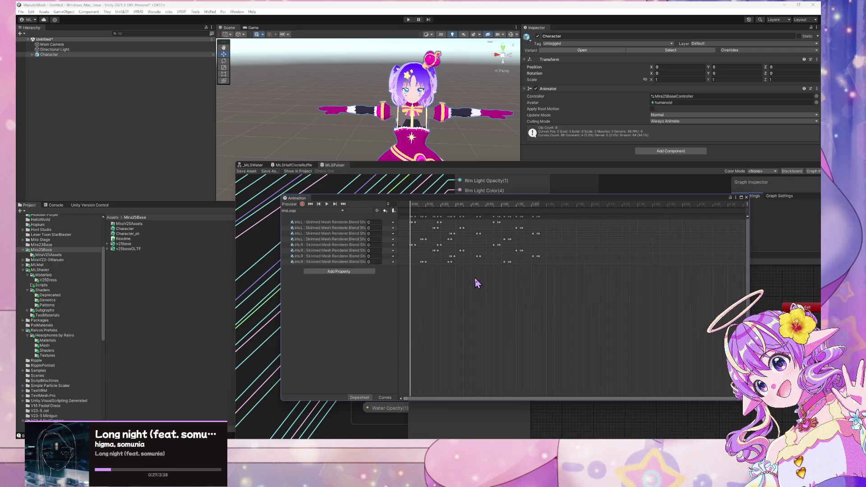
{"action": "scroll", "coordinate": [474, 277], "scroll_direction": "down", "scroll_amount": 4}
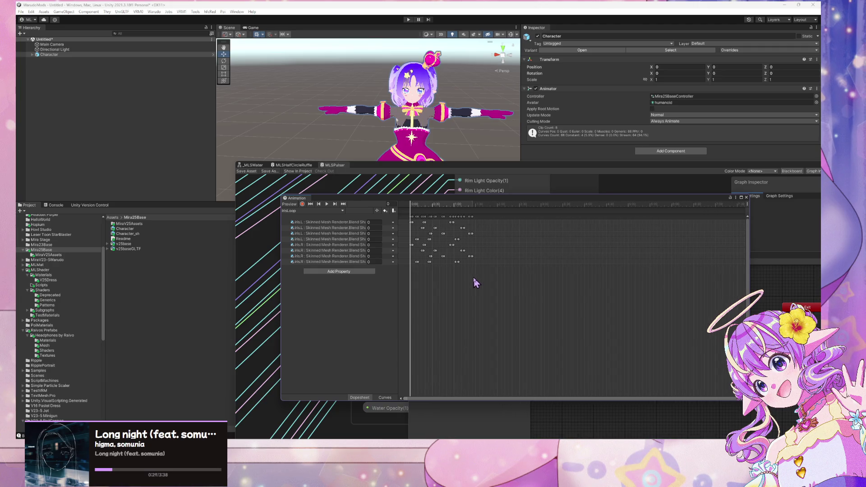
{"action": "left_click", "coordinate": [438, 188]}
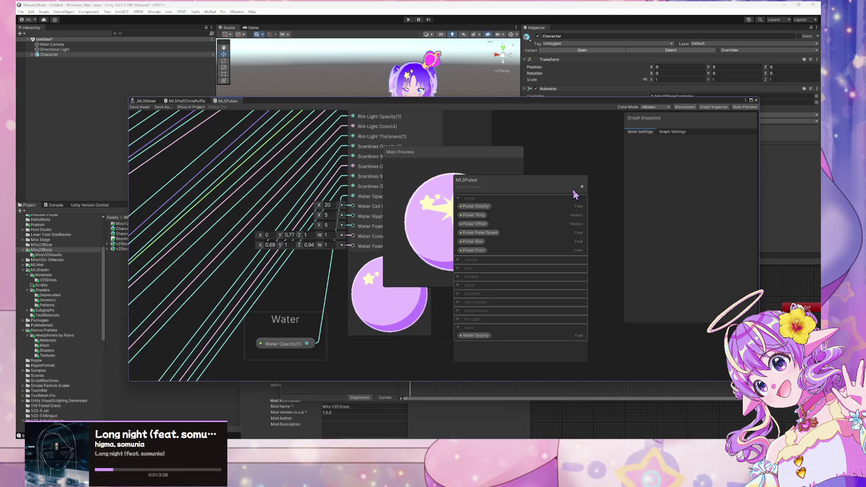
Step: Dismiss the blackboard add-property menu, drag the shader graph down-right, and front the IrisLoop Animation window
{"action": "left_click", "coordinate": [582, 186]}
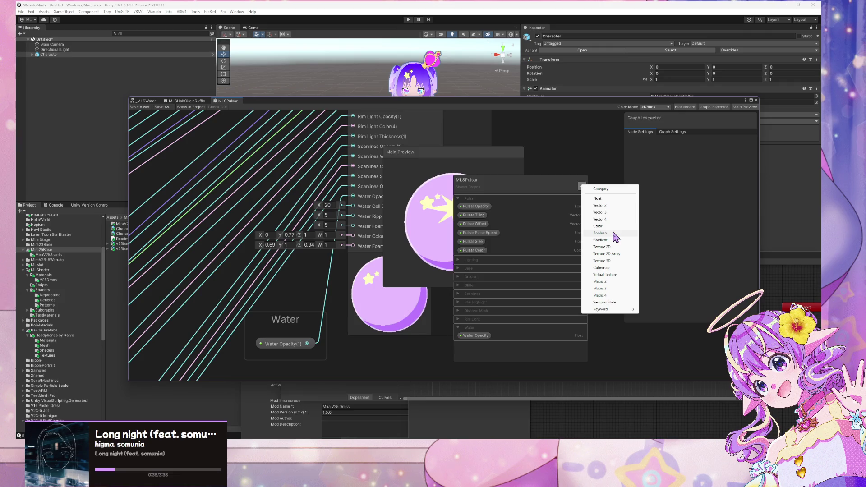
{"action": "left_click_drag", "start_coordinate": [415, 105], "coordinate": [631, 170]}
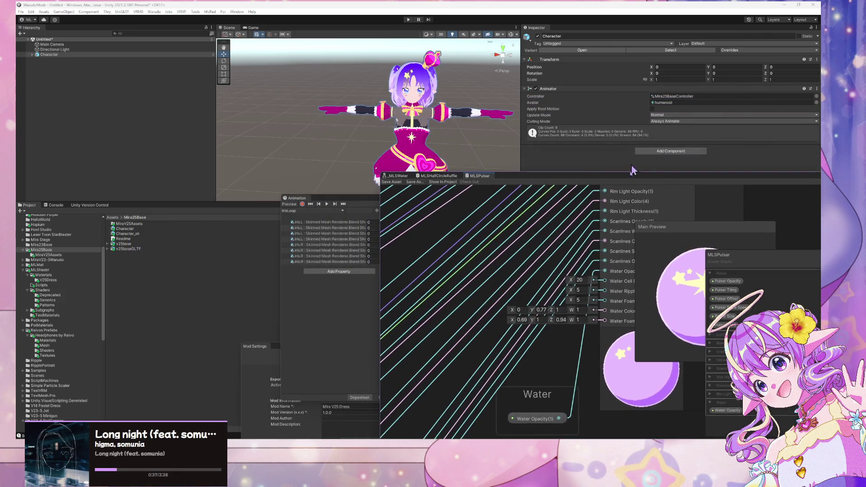
{"action": "left_click", "coordinate": [332, 290]}
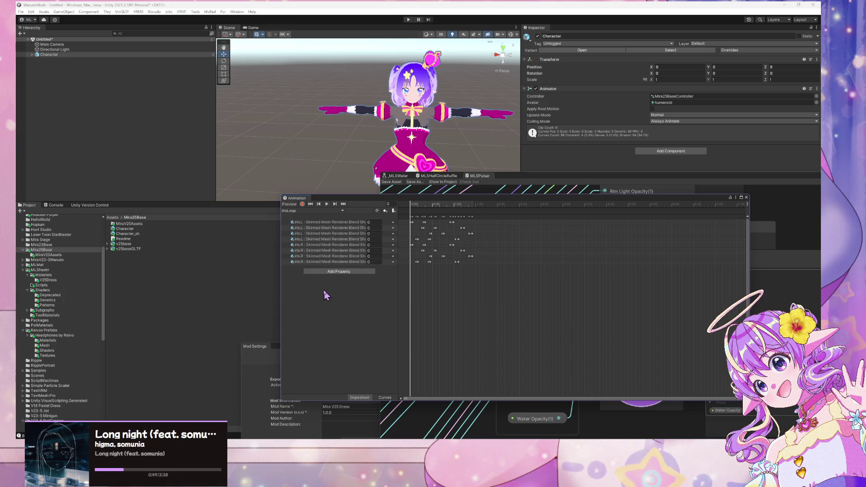
Step: Switch the Animation window's clip from IrisLoop to PigtailsStart, then to CrownBounce
{"action": "scroll", "coordinate": [442, 289], "scroll_direction": "up", "scroll_amount": 3}
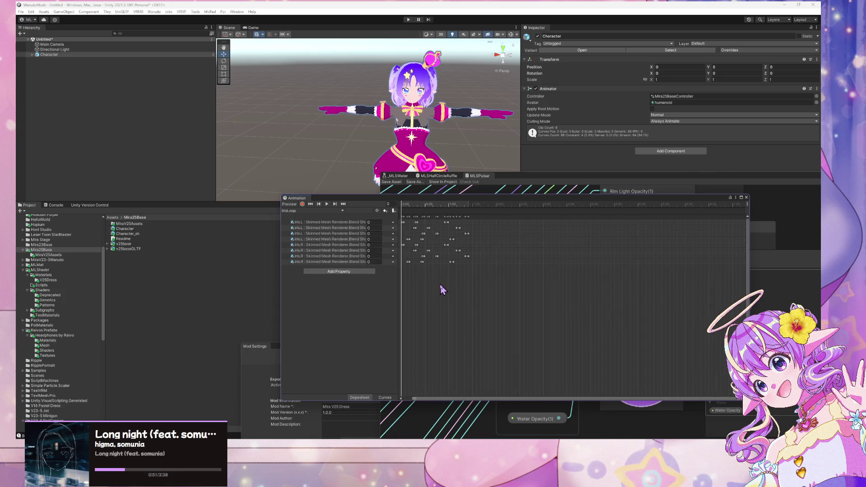
{"action": "left_click_drag", "start_coordinate": [430, 402], "coordinate": [403, 398]}
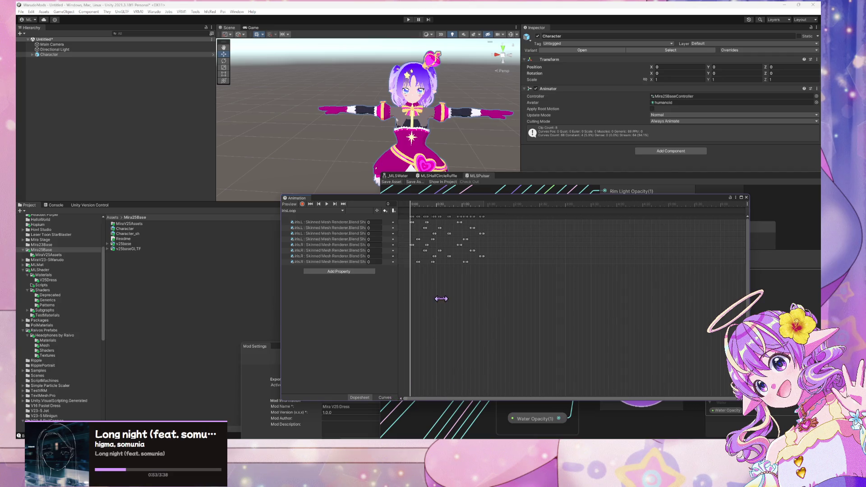
{"action": "scroll", "coordinate": [441, 298], "scroll_direction": "up", "scroll_amount": 4}
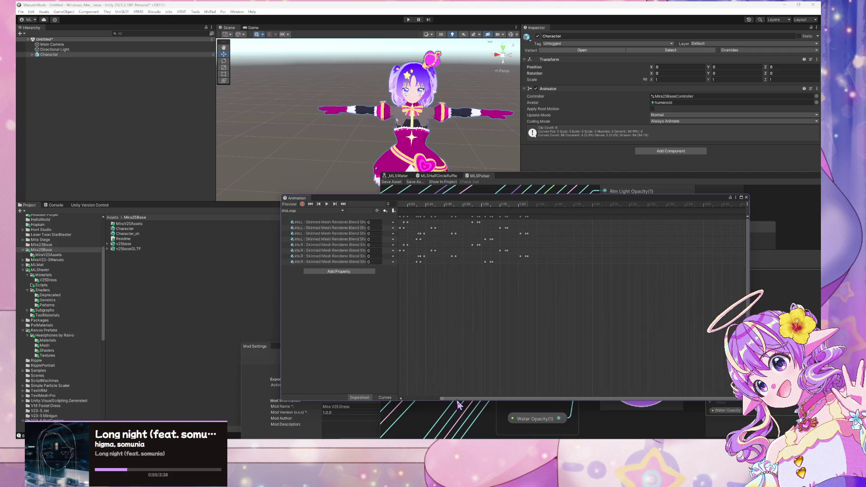
{"action": "left_click_drag", "start_coordinate": [452, 399], "coordinate": [417, 399]}
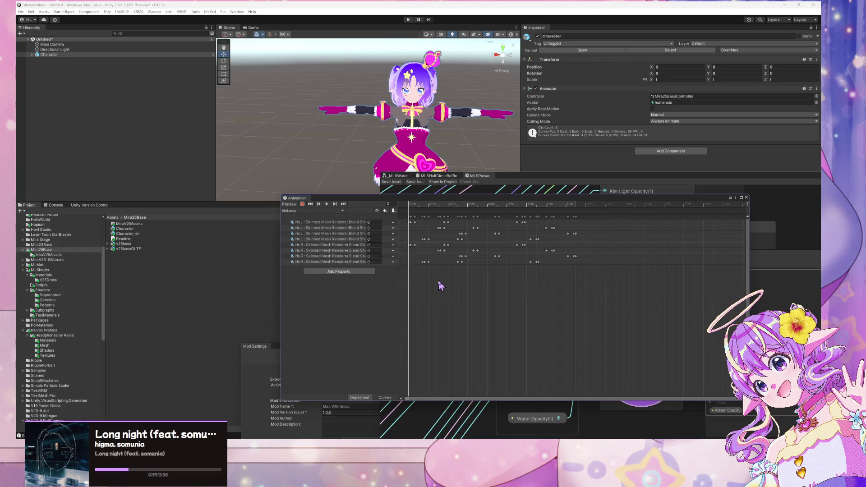
{"action": "scroll", "coordinate": [437, 280], "scroll_direction": "up", "scroll_amount": 1}
{"action": "scroll", "coordinate": [451, 287], "scroll_direction": "up", "scroll_amount": 3}
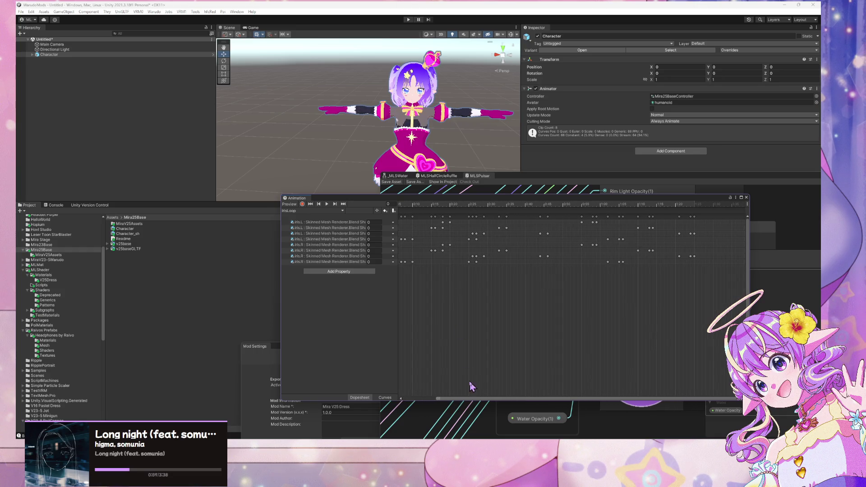
{"action": "left_click_drag", "start_coordinate": [450, 399], "coordinate": [387, 393]}
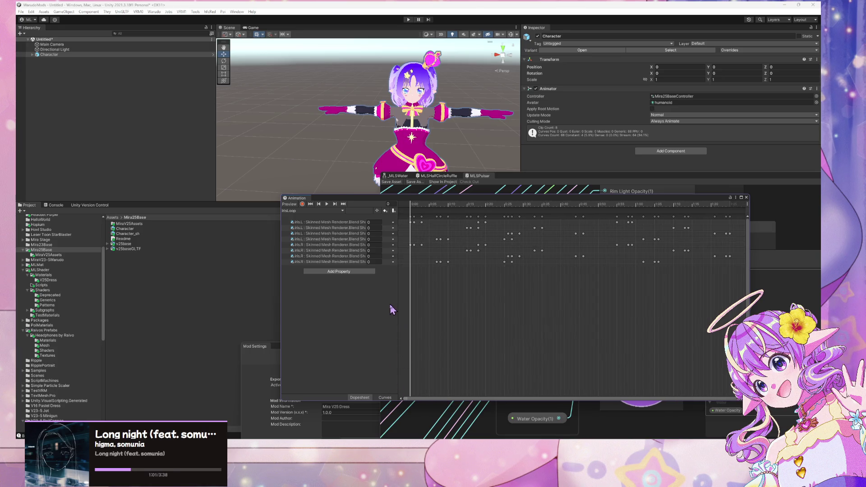
{"action": "left_click", "coordinate": [313, 210]}
{"action": "left_click", "coordinate": [305, 253]}
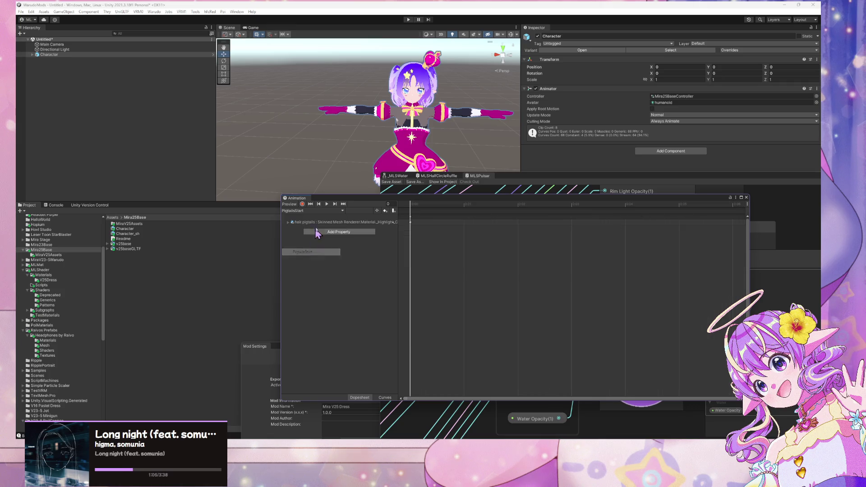
{"action": "left_click", "coordinate": [321, 211]}
{"action": "left_click", "coordinate": [316, 218]}
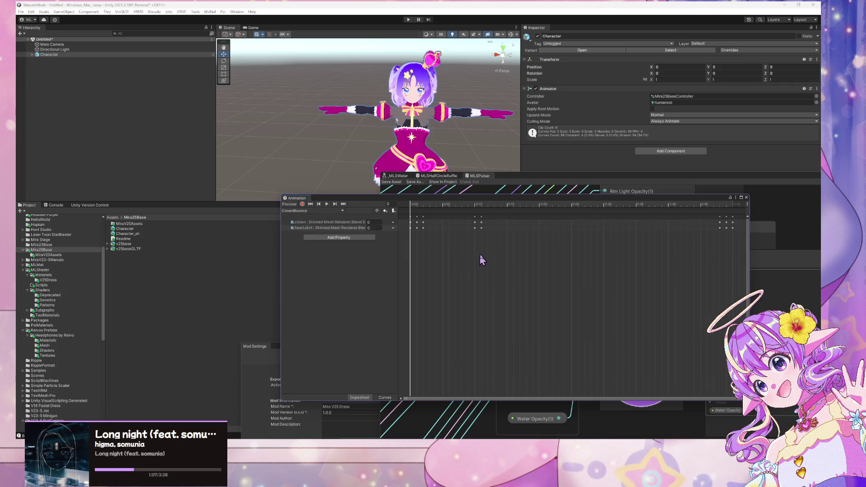
Step: Scrub CrownBounce to frame 10, widen the track names, and frame the character with F
{"action": "scroll", "coordinate": [487, 259], "scroll_direction": "down", "scroll_amount": 8}
{"action": "scroll", "coordinate": [487, 261], "scroll_direction": "up", "scroll_amount": 4}
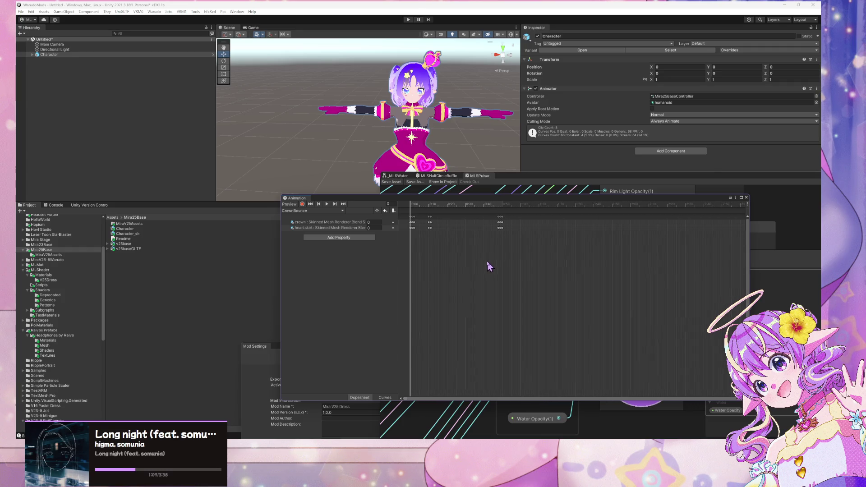
{"action": "scroll", "coordinate": [487, 262], "scroll_direction": "up", "scroll_amount": 4}
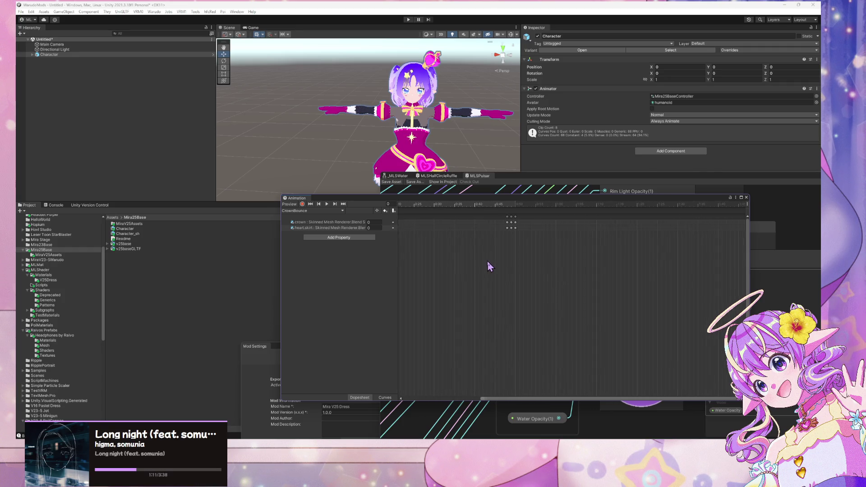
{"action": "mouse_move", "coordinate": [552, 400]}
{"action": "left_mouse_down"}
{"action": "mouse_move", "coordinate": [473, 397]}
{"action": "mouse_move", "coordinate": [413, 290]}
{"action": "left_mouse_up"}
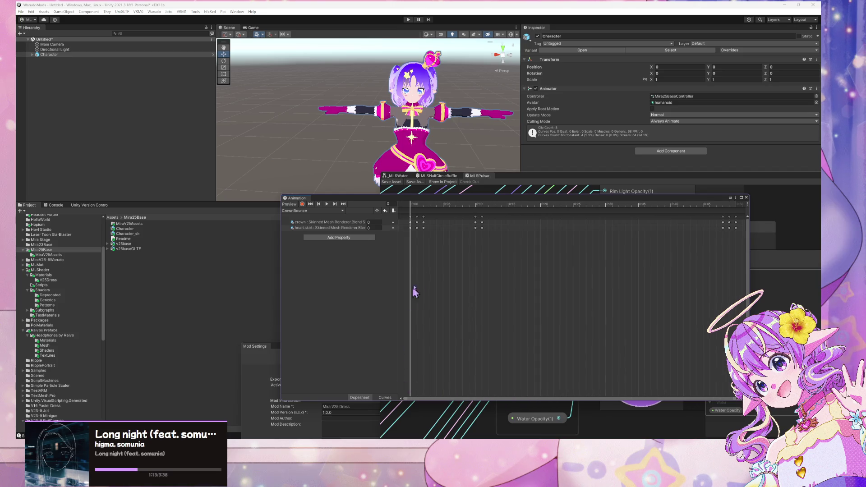
{"action": "scroll", "coordinate": [456, 262], "scroll_direction": "down", "scroll_amount": 3}
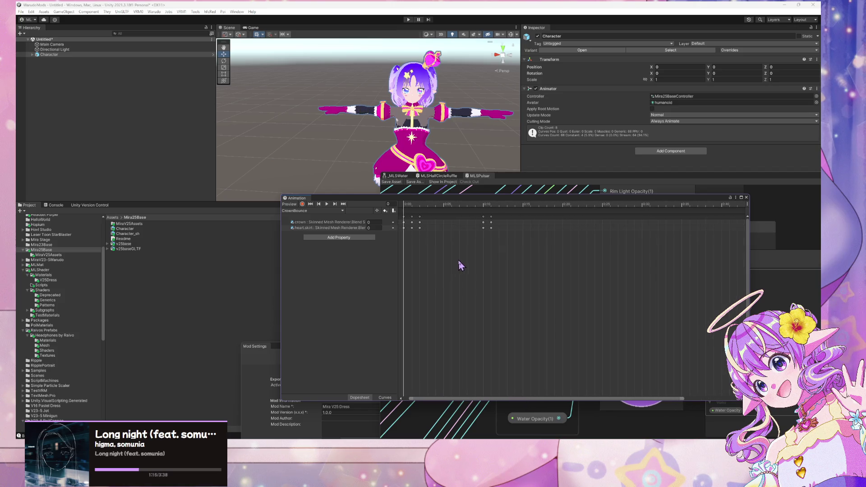
{"action": "scroll", "coordinate": [417, 222], "scroll_direction": "down", "scroll_amount": 1}
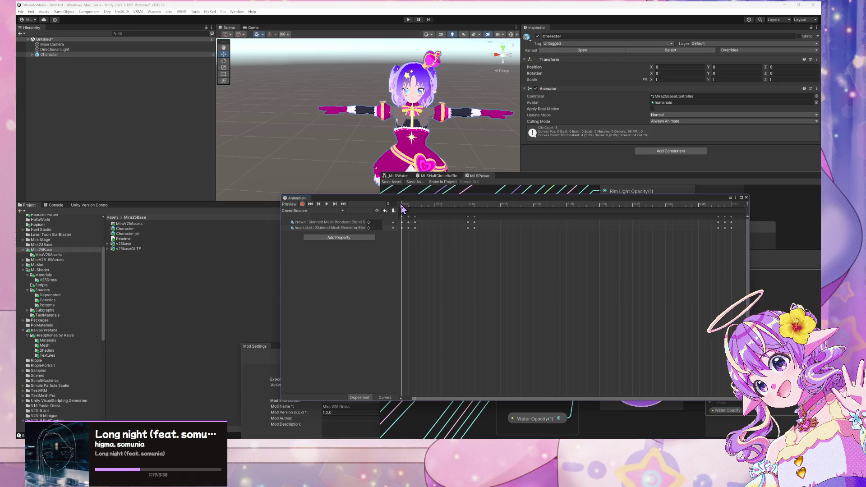
{"action": "key", "text": "space"}
{"action": "mouse_move", "coordinate": [467, 218]}
{"action": "left_mouse_down"}
{"action": "mouse_move", "coordinate": [476, 218]}
{"action": "mouse_move", "coordinate": [396, 216]}
{"action": "mouse_move", "coordinate": [477, 224]}
{"action": "mouse_move", "coordinate": [386, 224]}
{"action": "left_mouse_up"}
{"action": "scroll", "coordinate": [444, 279], "scroll_direction": "down", "scroll_amount": 5}
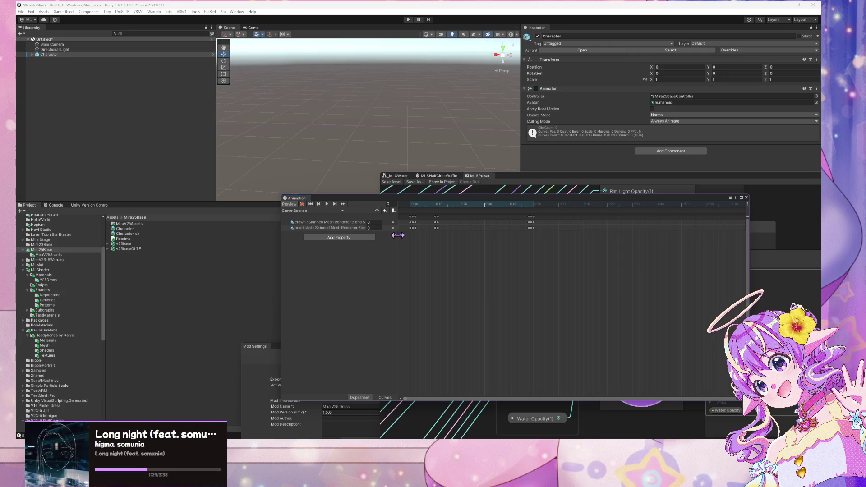
{"action": "mouse_move", "coordinate": [397, 235]}
{"action": "left_mouse_down"}
{"action": "mouse_move", "coordinate": [464, 237]}
{"action": "mouse_move", "coordinate": [448, 240]}
{"action": "left_mouse_up"}
{"action": "mouse_move", "coordinate": [465, 205]}
{"action": "left_mouse_down"}
{"action": "mouse_move", "coordinate": [489, 205]}
{"action": "mouse_move", "coordinate": [460, 206]}
{"action": "left_mouse_up"}
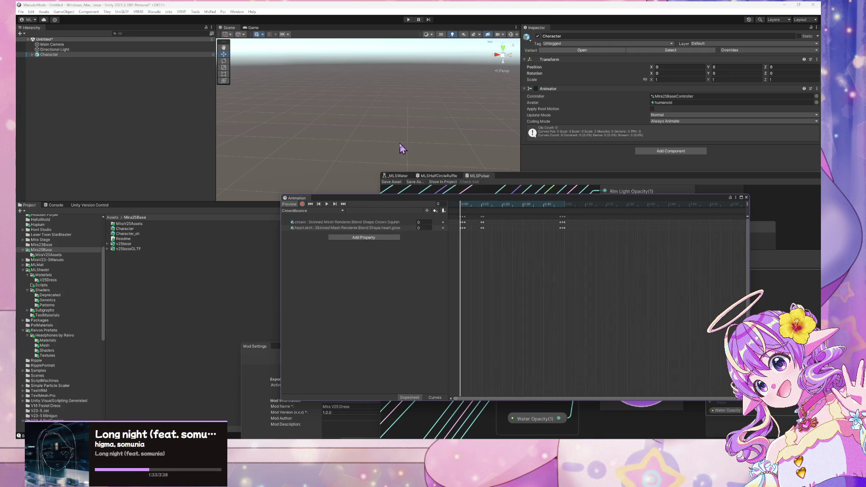
{"action": "key", "text": "f"}
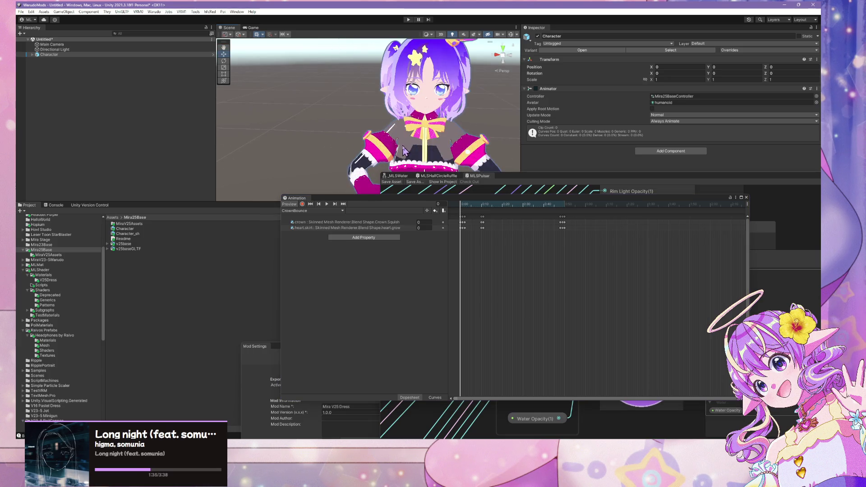
{"action": "left_click", "coordinate": [329, 211]}
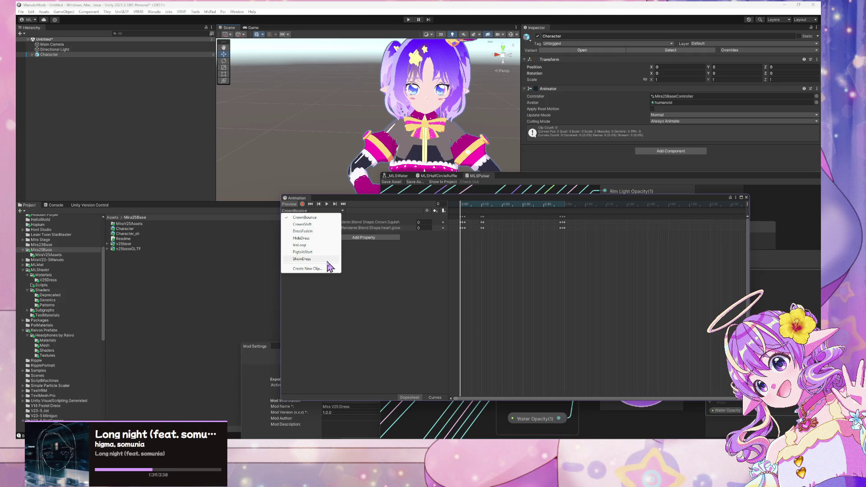
Step: Switch the Animation window to the DressFadeIn clip and scrub it to preview the dress fading in
{"action": "left_click", "coordinate": [316, 231]}
{"action": "scroll", "coordinate": [420, 91], "scroll_direction": "down", "scroll_amount": 5}
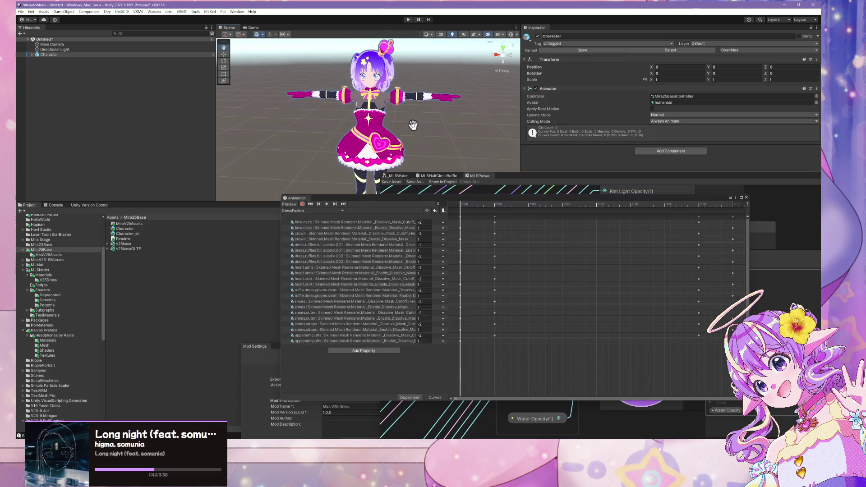
{"action": "left_click", "coordinate": [292, 205]}
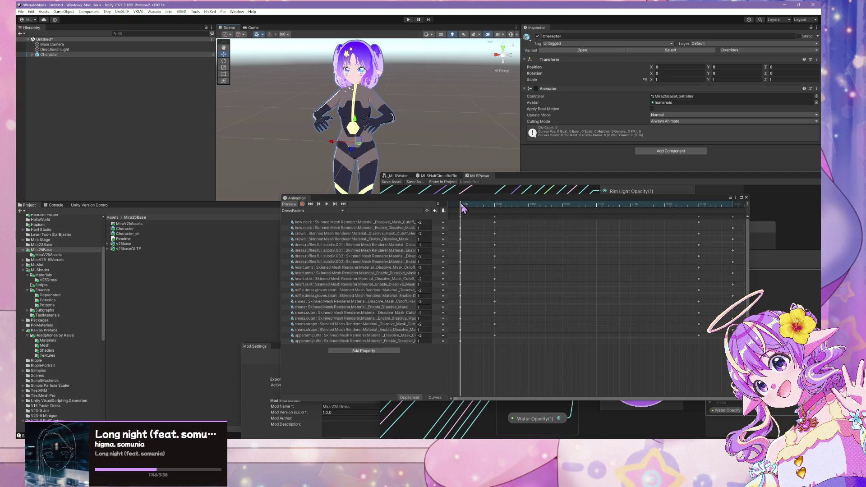
{"action": "mouse_move", "coordinate": [463, 208]}
{"action": "left_mouse_down"}
{"action": "mouse_move", "coordinate": [652, 222]}
{"action": "mouse_move", "coordinate": [450, 220]}
{"action": "left_mouse_up"}
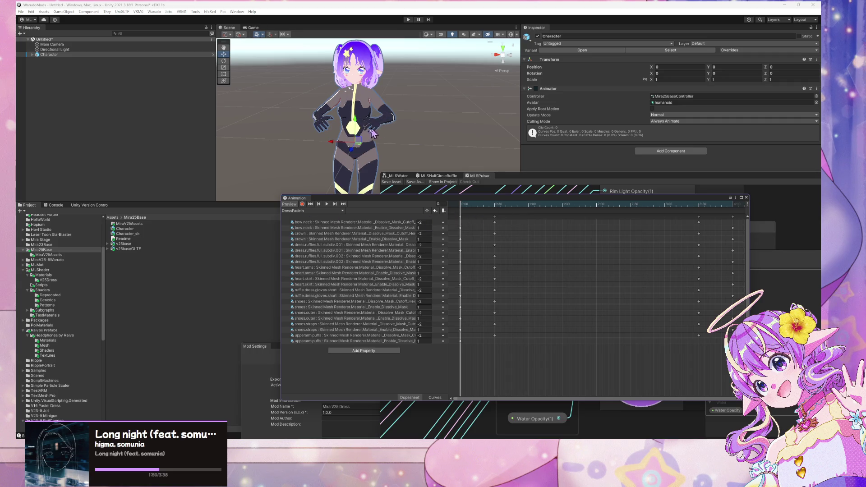
Step: Select bow.neck under Character and rearrange the Shader Graph, Animator and Animation windows
{"action": "left_click", "coordinate": [32, 54]}
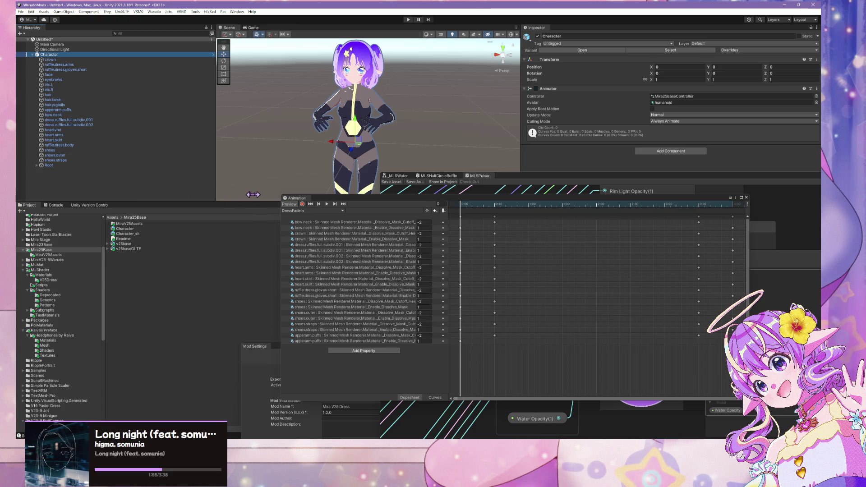
{"action": "left_click", "coordinate": [73, 116]}
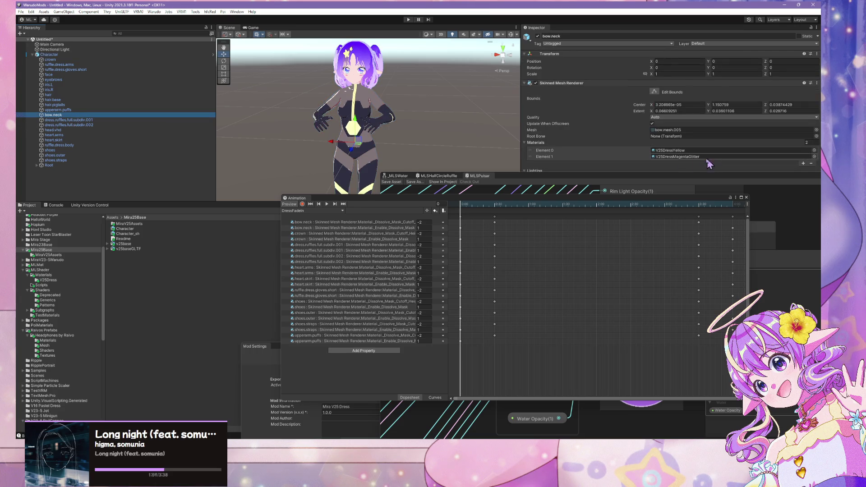
{"action": "mouse_move", "coordinate": [690, 181]}
{"action": "left_mouse_down"}
{"action": "mouse_move", "coordinate": [481, 241]}
{"action": "mouse_move", "coordinate": [374, 334]}
{"action": "left_mouse_up"}
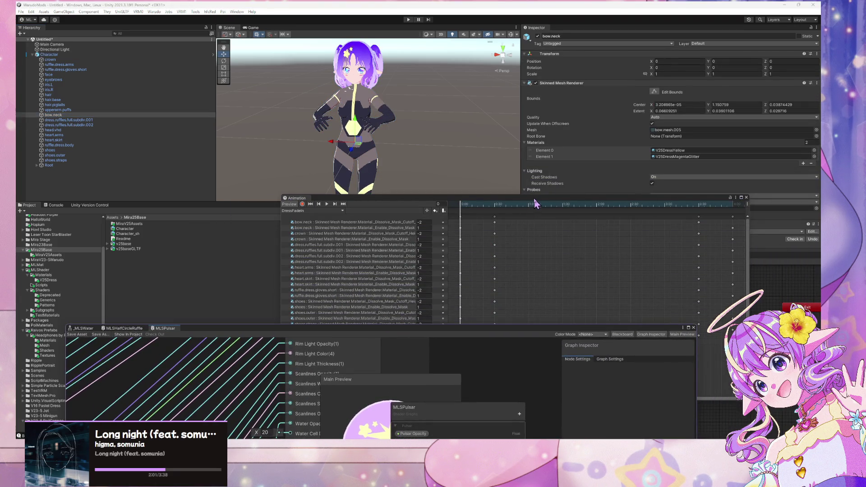
{"action": "mouse_move", "coordinate": [533, 201]}
{"action": "left_mouse_down"}
{"action": "mouse_move", "coordinate": [296, 174]}
{"action": "mouse_move", "coordinate": [315, 204]}
{"action": "left_mouse_up"}
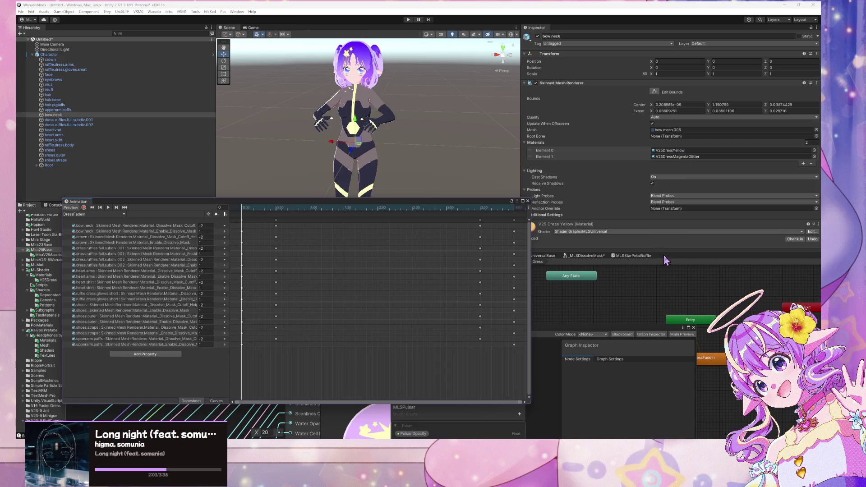
{"action": "left_click_drag", "start_coordinate": [665, 261], "coordinate": [505, 347]}
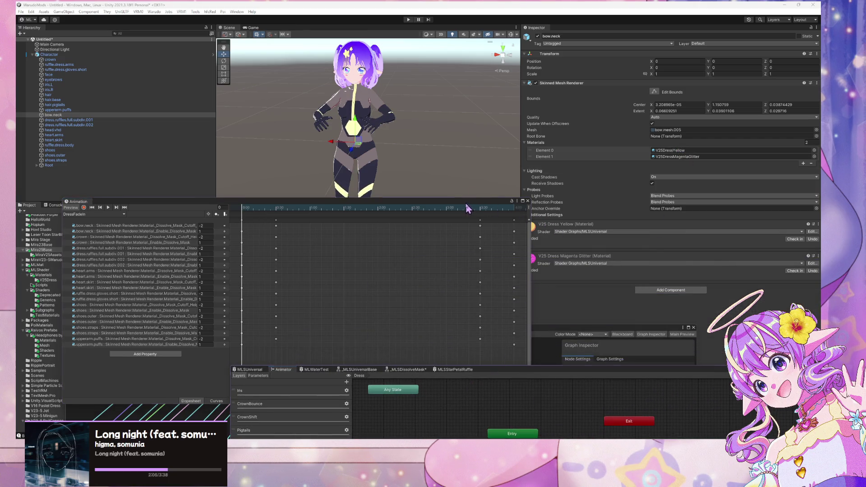
{"action": "left_click_drag", "start_coordinate": [467, 208], "coordinate": [430, 202]}
Step: Expand the V25 Dress Yellow material settings and add both dress ruffle meshes to the selection
{"action": "left_click", "coordinate": [525, 238]}
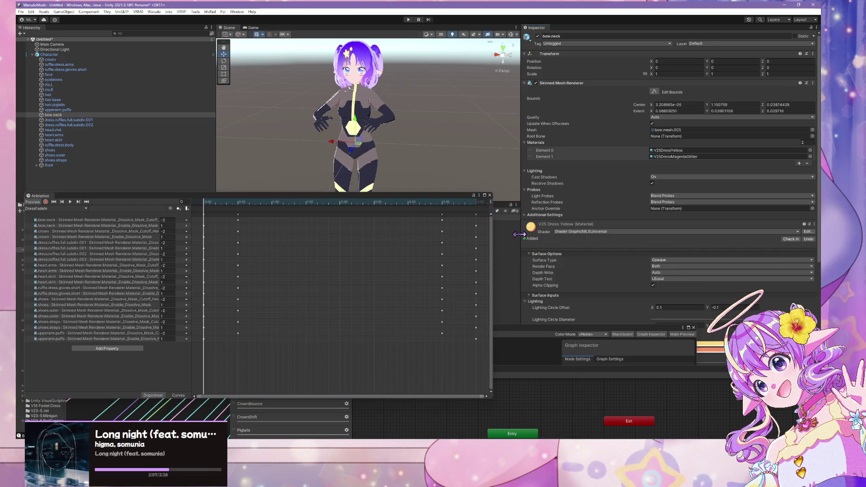
{"action": "left_click_drag", "start_coordinate": [362, 195], "coordinate": [467, 200]}
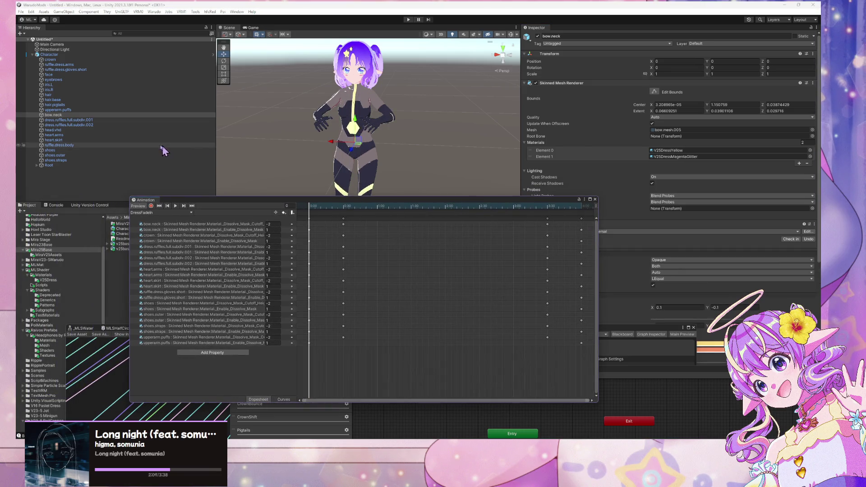
{"action": "left_click", "coordinate": [107, 125], "text": "shift"}
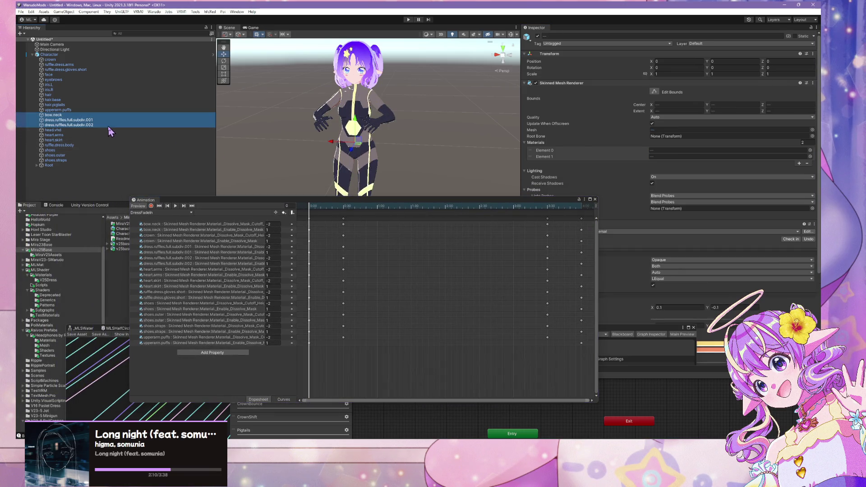
Step: Ctrl-select the heart, dress body, shoe, arm ruffle and crown objects, then start recording DressFadeIn
{"action": "left_click", "coordinate": [78, 135], "text": "ctrl"}
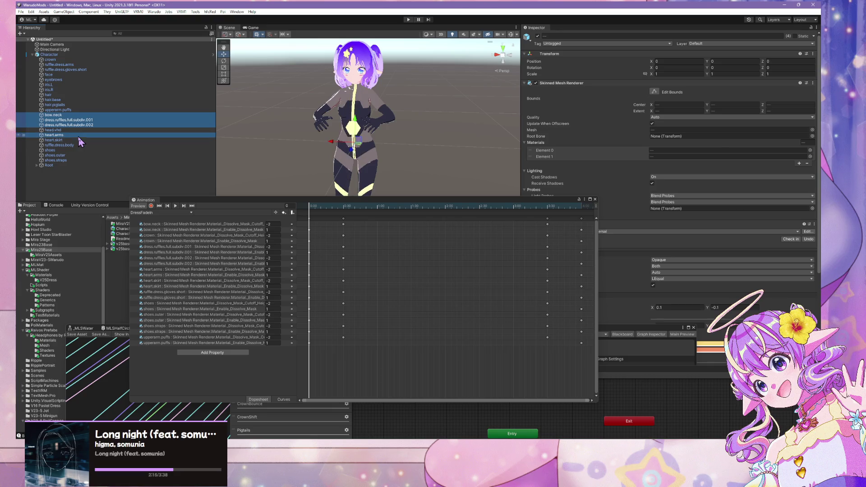
{"action": "left_click", "coordinate": [77, 140], "text": "ctrl"}
{"action": "left_click", "coordinate": [69, 146], "text": "ctrl"}
{"action": "left_click", "coordinate": [52, 150], "text": "ctrl"}
{"action": "left_click", "coordinate": [54, 156], "text": "ctrl"}
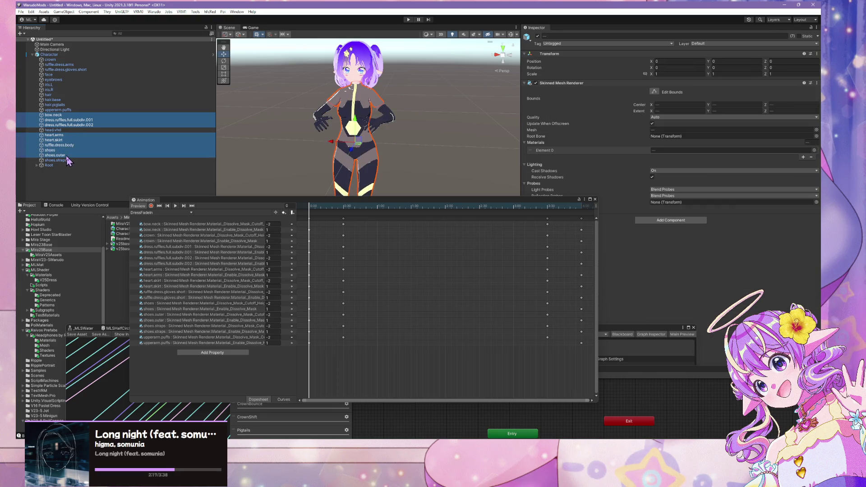
{"action": "left_click", "coordinate": [57, 160], "text": "ctrl"}
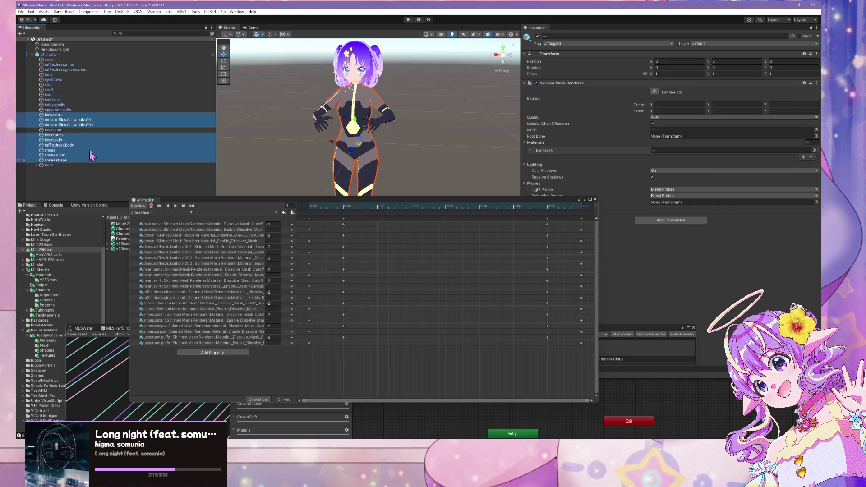
{"action": "left_click", "coordinate": [72, 64], "text": "ctrl"}
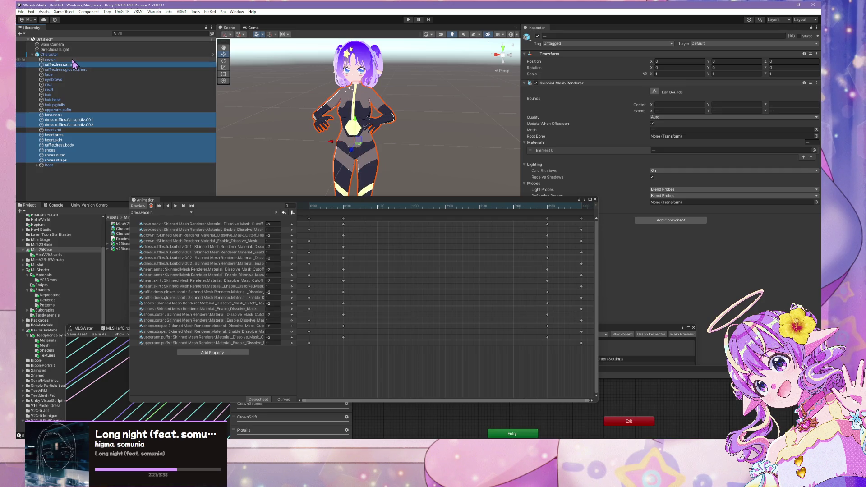
{"action": "left_click", "coordinate": [72, 60], "text": "ctrl"}
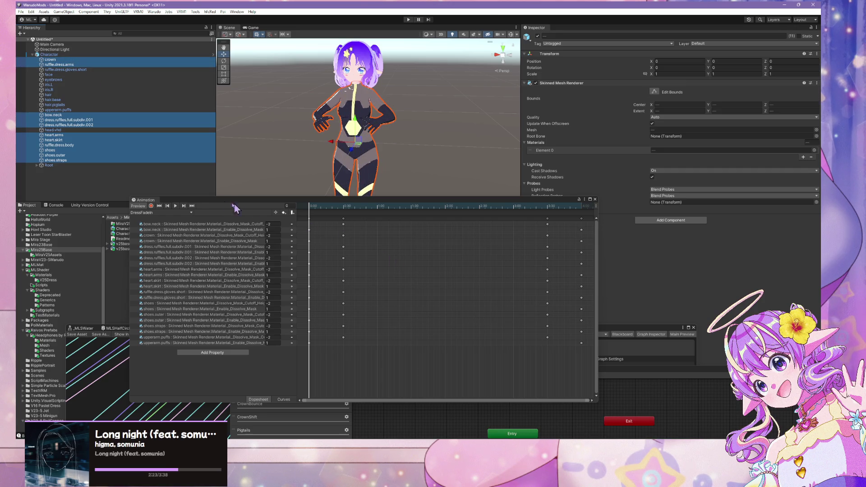
{"action": "left_click", "coordinate": [151, 206]}
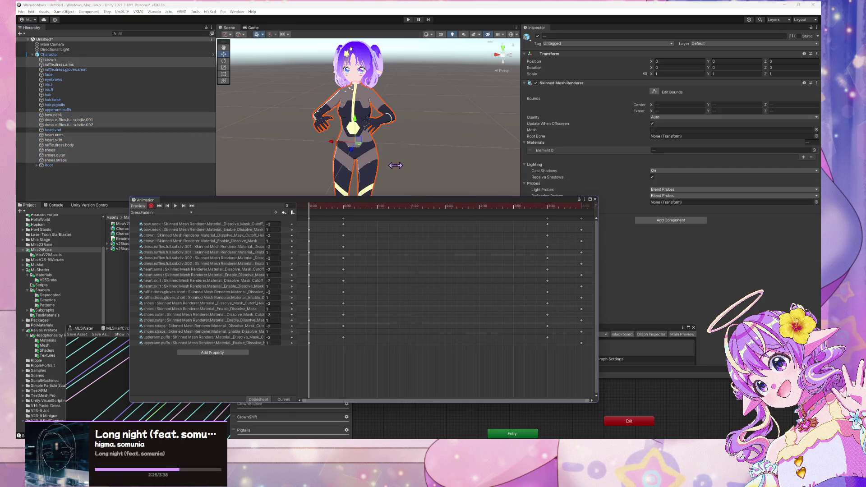
Step: Adjust the selection until only dress.ruffles.full.subdiv.001 and .002 are selected
{"action": "left_click", "coordinate": [99, 70], "text": "ctrl"}
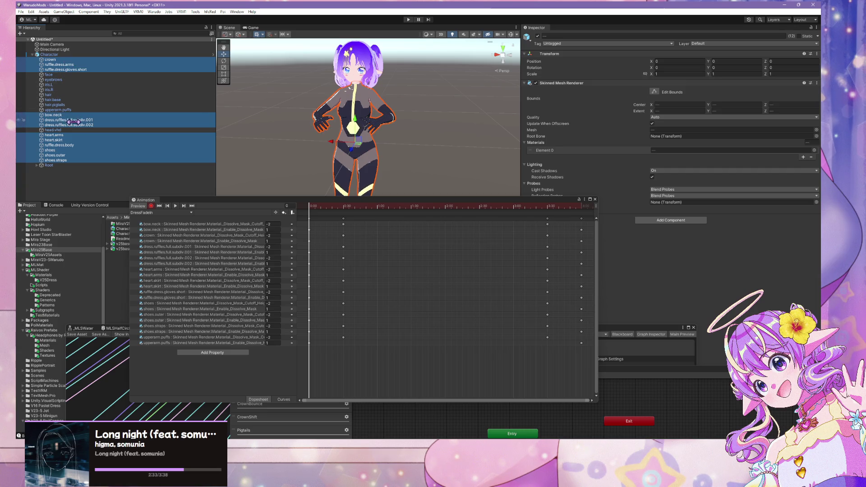
{"action": "left_click", "coordinate": [50, 59]}
{"action": "left_click", "coordinate": [65, 69], "text": "shift"}
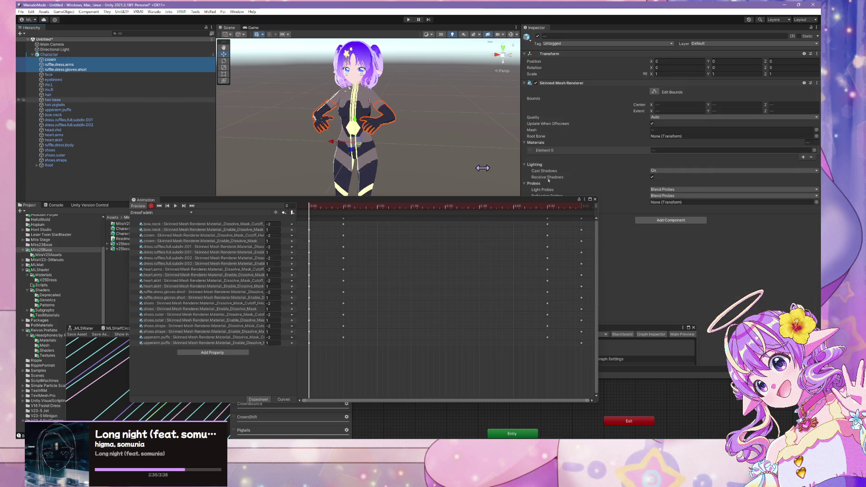
{"action": "left_click", "coordinate": [85, 125]}
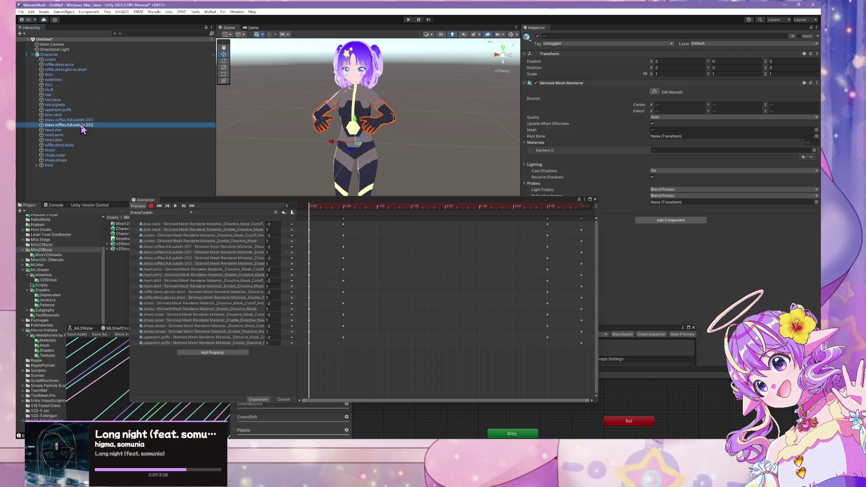
{"action": "left_click", "coordinate": [82, 120], "text": "shift"}
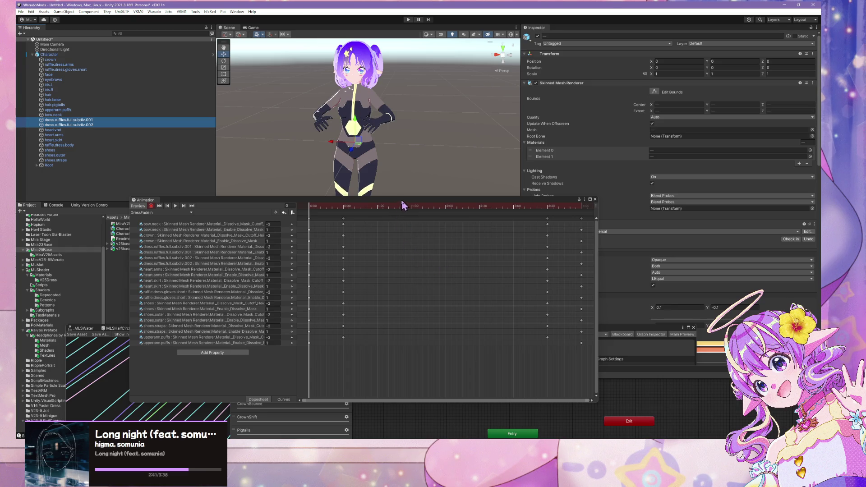
Step: Key the ruffles' Water Opacity slider while recording, then scrub the DressFadeIn timeline to preview the dissolve
{"action": "left_click_drag", "start_coordinate": [402, 200], "coordinate": [322, 128]}
{"action": "scroll", "coordinate": [660, 270], "scroll_direction": "down", "scroll_amount": 5}
{"action": "scroll", "coordinate": [661, 270], "scroll_direction": "down", "scroll_amount": 15}
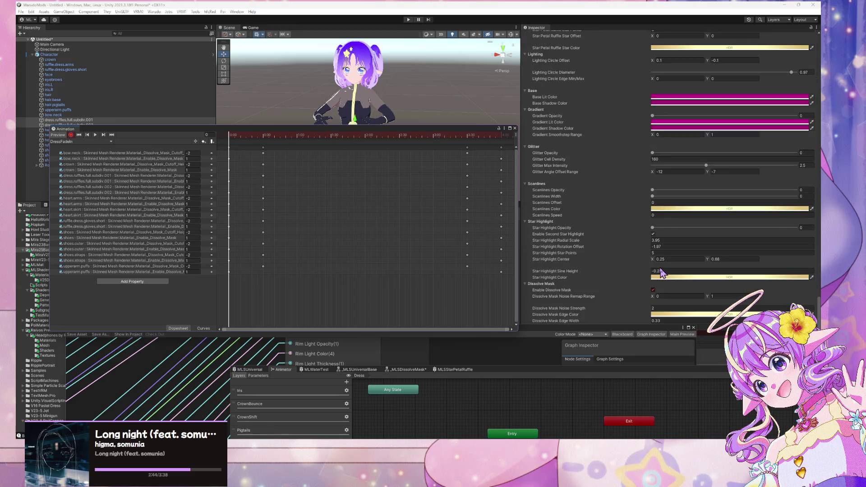
{"action": "left_click_drag", "start_coordinate": [625, 328], "coordinate": [556, 377]}
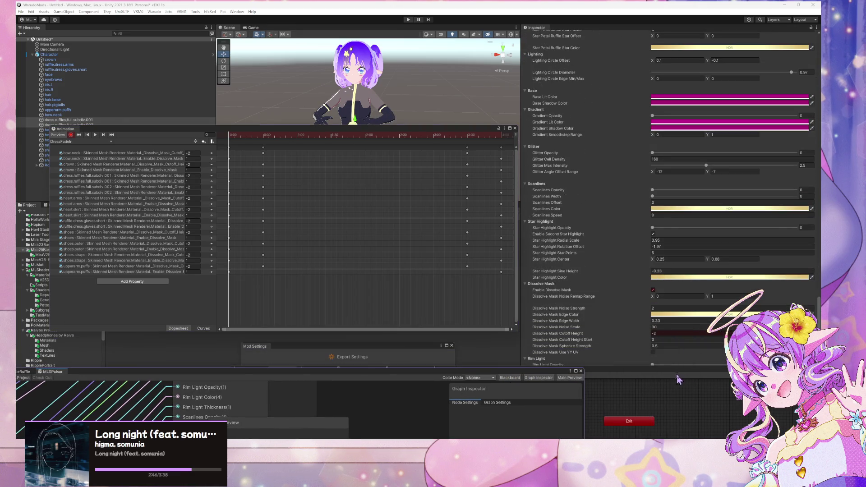
{"action": "left_click_drag", "start_coordinate": [675, 374], "coordinate": [603, 410]}
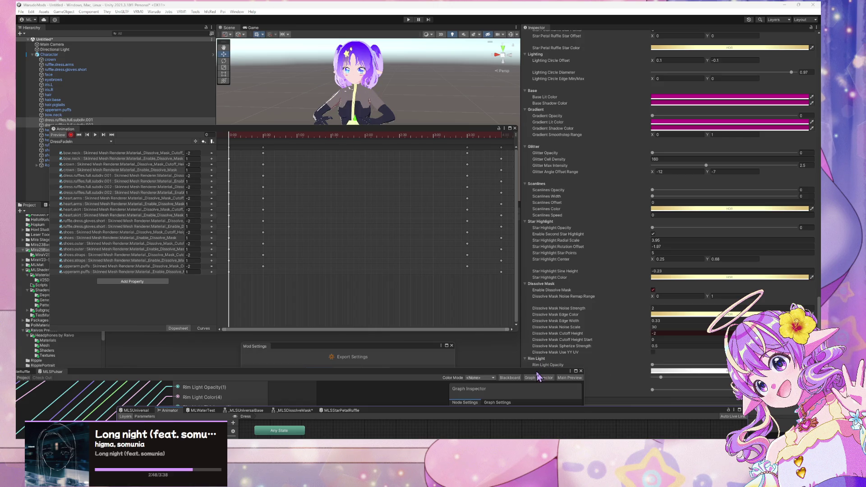
{"action": "left_click_drag", "start_coordinate": [538, 377], "coordinate": [396, 372]}
{"action": "left_click_drag", "start_coordinate": [654, 391], "coordinate": [770, 391]}
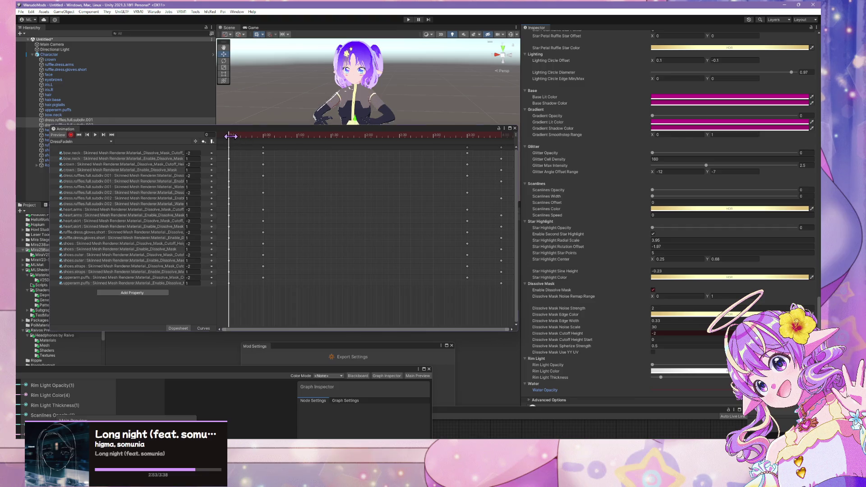
{"action": "mouse_move", "coordinate": [230, 136]}
{"action": "left_mouse_down"}
{"action": "mouse_move", "coordinate": [412, 135]}
{"action": "mouse_move", "coordinate": [186, 143]}
{"action": "left_mouse_up"}
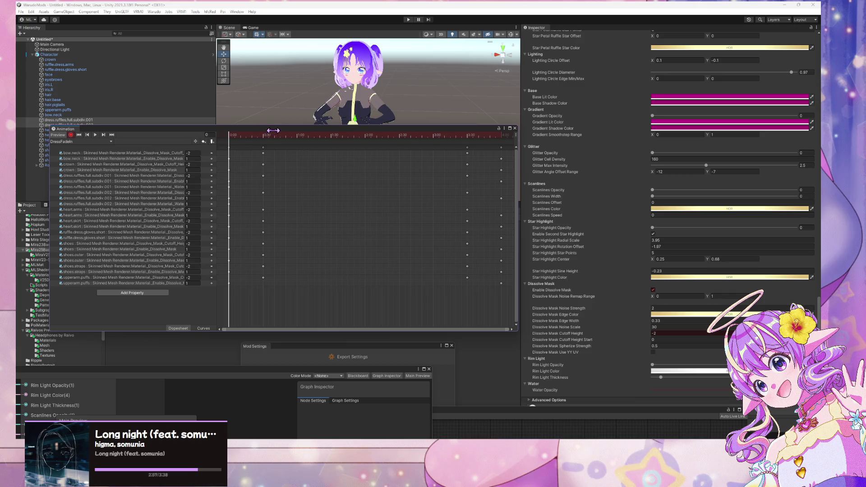
{"action": "mouse_move", "coordinate": [273, 130]}
{"action": "left_mouse_down"}
{"action": "mouse_move", "coordinate": [552, 198]}
{"action": "mouse_move", "coordinate": [538, 205]}
{"action": "left_mouse_up"}
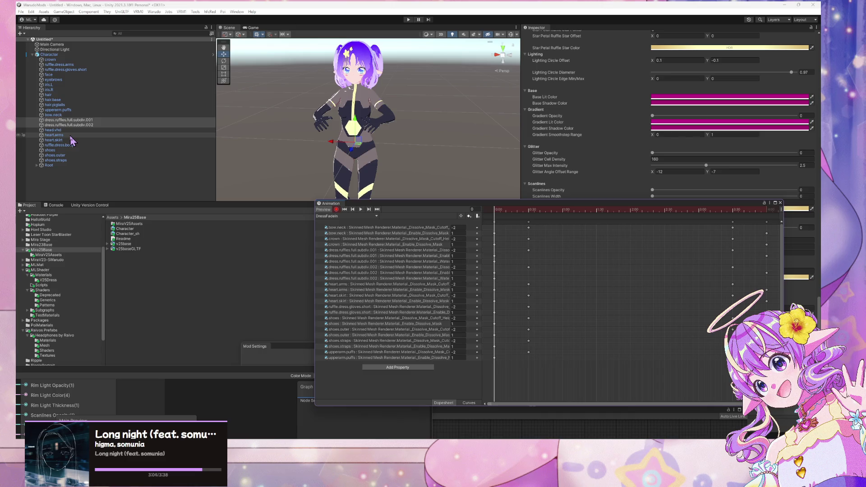
Step: Select heart.arms and heart.skirt, key their Water Opacity slider, and scrub the clip to preview
{"action": "left_click", "coordinate": [63, 136]}
{"action": "left_click", "coordinate": [61, 140], "text": "shift"}
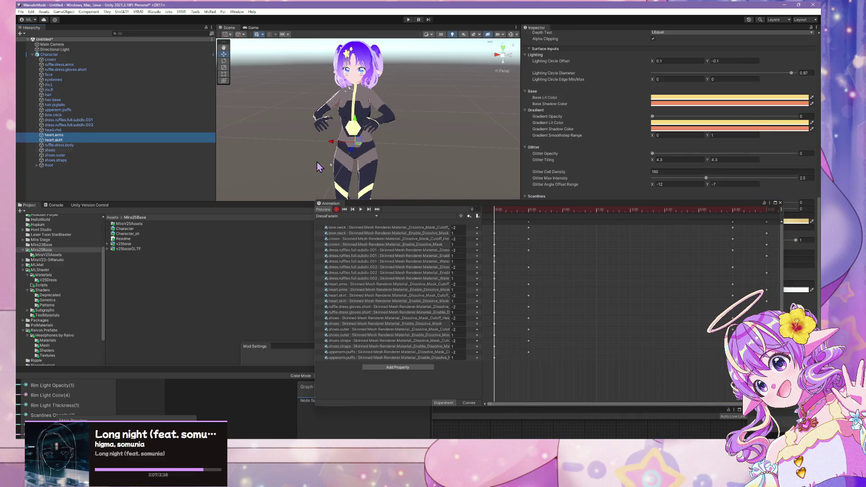
{"action": "mouse_move", "coordinate": [533, 204]}
{"action": "left_mouse_down"}
{"action": "mouse_move", "coordinate": [309, 140]}
{"action": "mouse_move", "coordinate": [295, 158]}
{"action": "left_mouse_up"}
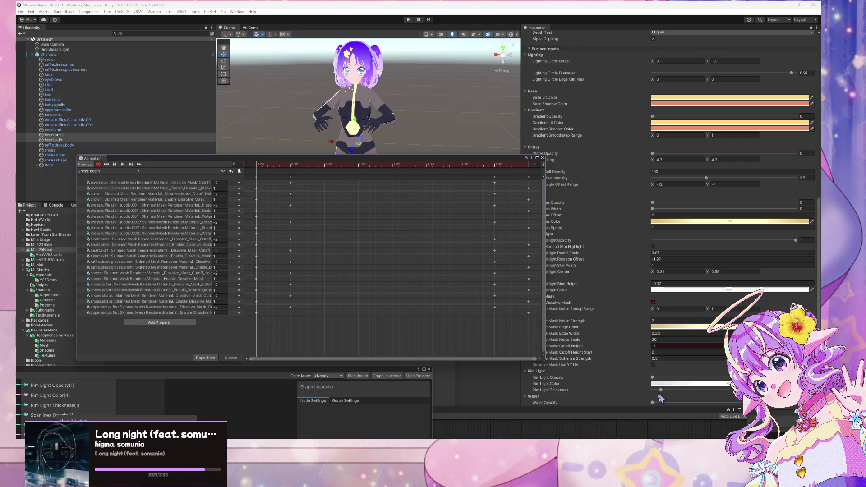
{"action": "left_click_drag", "start_coordinate": [654, 403], "coordinate": [660, 402]}
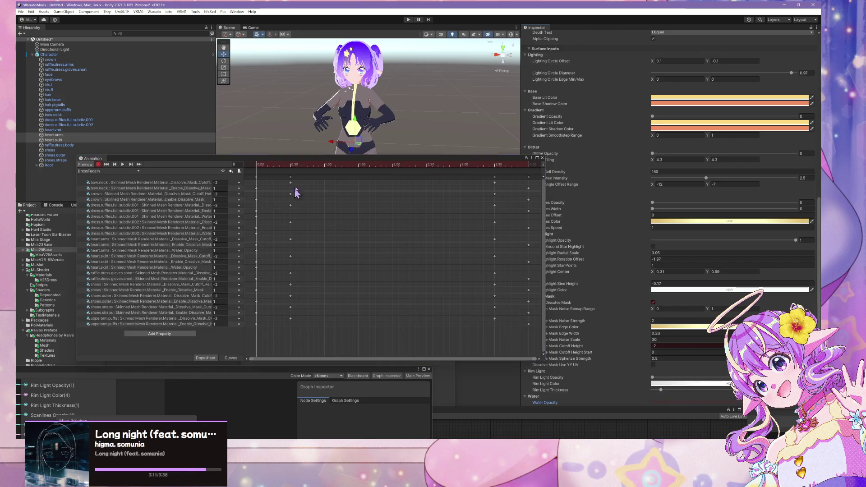
{"action": "left_click_drag", "start_coordinate": [310, 163], "coordinate": [507, 188]}
{"action": "mouse_move", "coordinate": [456, 193]}
{"action": "left_mouse_down"}
{"action": "mouse_move", "coordinate": [593, 199]}
{"action": "mouse_move", "coordinate": [440, 193]}
{"action": "mouse_move", "coordinate": [696, 207]}
{"action": "mouse_move", "coordinate": [408, 190]}
{"action": "left_mouse_up"}
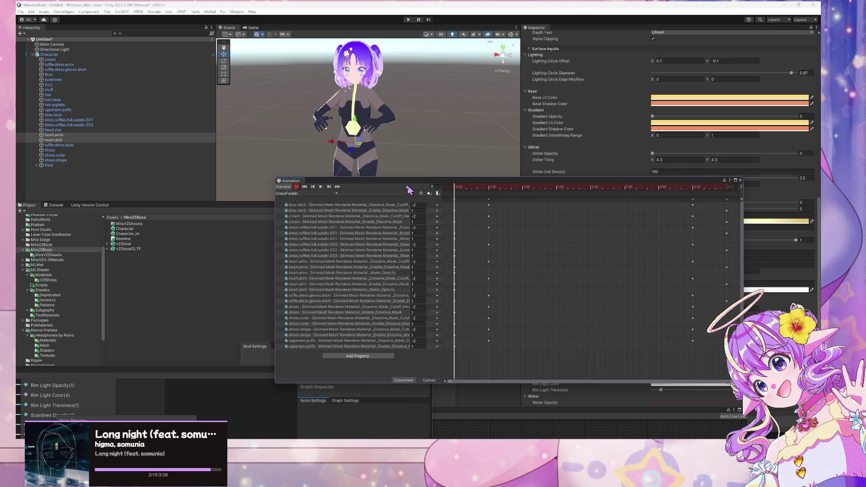
Step: Select ruffle.dress.body and uncover its material settings behind the timeline
{"action": "left_click", "coordinate": [63, 145]}
{"action": "mouse_move", "coordinate": [504, 187]}
{"action": "left_mouse_down"}
{"action": "mouse_move", "coordinate": [345, 181]}
{"action": "mouse_move", "coordinate": [261, 198]}
{"action": "left_mouse_up"}
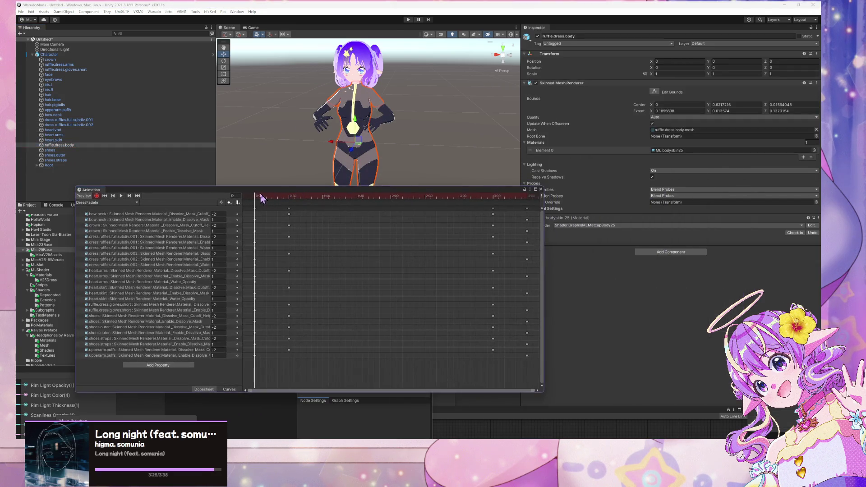
{"action": "mouse_move", "coordinate": [515, 190]}
{"action": "left_mouse_down"}
{"action": "mouse_move", "coordinate": [455, 205]}
{"action": "mouse_move", "coordinate": [494, 214]}
{"action": "left_mouse_up"}
Step: Record a Water Opacity key for both dress.ruffles.full.subdiv meshes
{"action": "left_click", "coordinate": [103, 124]}
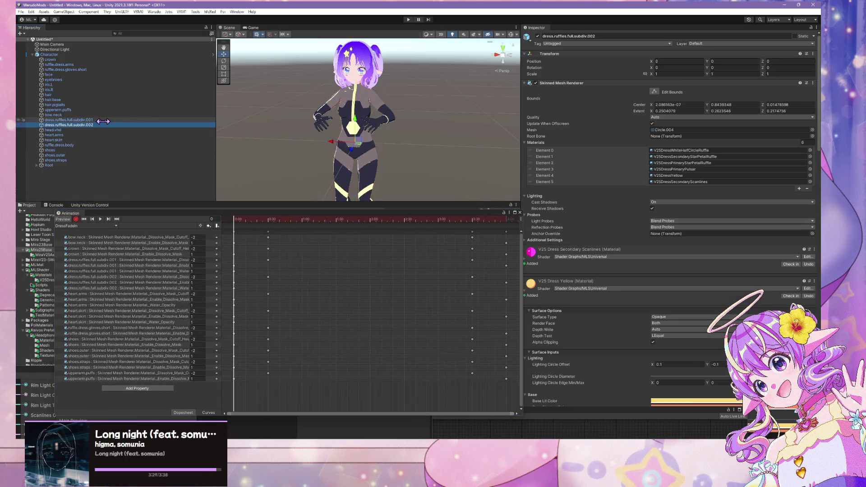
{"action": "left_click", "coordinate": [100, 121], "text": "ctrl"}
{"action": "scroll", "coordinate": [796, 306], "scroll_direction": "down", "scroll_amount": 10}
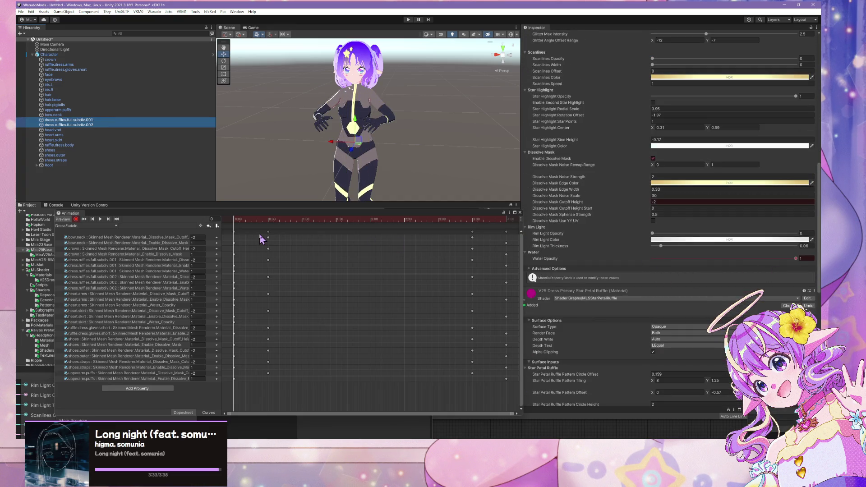
{"action": "left_click", "coordinate": [807, 260]}
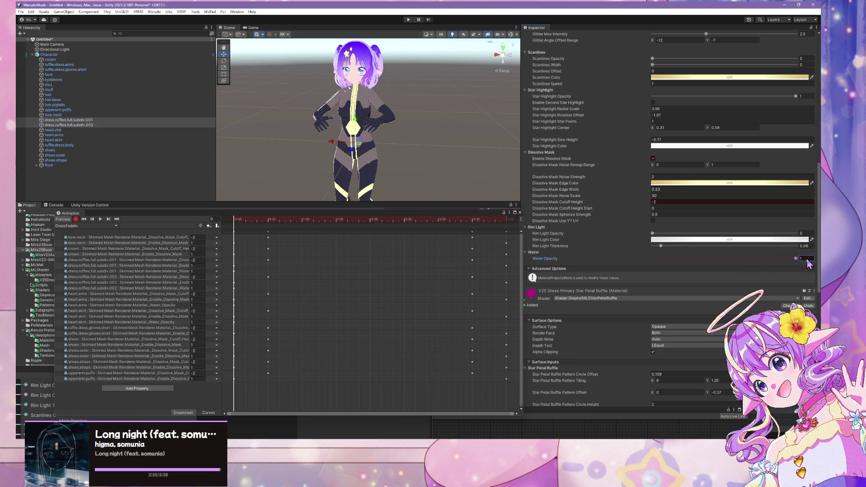
Step: Record Water Opacity keys for bow.neck, upperarm.puffs and ruffle.dress.gloves.short
{"action": "left_click", "coordinate": [112, 114]}
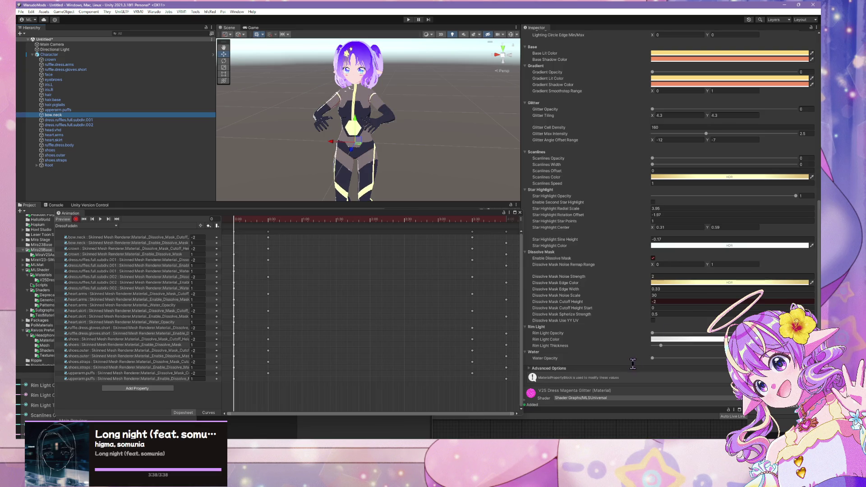
{"action": "left_click", "coordinate": [652, 358]}
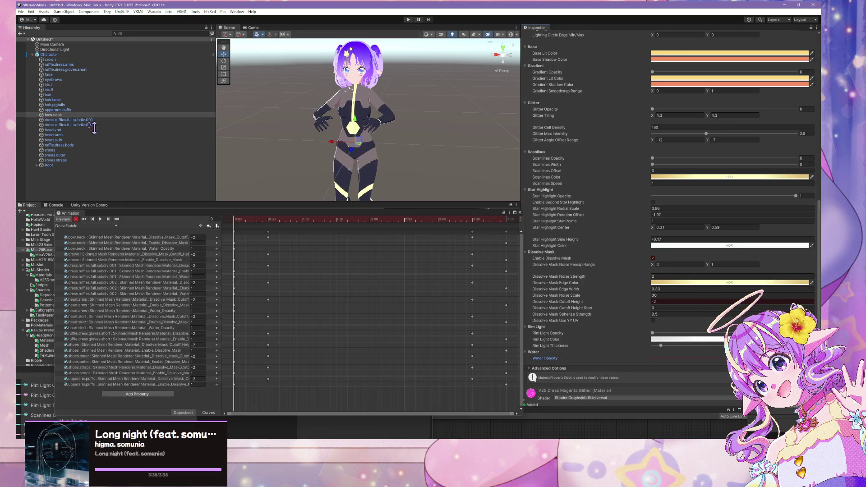
{"action": "left_click", "coordinate": [69, 110]}
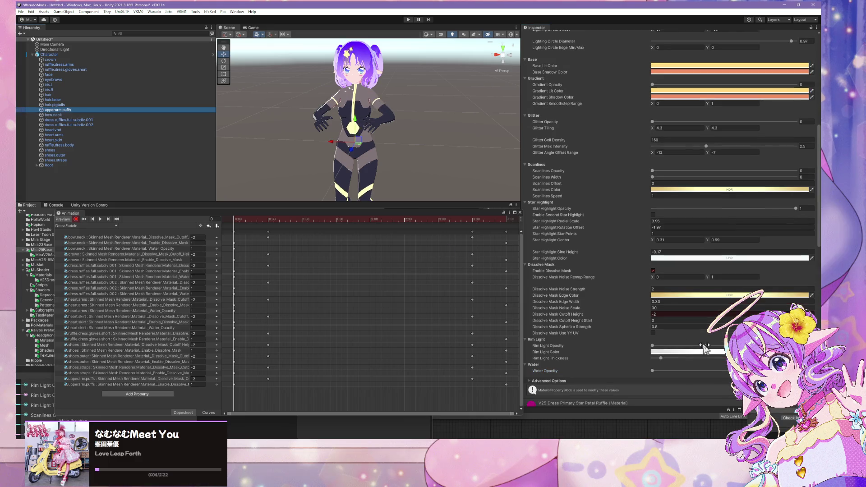
{"action": "left_click", "coordinate": [653, 370]}
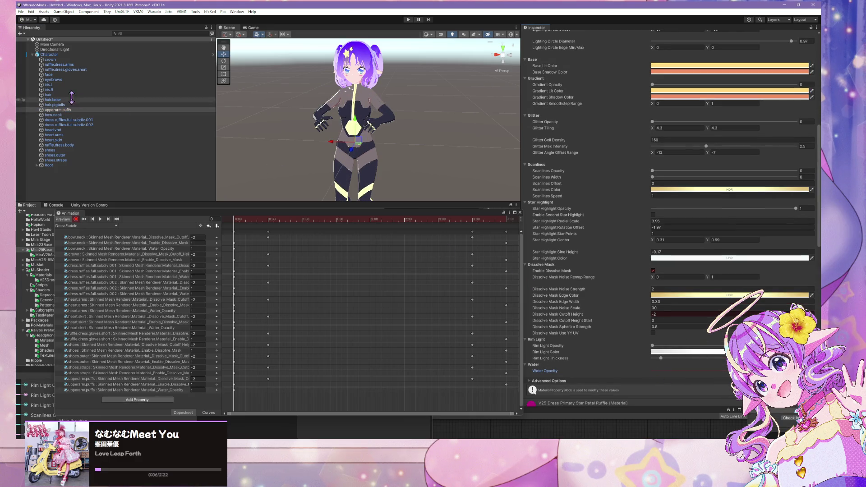
{"action": "left_click", "coordinate": [86, 69]}
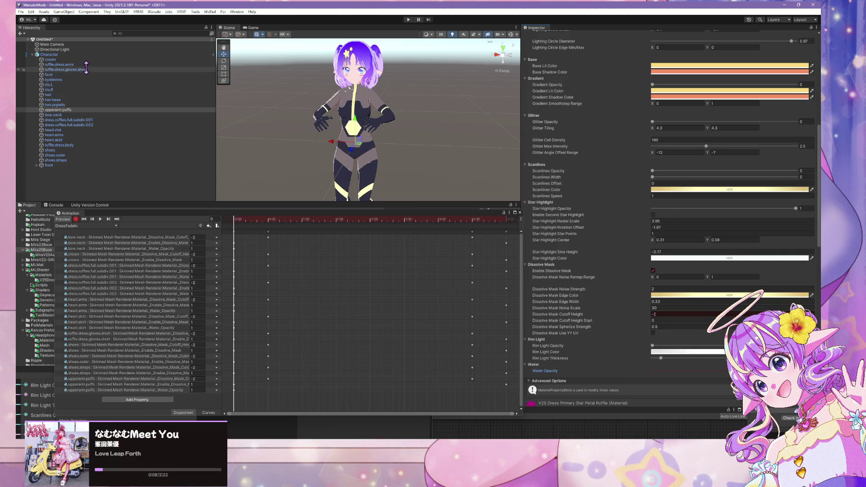
{"action": "scroll", "coordinate": [722, 344], "scroll_direction": "down", "scroll_amount": 3}
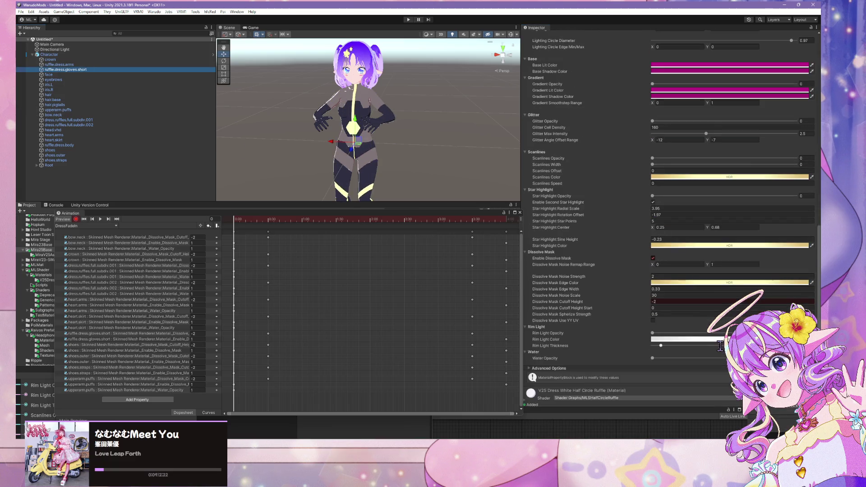
{"action": "left_click", "coordinate": [654, 358]}
Step: Record a Water Opacity key for the crown and scrub to frame 172 to see the cyan dress
{"action": "left_click", "coordinate": [74, 66]}
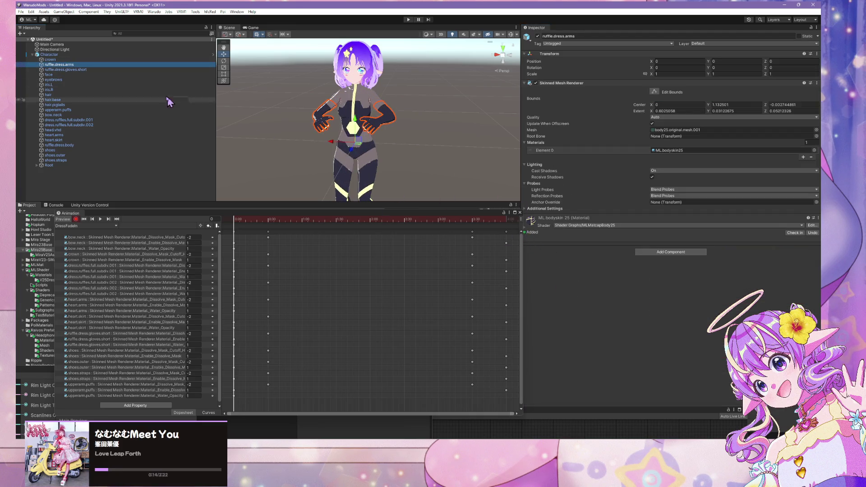
{"action": "left_click", "coordinate": [74, 70]}
{"action": "left_click", "coordinate": [64, 64]}
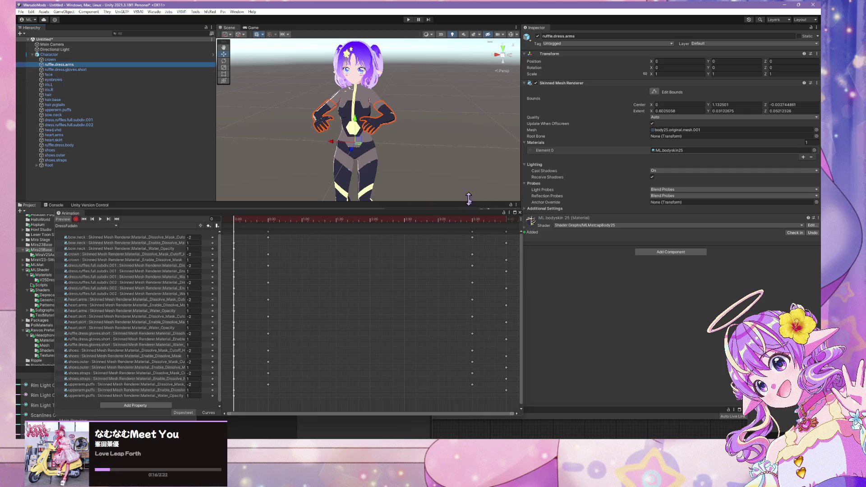
{"action": "left_click", "coordinate": [65, 70]}
{"action": "left_click", "coordinate": [65, 65]}
{"action": "left_click", "coordinate": [52, 60]}
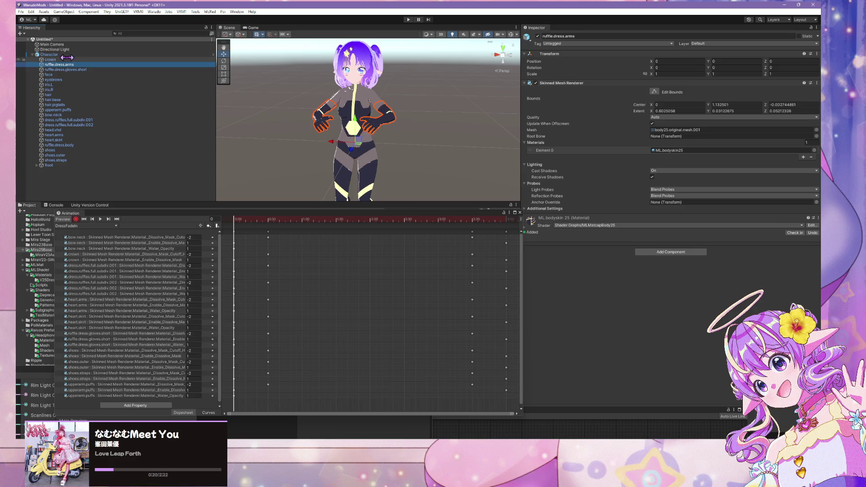
{"action": "scroll", "coordinate": [702, 306], "scroll_direction": "down", "scroll_amount": 8}
{"action": "scroll", "coordinate": [702, 306], "scroll_direction": "down", "scroll_amount": 10}
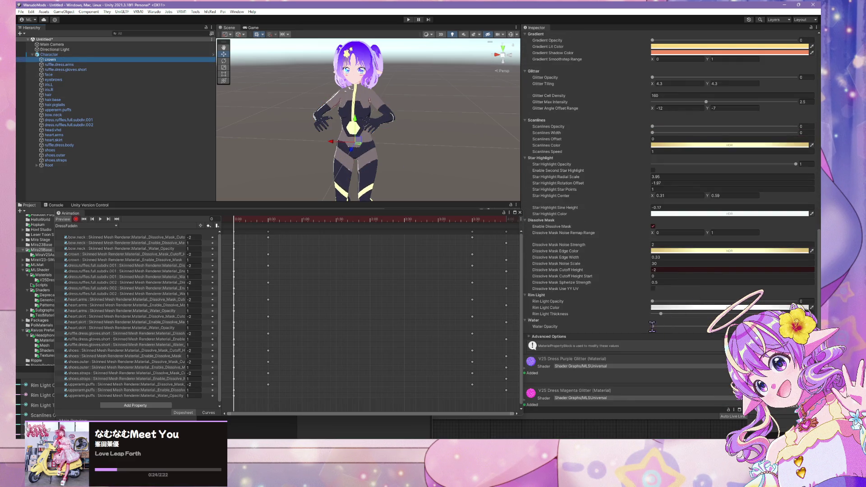
{"action": "left_click", "coordinate": [651, 327]}
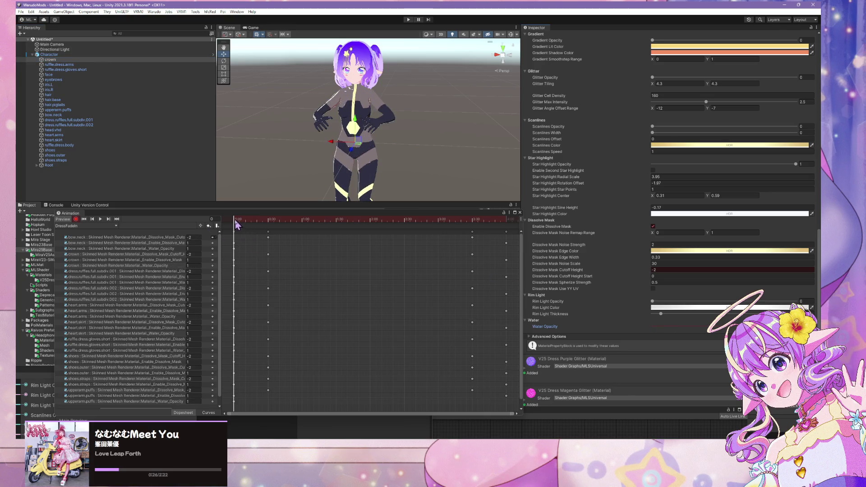
{"action": "mouse_move", "coordinate": [236, 226]}
{"action": "left_mouse_down"}
{"action": "mouse_move", "coordinate": [455, 239]}
{"action": "mouse_move", "coordinate": [428, 239]}
{"action": "left_mouse_up"}
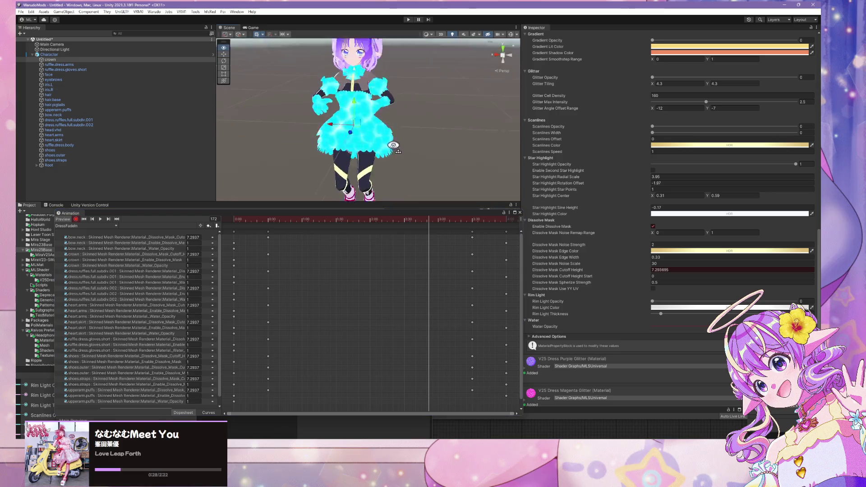
{"action": "left_click_drag", "start_coordinate": [397, 113], "coordinate": [395, 166]}
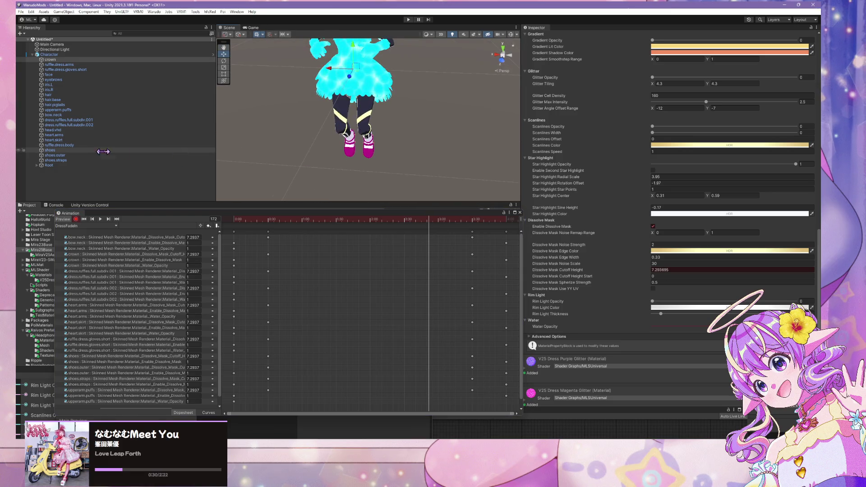
Step: Select shoes, shoes.outer and shoes.straps together in the Hierarchy
{"action": "left_click", "coordinate": [68, 150]}
{"action": "key", "text": "Down"}
{"action": "key", "text": "Down"}
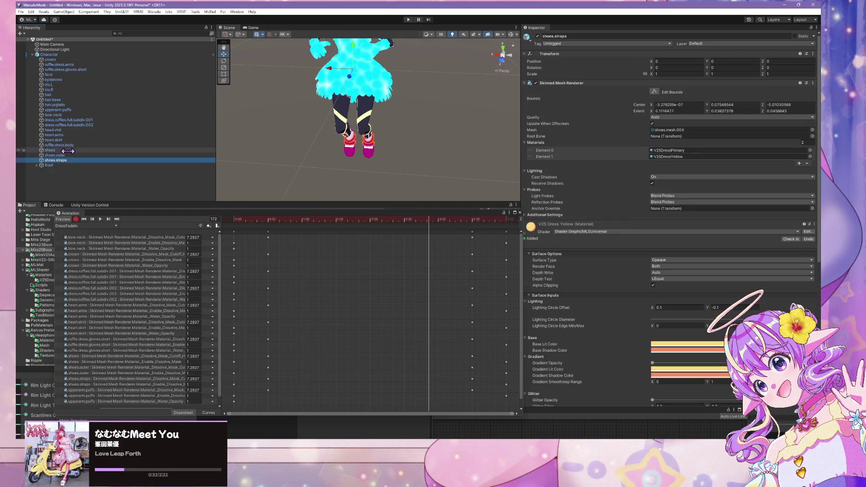
{"action": "left_click", "coordinate": [67, 150], "text": "shift"}
{"action": "left_click", "coordinate": [83, 219]}
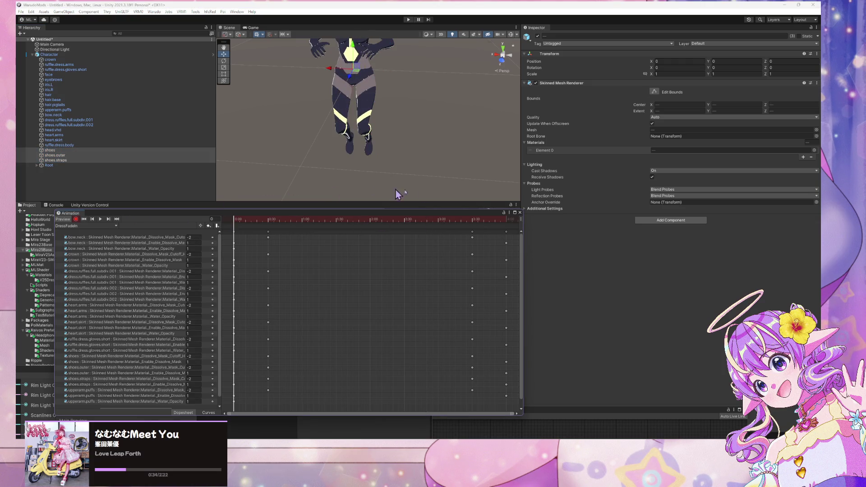
Step: Select shoes.outer and shoes.straps, expand their material, and record a Water Opacity key
{"action": "left_click", "coordinate": [102, 160]}
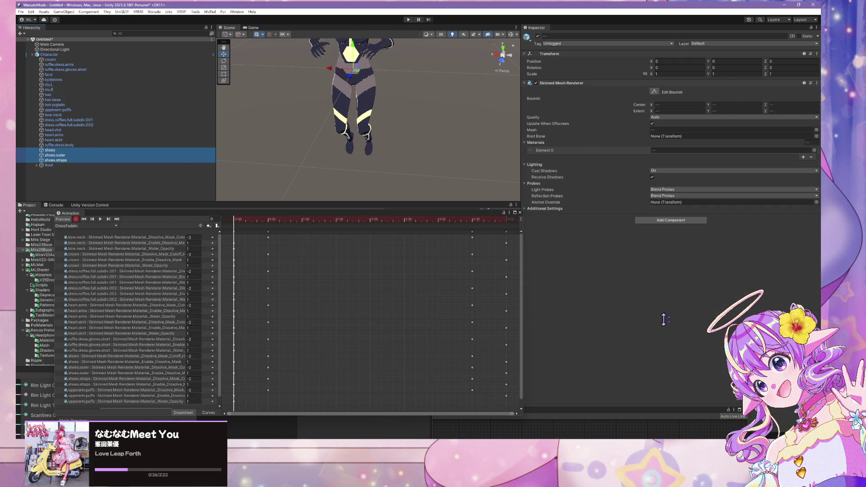
{"action": "left_click", "coordinate": [86, 152]}
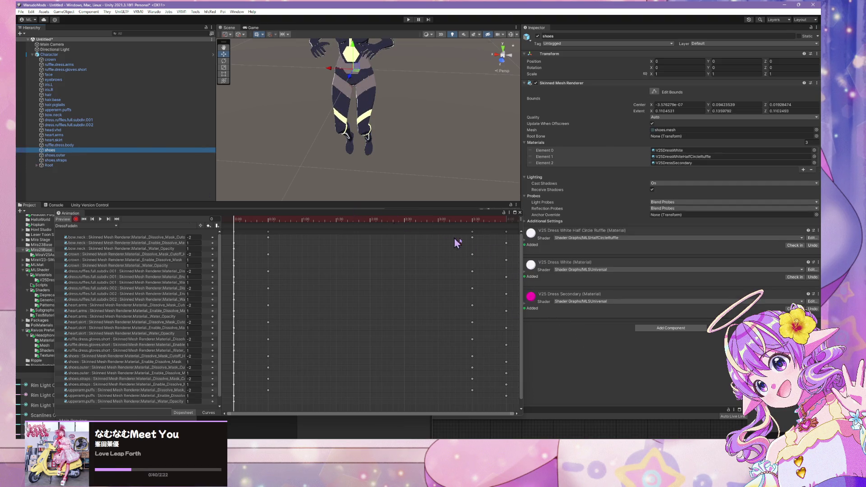
{"action": "left_click", "coordinate": [138, 156], "text": "shift"}
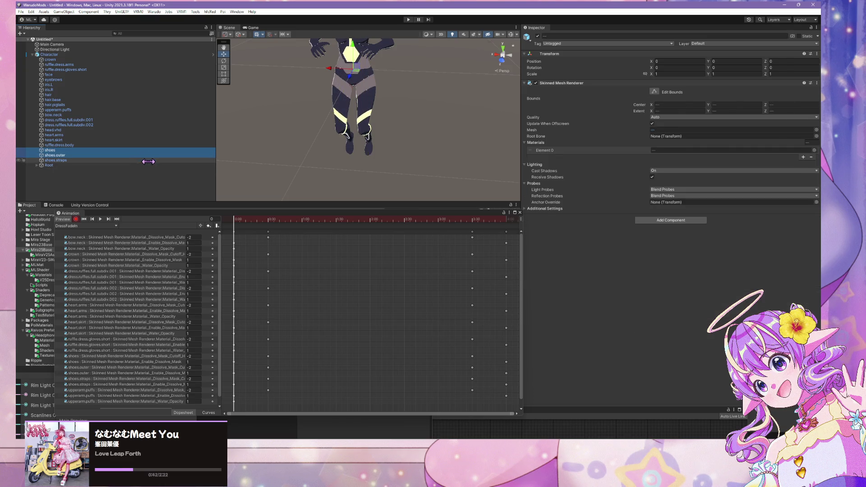
{"action": "left_click", "coordinate": [138, 155], "text": "ctrl"}
{"action": "left_click", "coordinate": [122, 160], "text": "ctrl"}
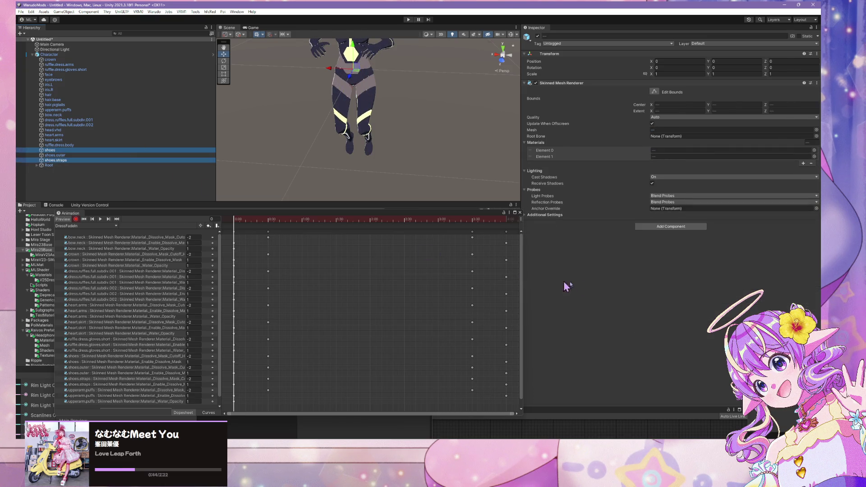
{"action": "left_click", "coordinate": [71, 155], "text": "shift"}
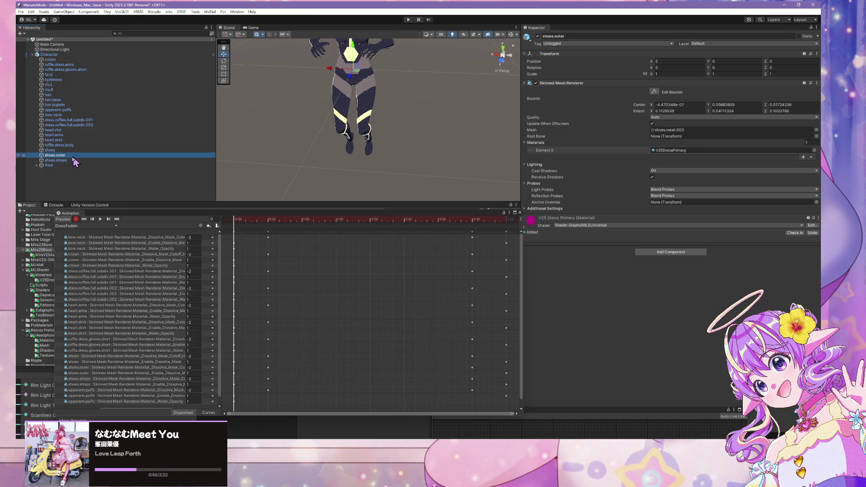
{"action": "left_click", "coordinate": [528, 227]}
{"action": "scroll", "coordinate": [710, 322], "scroll_direction": "down", "scroll_amount": 5}
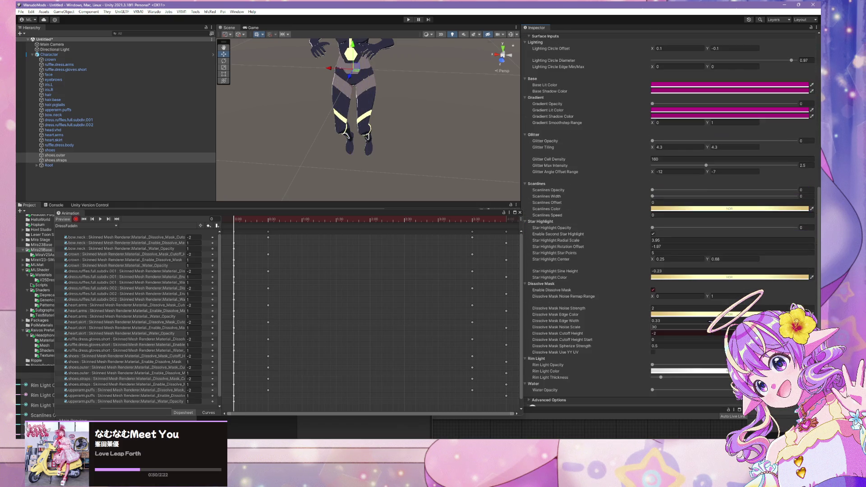
{"action": "left_click", "coordinate": [660, 390]}
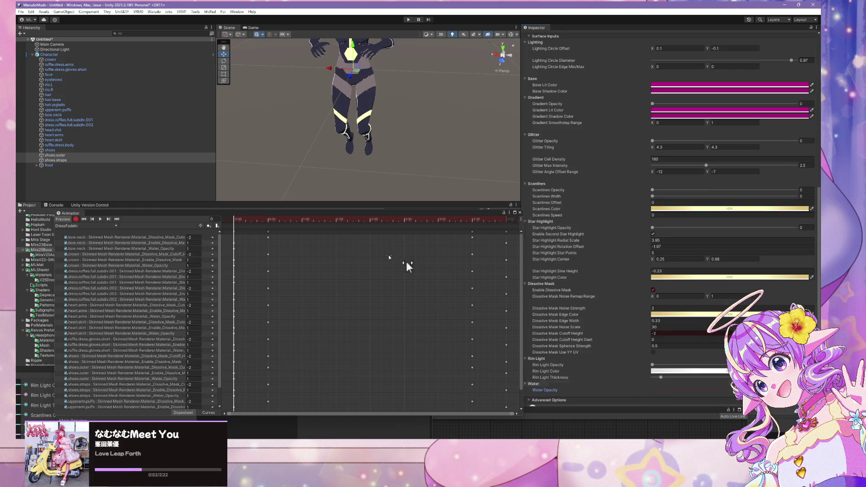
Step: Set the shoes' V25 Dress Secondary Water Opacity to about 0.33 and move the Animation window right
{"action": "left_click", "coordinate": [50, 150]}
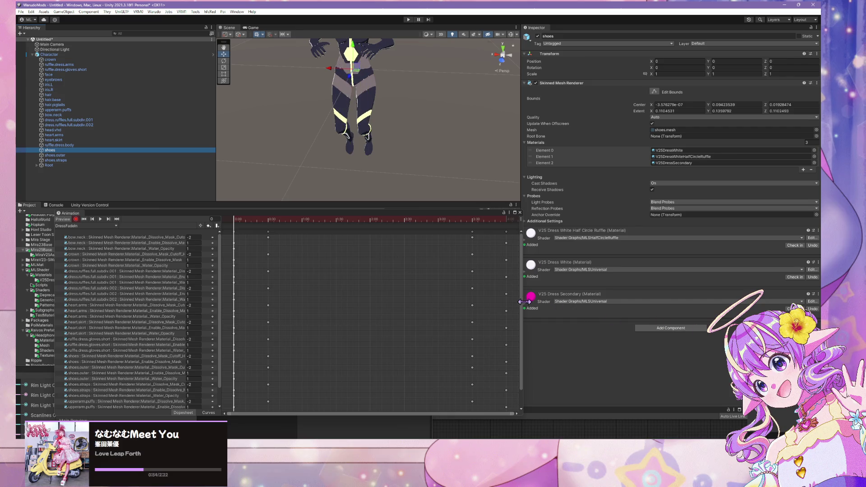
{"action": "left_click", "coordinate": [528, 306]}
{"action": "scroll", "coordinate": [661, 387], "scroll_direction": "down", "scroll_amount": 10}
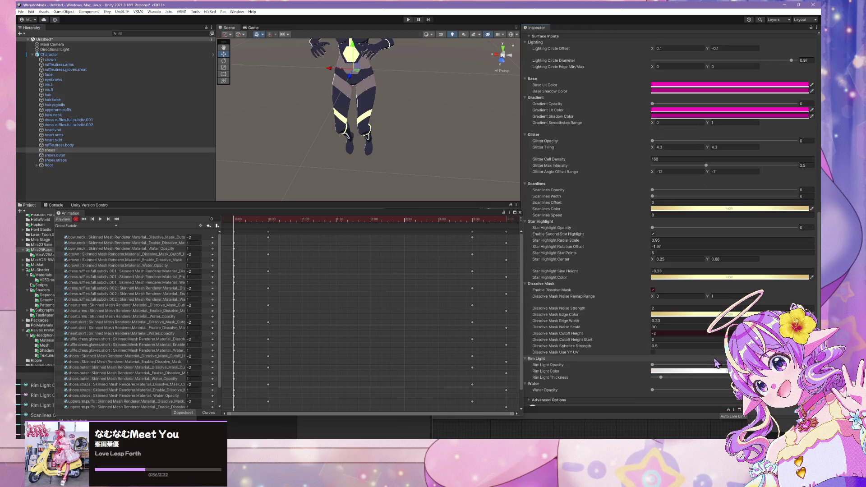
{"action": "left_click_drag", "start_coordinate": [652, 389], "coordinate": [700, 390]}
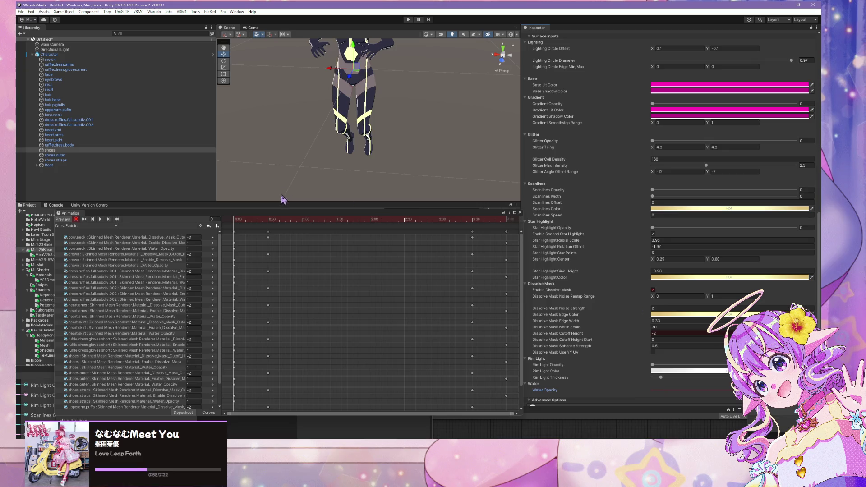
{"action": "left_click_drag", "start_coordinate": [260, 214], "coordinate": [504, 212]}
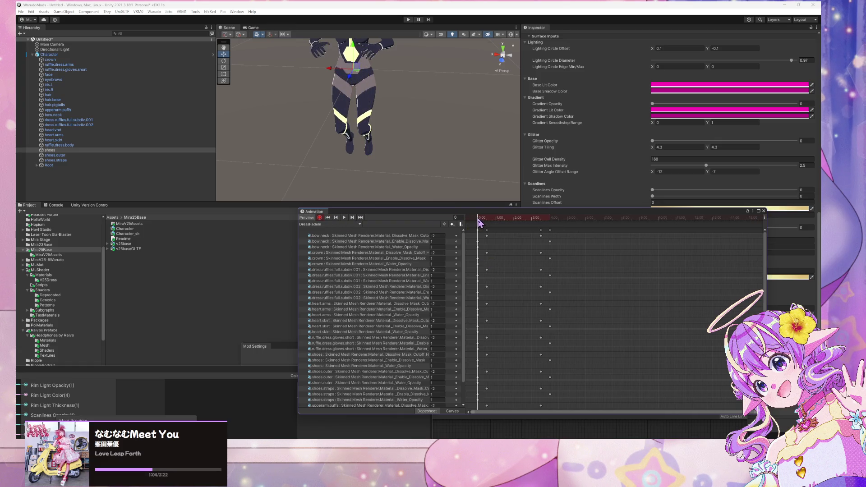
Step: Scrub DressFadeIn to frame 113 and back to frame 0, then widen the Animation window on both sides
{"action": "mouse_move", "coordinate": [479, 223]}
{"action": "left_mouse_down"}
{"action": "mouse_move", "coordinate": [521, 226]}
{"action": "mouse_move", "coordinate": [512, 223]}
{"action": "left_mouse_up"}
{"action": "left_click_drag", "start_coordinate": [441, 149], "coordinate": [427, 115], "text": "alt"}
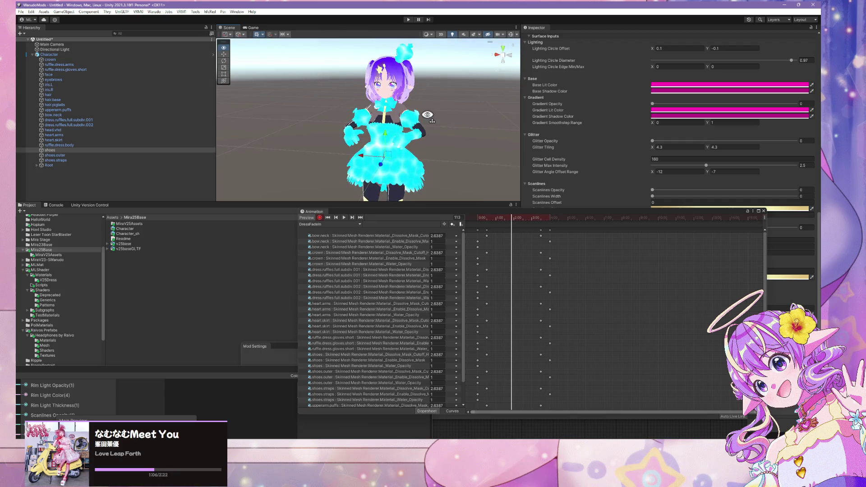
{"action": "left_click_drag", "start_coordinate": [457, 217], "coordinate": [419, 218]}
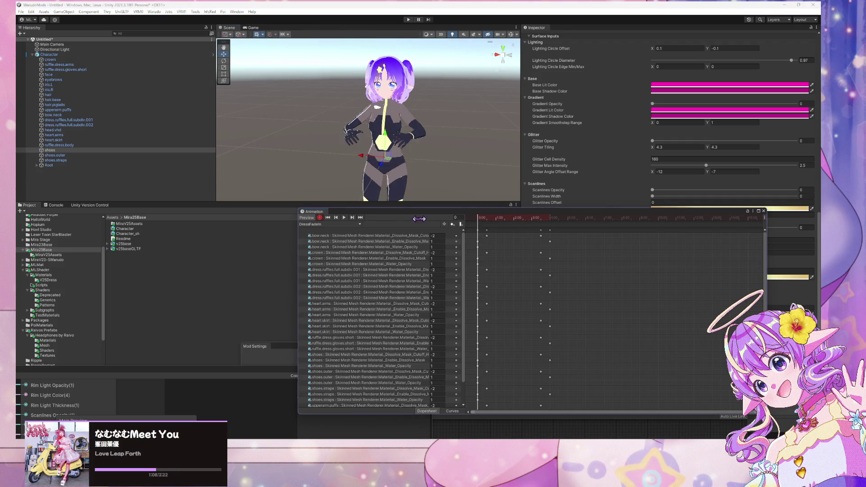
{"action": "left_click_drag", "start_coordinate": [768, 251], "coordinate": [816, 238]}
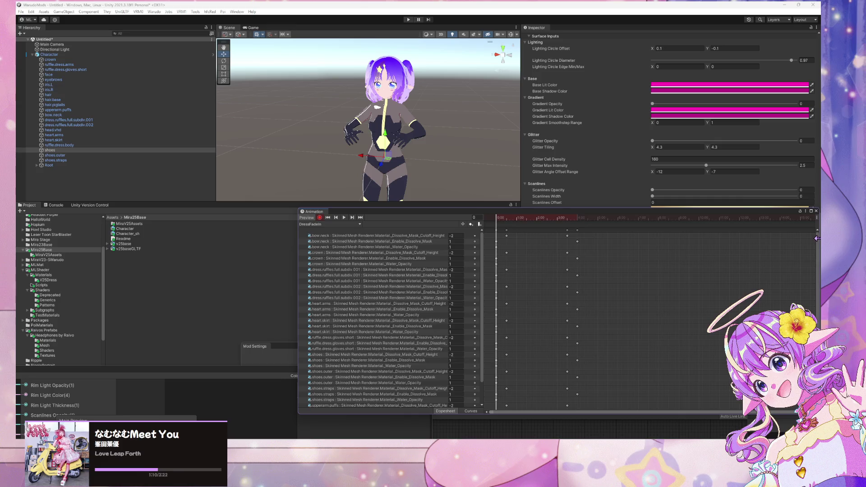
{"action": "left_click_drag", "start_coordinate": [297, 253], "coordinate": [194, 253]}
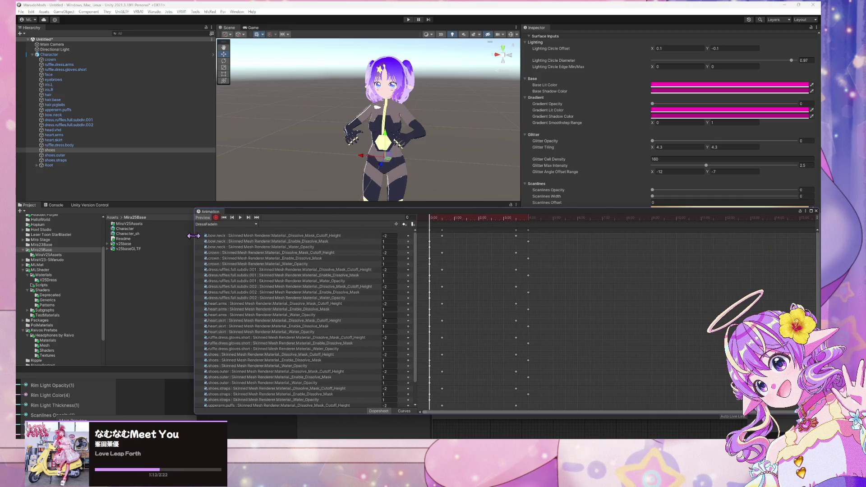
{"action": "left_click", "coordinate": [296, 243]}
Step: Ctrl-select Water_Opacity tracks for bow.neck, the ruffles, hearts, gloves and crown, restarting several times
{"action": "left_click", "coordinate": [302, 247]}
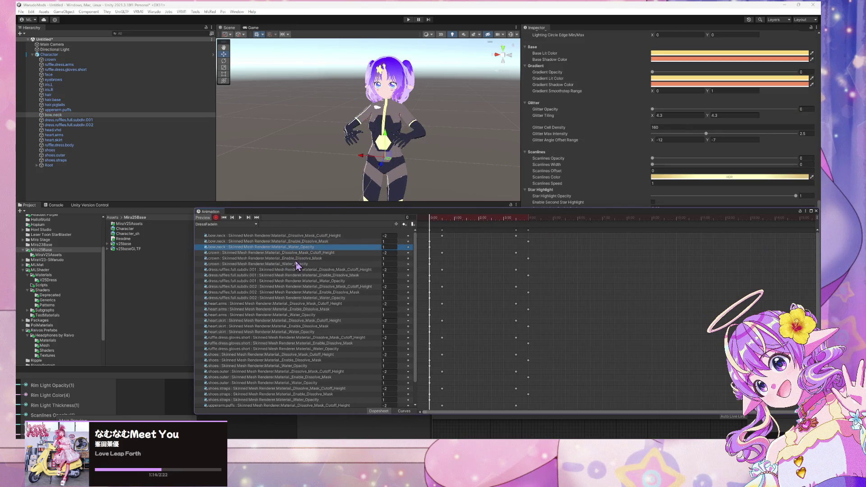
{"action": "left_click", "coordinate": [300, 264], "text": "ctrl"}
{"action": "left_click", "coordinate": [340, 281], "text": "ctrl"}
{"action": "left_click", "coordinate": [340, 298], "text": "ctrl"}
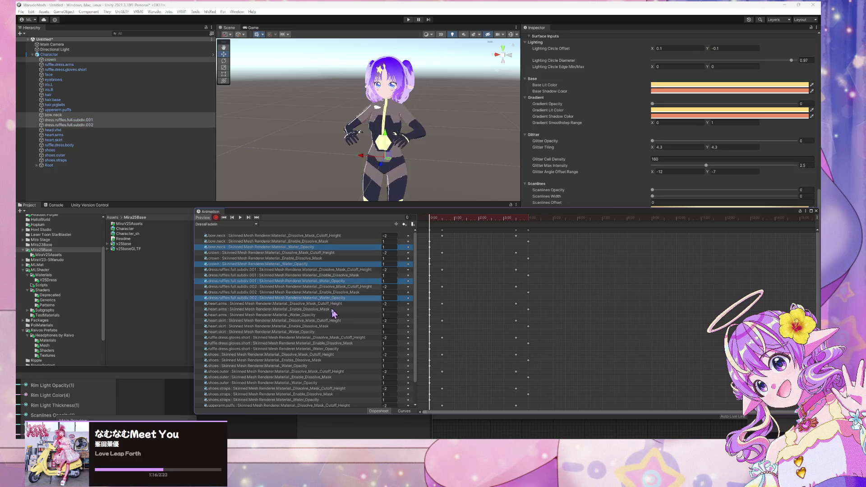
{"action": "left_click", "coordinate": [319, 315], "text": "ctrl"}
{"action": "left_click", "coordinate": [317, 331], "text": "ctrl"}
{"action": "scroll", "coordinate": [330, 346], "scroll_direction": "down", "scroll_amount": 1}
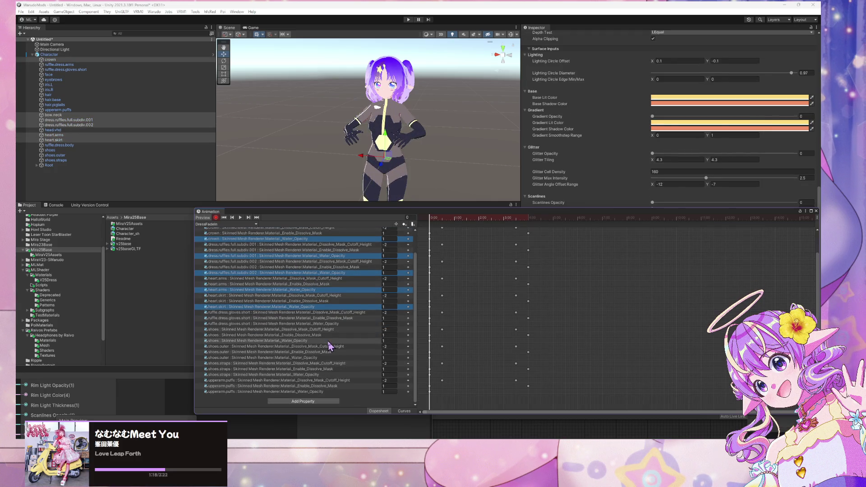
{"action": "left_click", "coordinate": [336, 323], "text": "ctrl"}
{"action": "left_click", "coordinate": [322, 335], "text": "ctrl"}
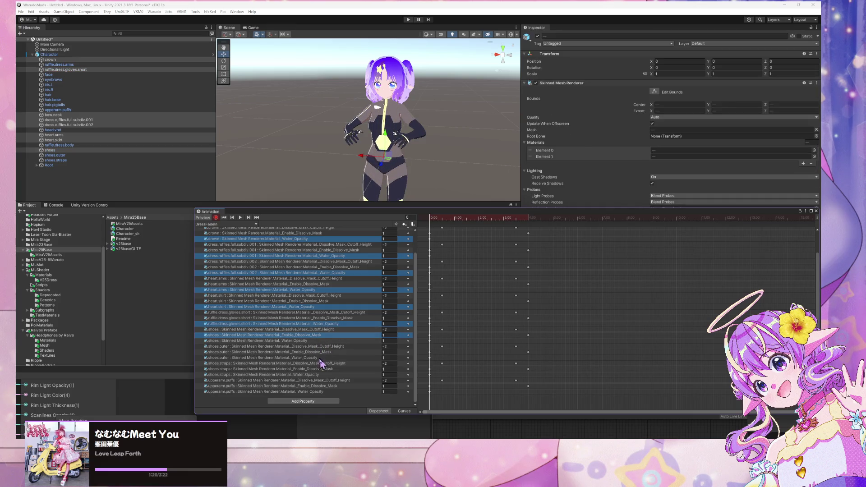
{"action": "left_click", "coordinate": [333, 324]}
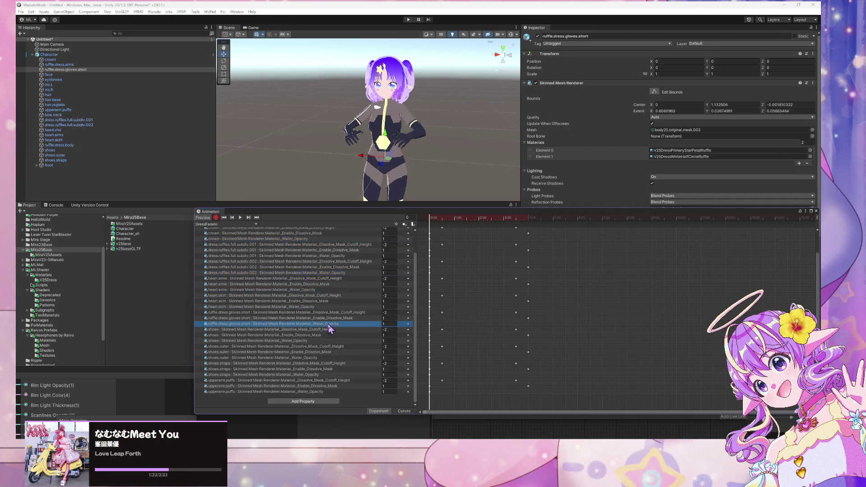
{"action": "left_click", "coordinate": [318, 307], "text": "ctrl"}
{"action": "left_click", "coordinate": [318, 290], "text": "ctrl"}
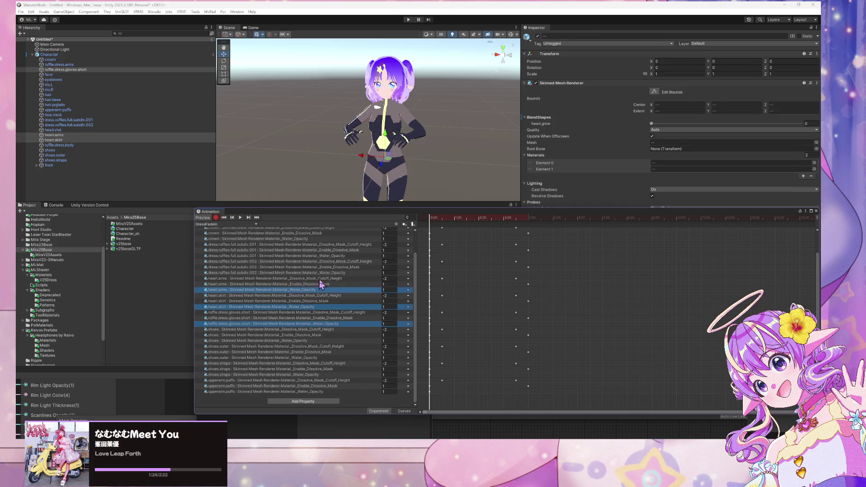
{"action": "left_click", "coordinate": [297, 239], "text": "ctrl"}
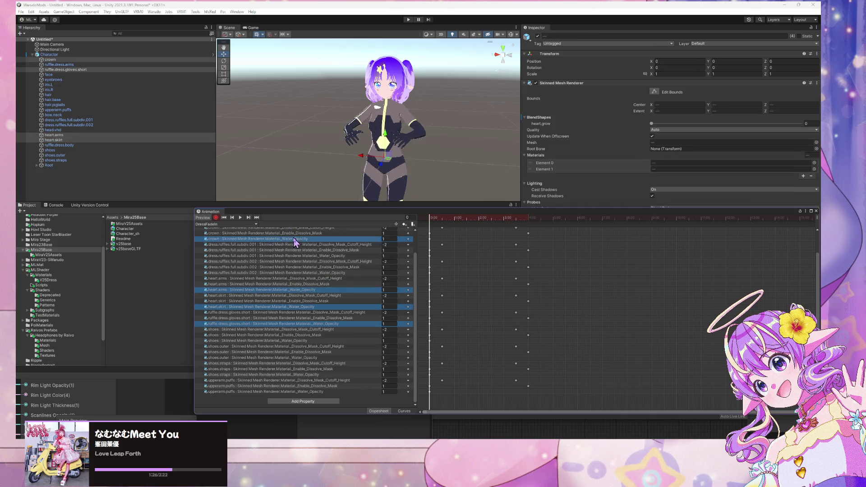
{"action": "left_click", "coordinate": [363, 274], "text": "ctrl"}
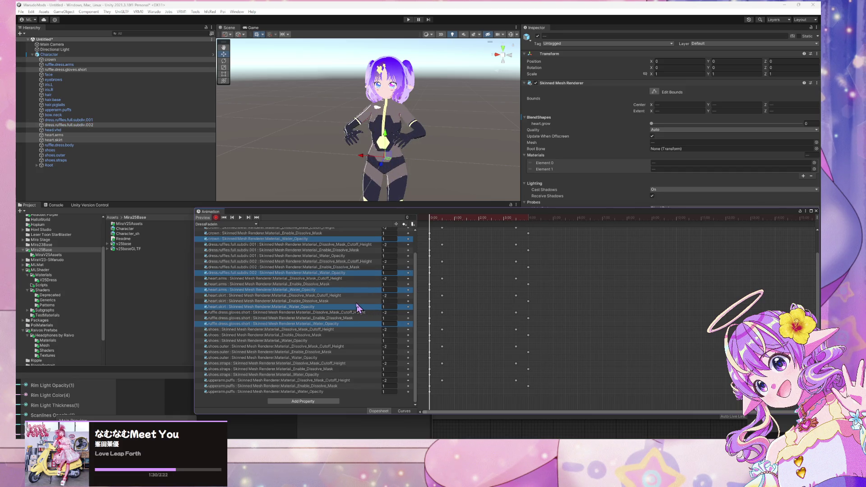
{"action": "left_click", "coordinate": [336, 250], "text": "ctrl"}
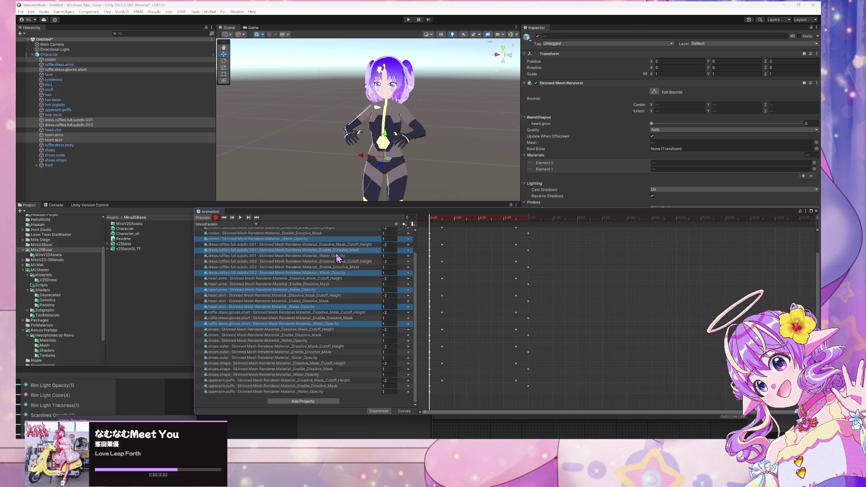
{"action": "left_click", "coordinate": [332, 256]}
Step: Reselect Water_Opacity tracks in order: bow.neck, crown, both ruffles, hearts, gloves, three shoe parts, upperarm.puffs
{"action": "scroll", "coordinate": [324, 249], "scroll_direction": "up", "scroll_amount": 2}
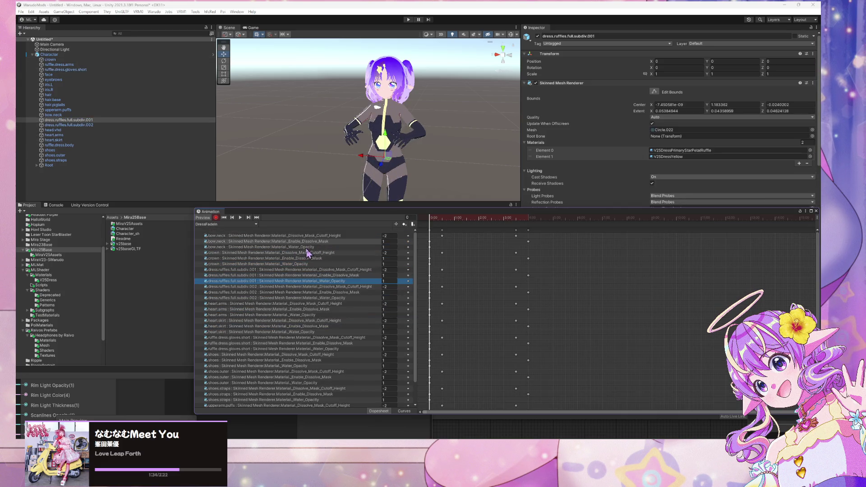
{"action": "left_click", "coordinate": [307, 248]}
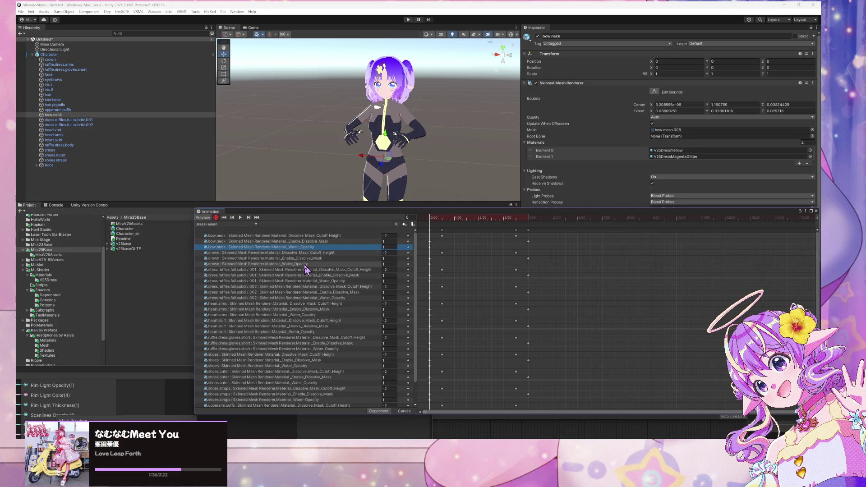
{"action": "left_click", "coordinate": [305, 265], "text": "ctrl"}
{"action": "left_click", "coordinate": [309, 281], "text": "ctrl"}
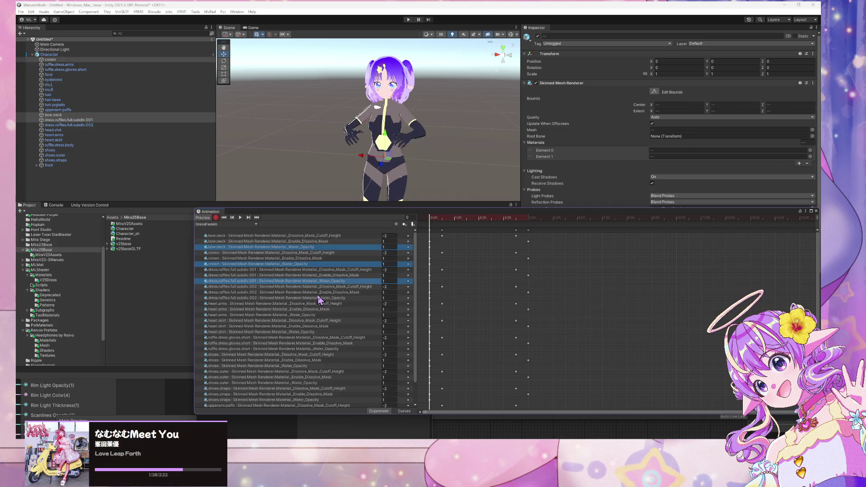
{"action": "left_click", "coordinate": [318, 297], "text": "ctrl"}
{"action": "left_click", "coordinate": [318, 315], "text": "ctrl"}
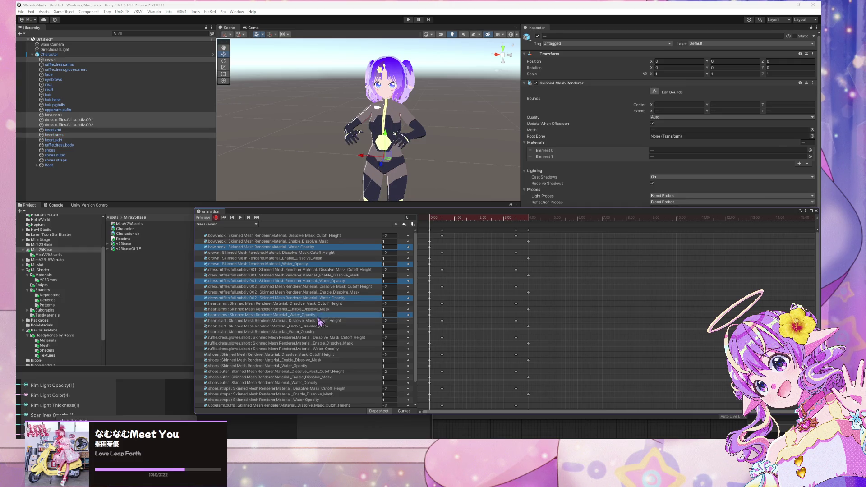
{"action": "left_click", "coordinate": [318, 332], "text": "ctrl"}
{"action": "left_click", "coordinate": [320, 349], "text": "ctrl"}
{"action": "scroll", "coordinate": [336, 356], "scroll_direction": "down", "scroll_amount": 2}
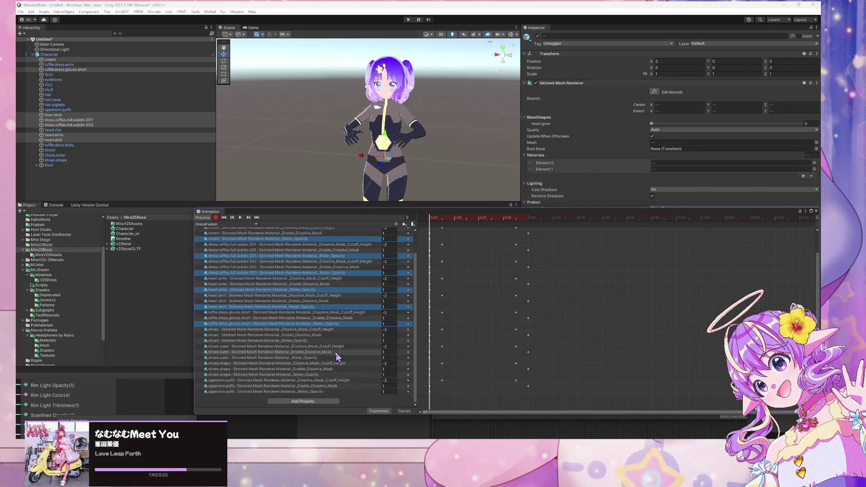
{"action": "left_click", "coordinate": [303, 340], "text": "ctrl"}
{"action": "left_click", "coordinate": [310, 358], "text": "ctrl"}
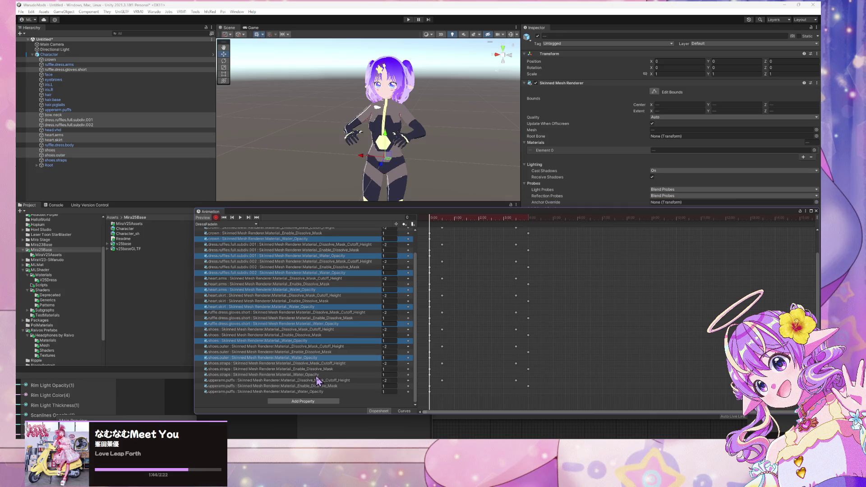
{"action": "left_click", "coordinate": [319, 374], "text": "ctrl"}
{"action": "left_click", "coordinate": [325, 391], "text": "ctrl"}
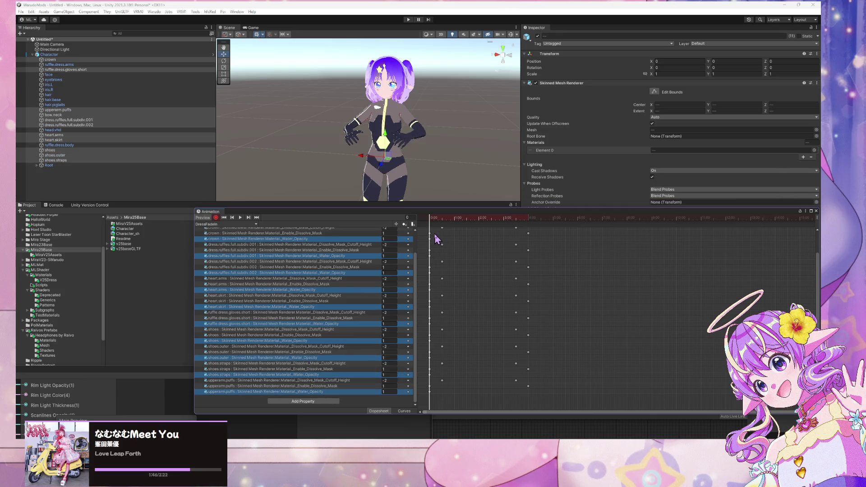
{"action": "scroll", "coordinate": [363, 278], "scroll_direction": "up", "scroll_amount": 2}
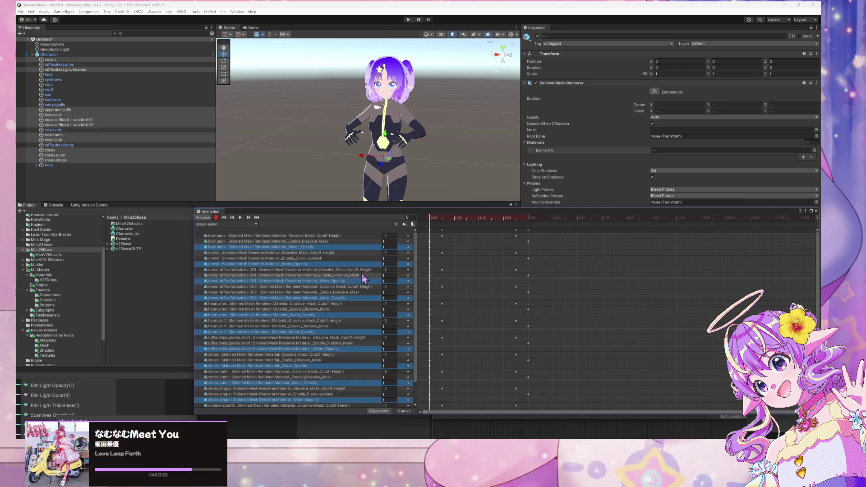
{"action": "scroll", "coordinate": [373, 286], "scroll_direction": "down", "scroll_amount": 2}
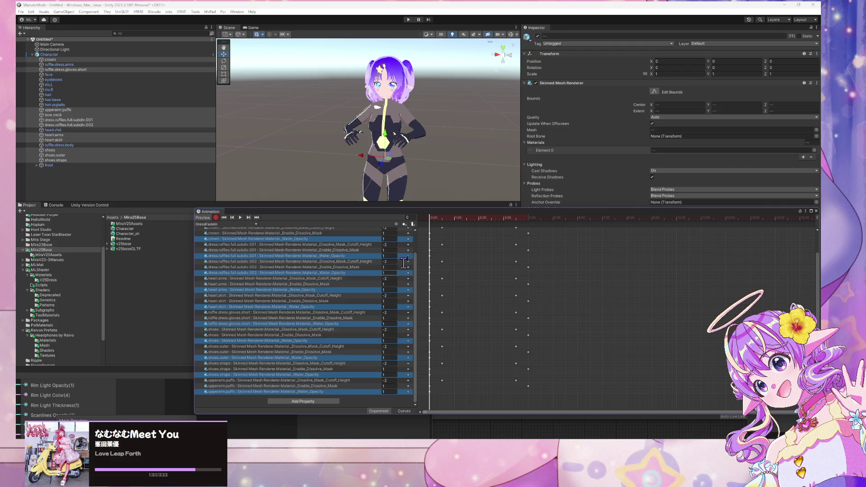
Step: Scrub DressFadeIn forward, jump to the keyframe at frame 210, then scrub to frame 362
{"action": "left_click_drag", "start_coordinate": [431, 221], "coordinate": [512, 234]}
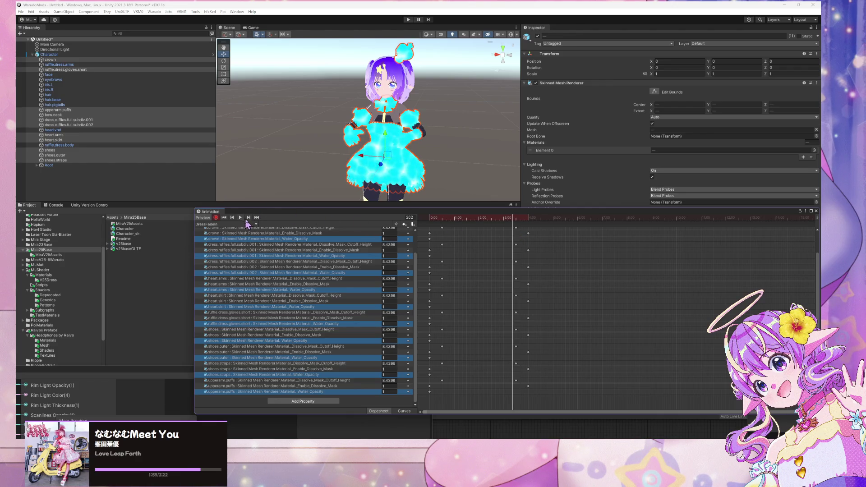
{"action": "left_click", "coordinate": [248, 217]}
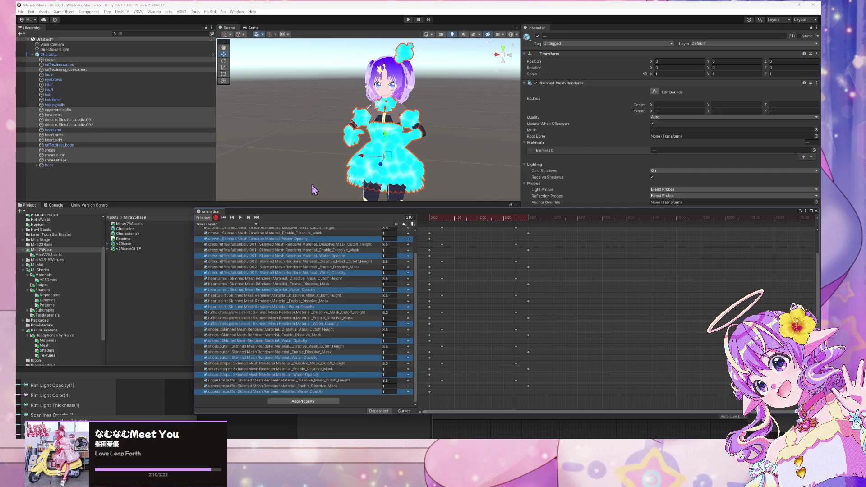
{"action": "left_click_drag", "start_coordinate": [517, 221], "coordinate": [579, 231]}
Step: Select bow.neck's 0:00 Water_Opacity key and add the crown and both dress.ruffles keys
{"action": "scroll", "coordinate": [424, 288], "scroll_direction": "up", "scroll_amount": 2}
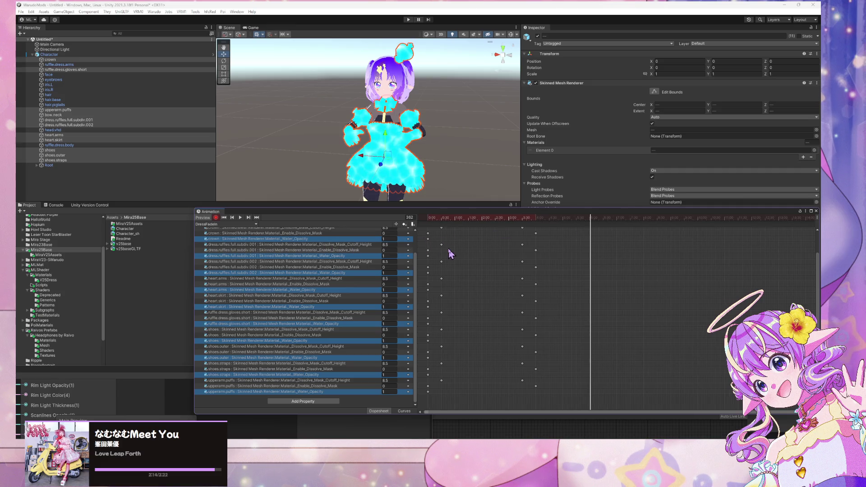
{"action": "scroll", "coordinate": [416, 299], "scroll_direction": "up", "scroll_amount": 2}
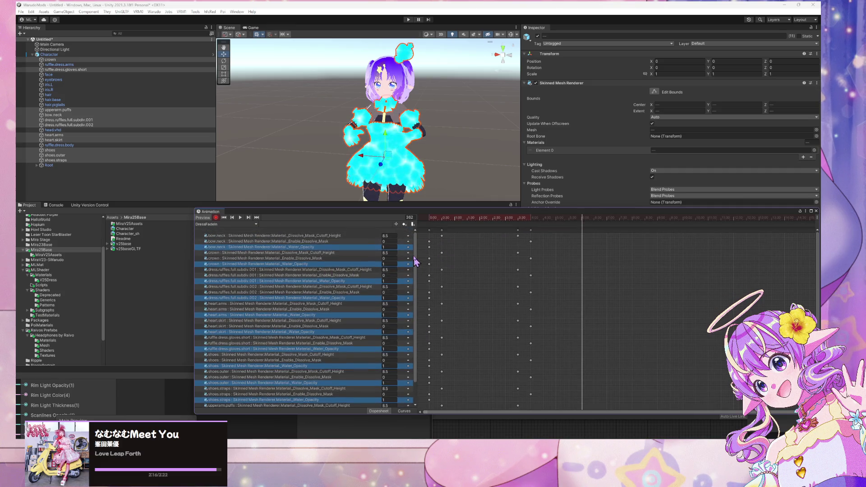
{"action": "left_click", "coordinate": [311, 248]}
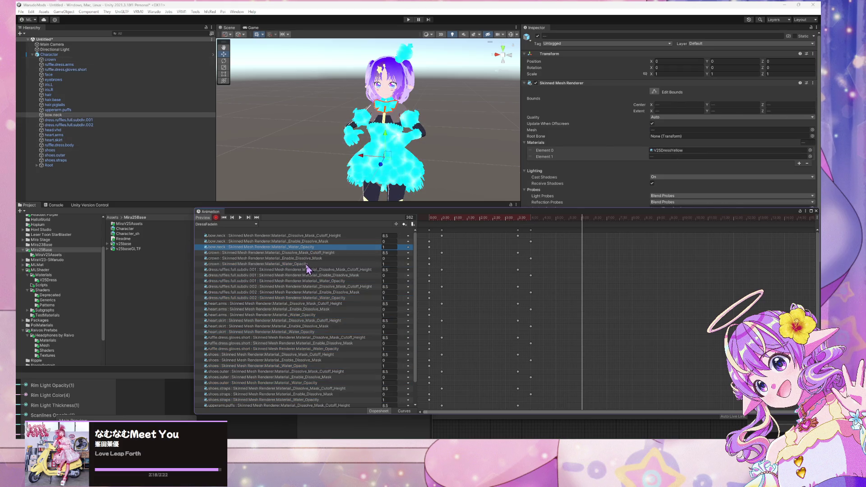
{"action": "left_click", "coordinate": [429, 248]}
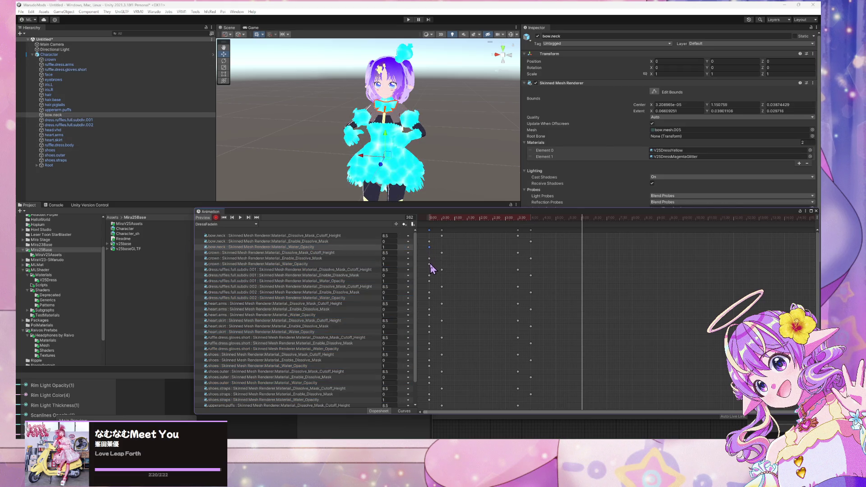
{"action": "left_click", "coordinate": [429, 263], "text": "shift"}
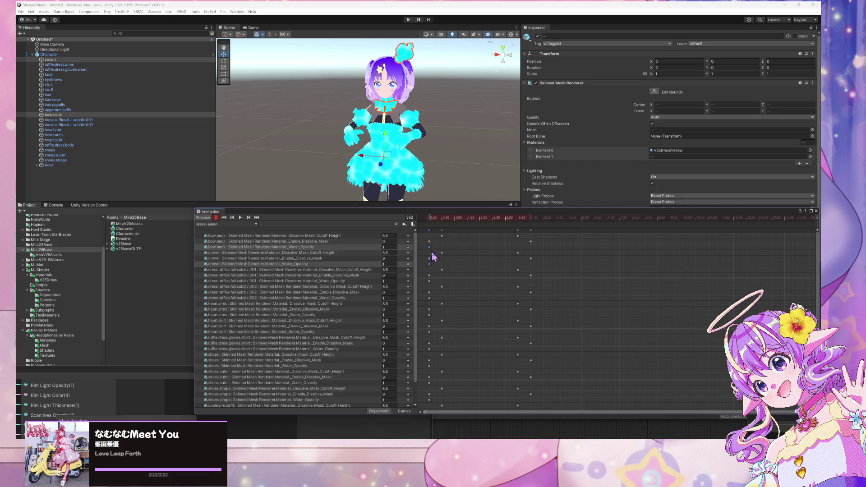
{"action": "left_click", "coordinate": [429, 281], "text": "shift"}
{"action": "left_click", "coordinate": [429, 297], "text": "shift"}
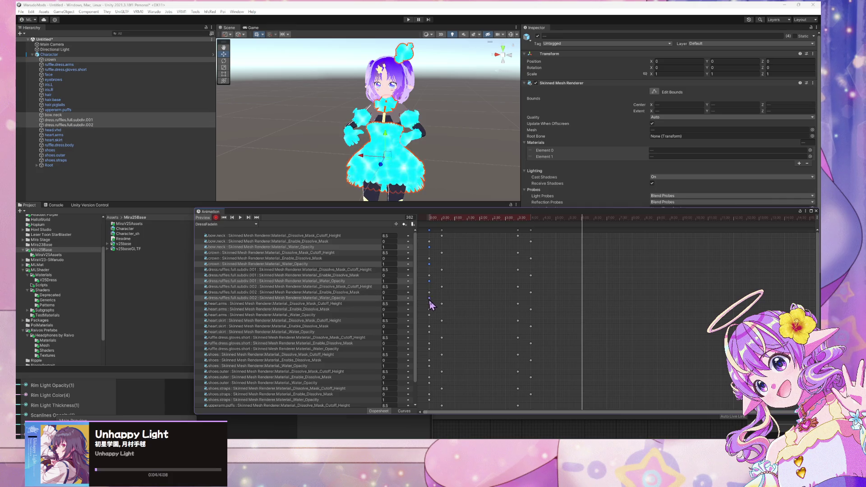
Step: Reselect the 0:00 Water_Opacity keys from bow.neck through heart parts, gloves, shoes and shoes.outer
{"action": "left_click", "coordinate": [429, 247]}
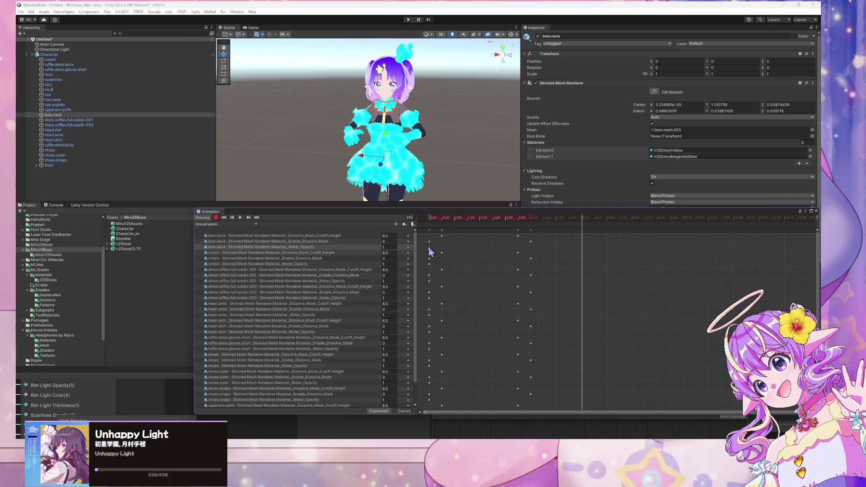
{"action": "left_click", "coordinate": [429, 264], "text": "shift"}
{"action": "left_click", "coordinate": [429, 281], "text": "shift"}
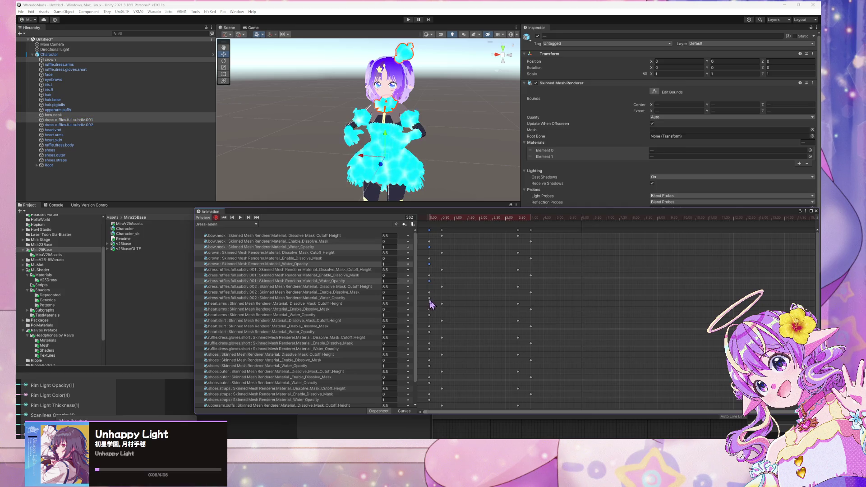
{"action": "left_click", "coordinate": [428, 297], "text": "shift"}
{"action": "left_click", "coordinate": [429, 315], "text": "shift"}
{"action": "left_click", "coordinate": [429, 332], "text": "shift"}
{"action": "left_click", "coordinate": [428, 348], "text": "shift"}
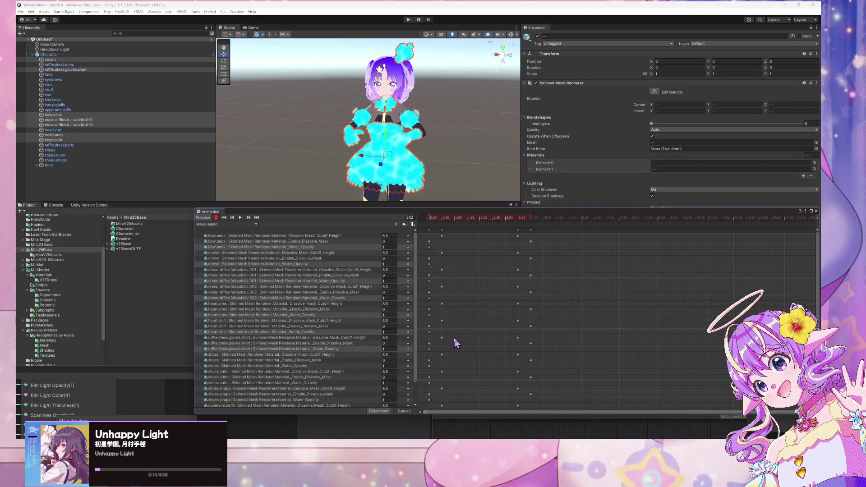
{"action": "scroll", "coordinate": [457, 344], "scroll_direction": "down", "scroll_amount": 2}
{"action": "left_click", "coordinate": [429, 366], "text": "shift"}
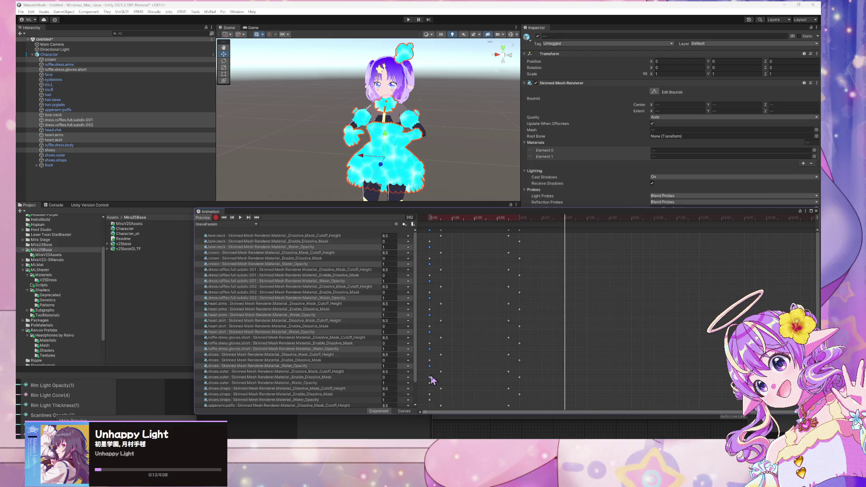
{"action": "left_click", "coordinate": [429, 383], "text": "shift"}
Step: Add the shoes.straps and upperarm.puffs 0:00 keys, then nudge the last keyframe column slightly earlier
{"action": "left_click", "coordinate": [429, 400], "text": "shift"}
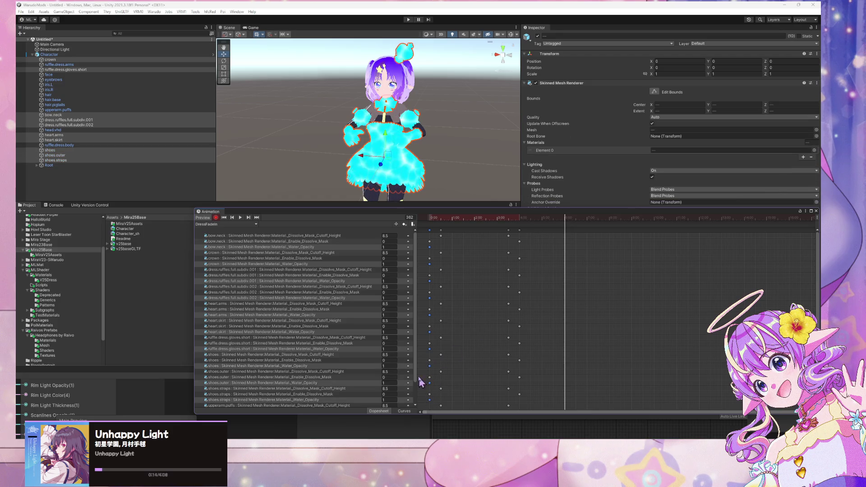
{"action": "scroll", "coordinate": [415, 368], "scroll_direction": "down", "scroll_amount": 3}
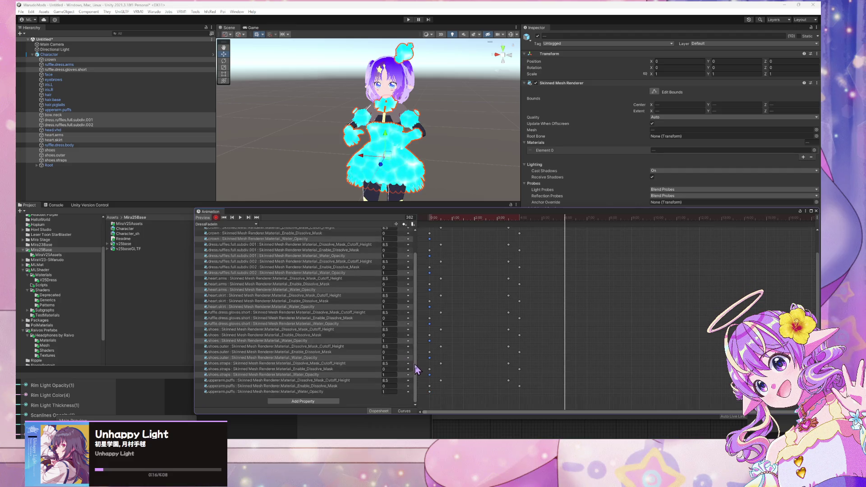
{"action": "left_click", "coordinate": [430, 392], "text": "shift"}
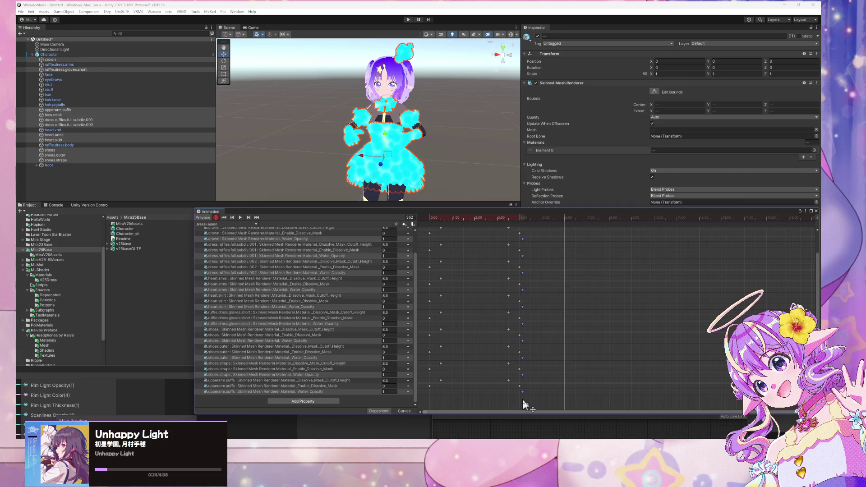
{"action": "left_click_drag", "start_coordinate": [525, 399], "coordinate": [522, 400]}
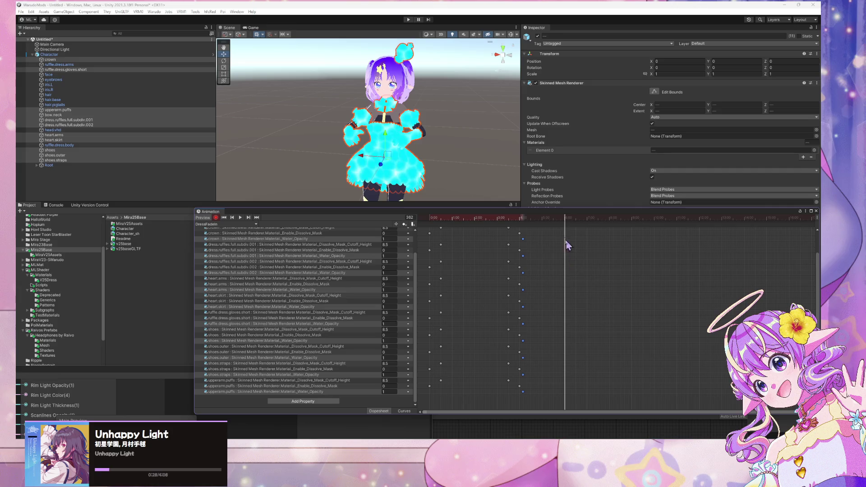
Step: Scrub the playhead from frame 247 to around 354 to check the pose, and raise the animation panel
{"action": "mouse_move", "coordinate": [567, 220]}
{"action": "left_mouse_down"}
{"action": "mouse_move", "coordinate": [523, 227]}
{"action": "mouse_move", "coordinate": [524, 220]}
{"action": "left_mouse_up"}
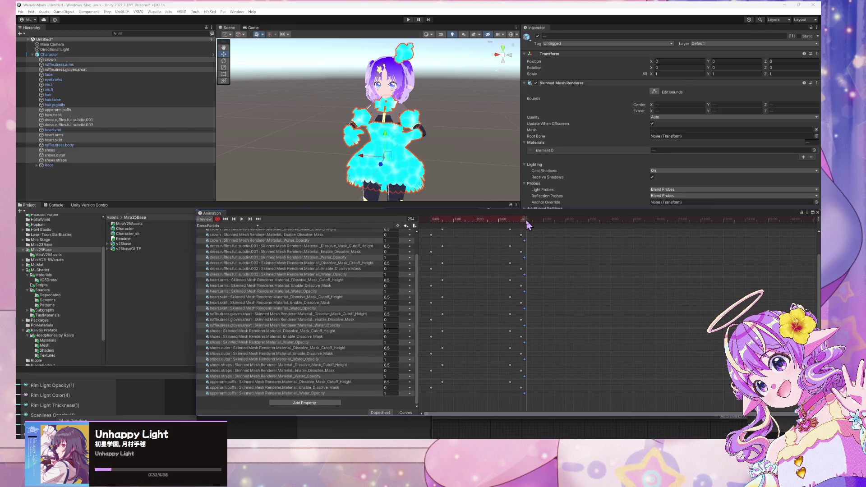
{"action": "scroll", "coordinate": [537, 254], "scroll_direction": "up", "scroll_amount": 4}
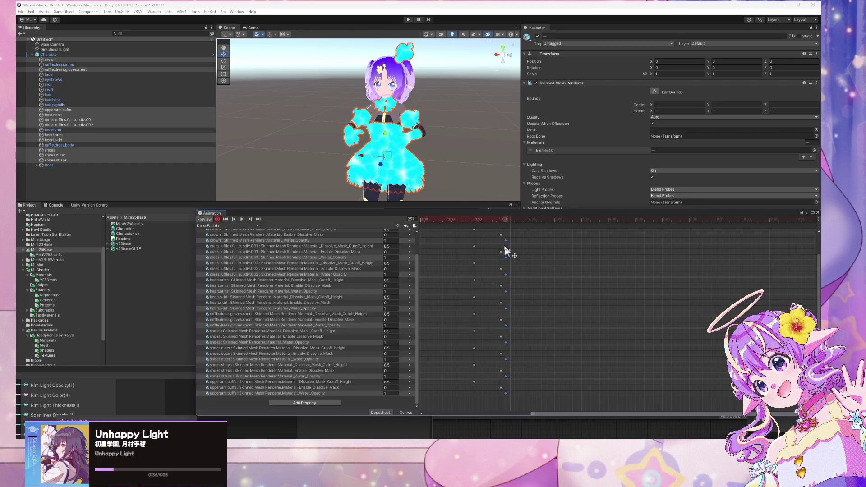
{"action": "left_click", "coordinate": [507, 221]}
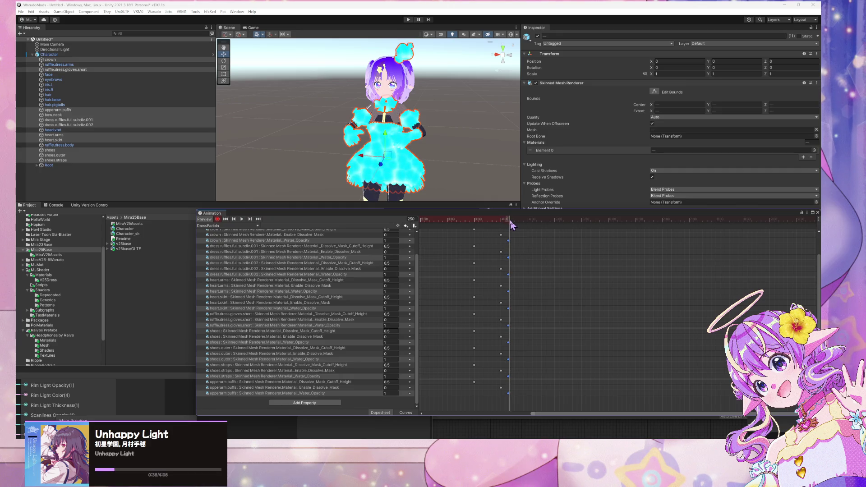
{"action": "left_click_drag", "start_coordinate": [506, 222], "coordinate": [510, 224]}
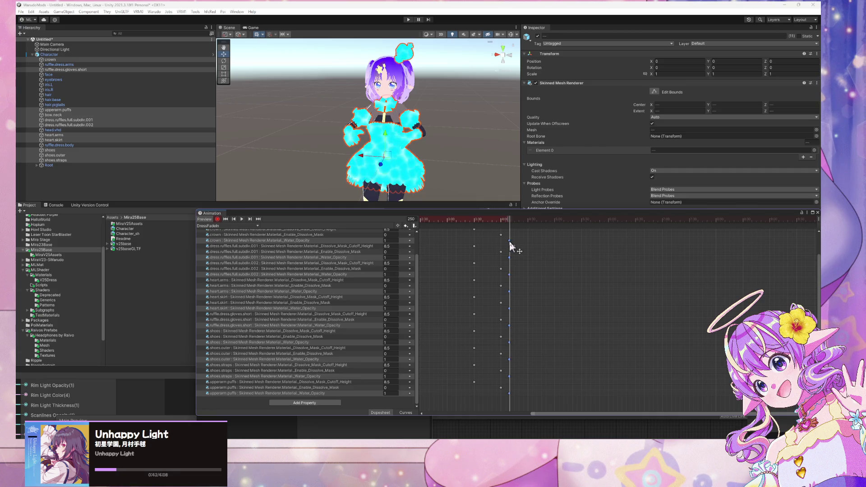
{"action": "scroll", "coordinate": [518, 247], "scroll_direction": "down", "scroll_amount": 6}
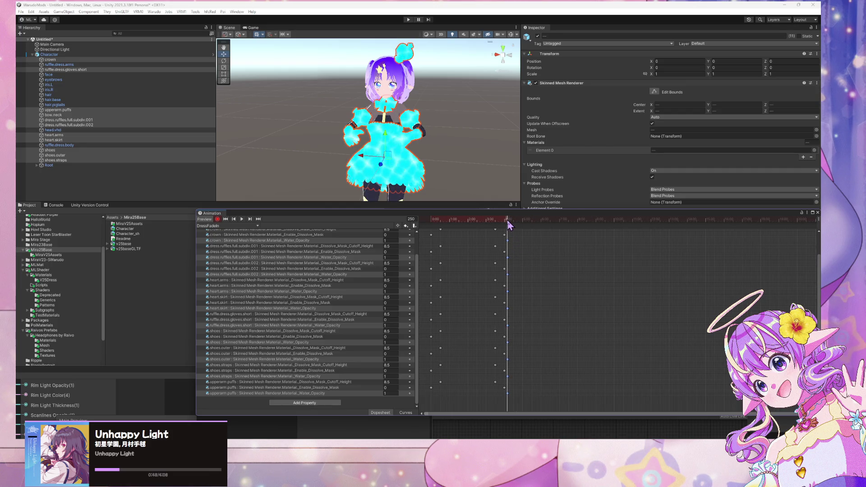
{"action": "mouse_move", "coordinate": [508, 221]}
{"action": "left_mouse_down"}
{"action": "mouse_move", "coordinate": [547, 243]}
{"action": "mouse_move", "coordinate": [507, 246]}
{"action": "mouse_move", "coordinate": [541, 246]}
{"action": "left_mouse_up"}
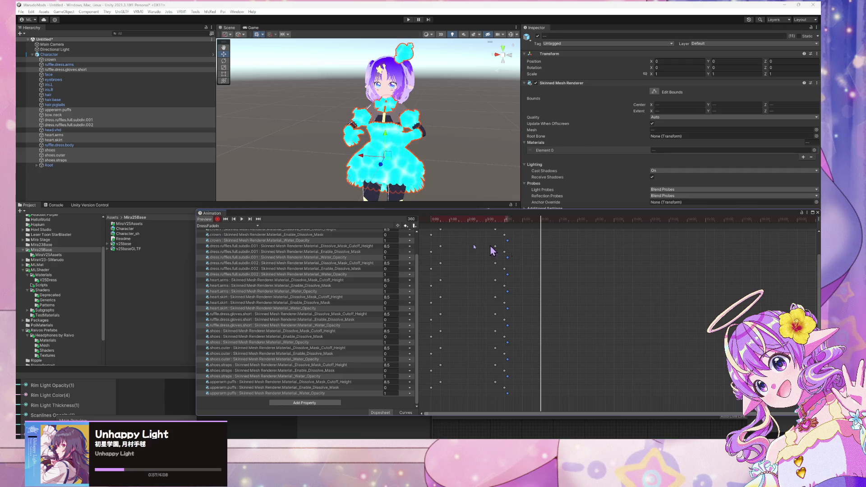
{"action": "mouse_move", "coordinate": [455, 213]}
{"action": "left_mouse_down"}
{"action": "mouse_move", "coordinate": [324, 294]}
{"action": "mouse_move", "coordinate": [472, 158]}
{"action": "mouse_move", "coordinate": [478, 179]}
{"action": "left_mouse_up"}
Step: Key Water_Opacity to 0 for bow.neck, crown and both dress.ruffles parts
{"action": "scroll", "coordinate": [449, 217], "scroll_direction": "up", "scroll_amount": 3}
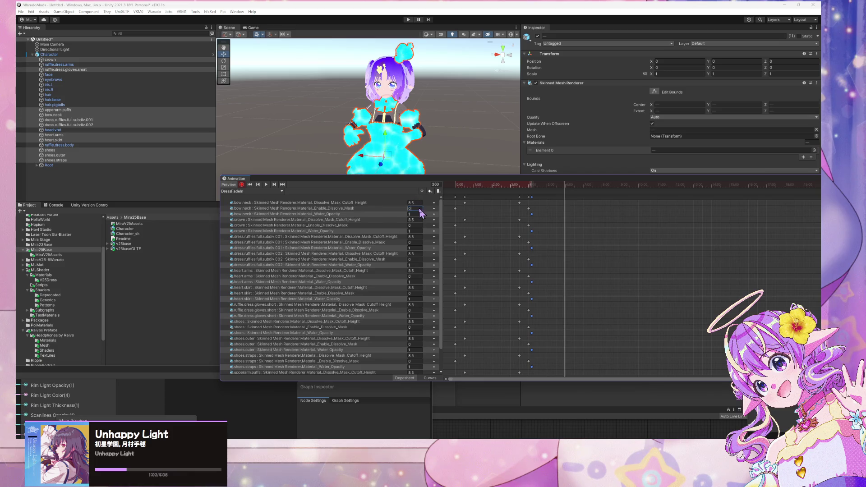
{"action": "key", "text": "Tab"}
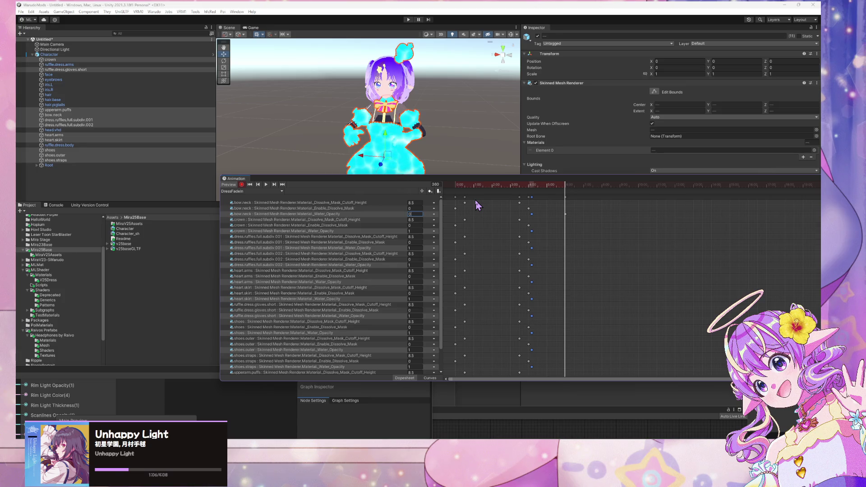
{"action": "type", "text": "0"}
{"action": "key", "text": "Tab"}
{"action": "key", "text": "Tab"}
{"action": "key", "text": "Tab"}
{"action": "type", "text": "0"}
{"action": "key", "text": "Tab"}
{"action": "key", "text": "Tab"}
{"action": "key", "text": "Tab"}
{"action": "type", "text": "0"}
{"action": "key", "text": "Tab"}
{"action": "key", "text": "Tab"}
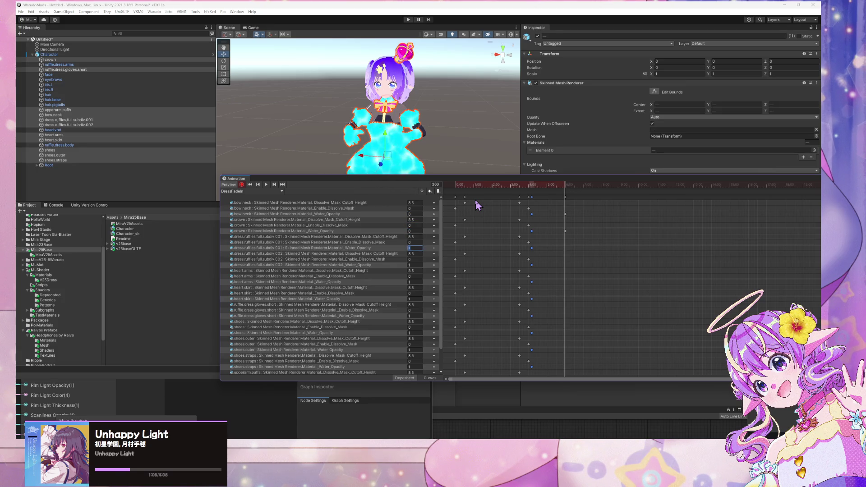
{"action": "key", "text": "Tab"}
{"action": "type", "text": "0"}
Step: Key Water_Opacity to 0 for heart.arms, heart.skirt, gloves, shoes and shoes.outer
{"action": "key", "text": "Tab"}
{"action": "key", "text": "Tab"}
{"action": "key", "text": "Tab"}
{"action": "type", "text": "0"}
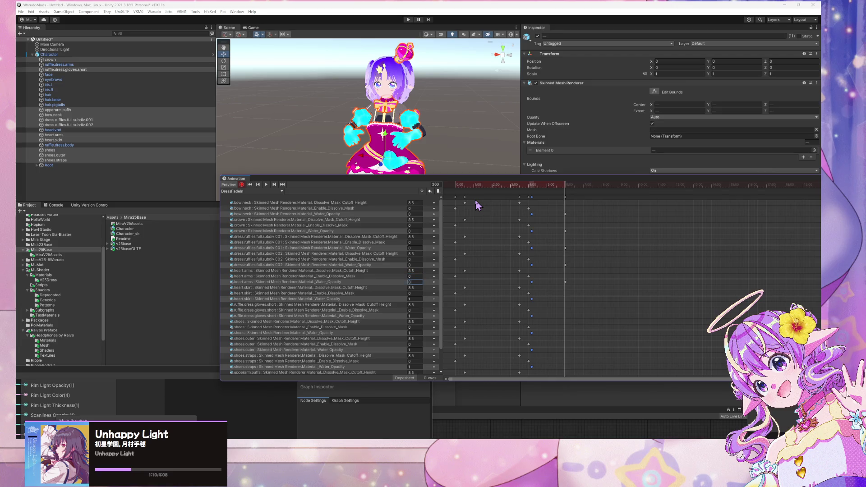
{"action": "key", "text": "Tab"}
{"action": "key", "text": "Tab"}
{"action": "key", "text": "Tab"}
{"action": "type", "text": "0"}
{"action": "key", "text": "Tab"}
{"action": "key", "text": "Tab"}
{"action": "key", "text": "Tab"}
{"action": "type", "text": "0"}
{"action": "key", "text": "Tab"}
{"action": "key", "text": "Tab"}
{"action": "key", "text": "Tab"}
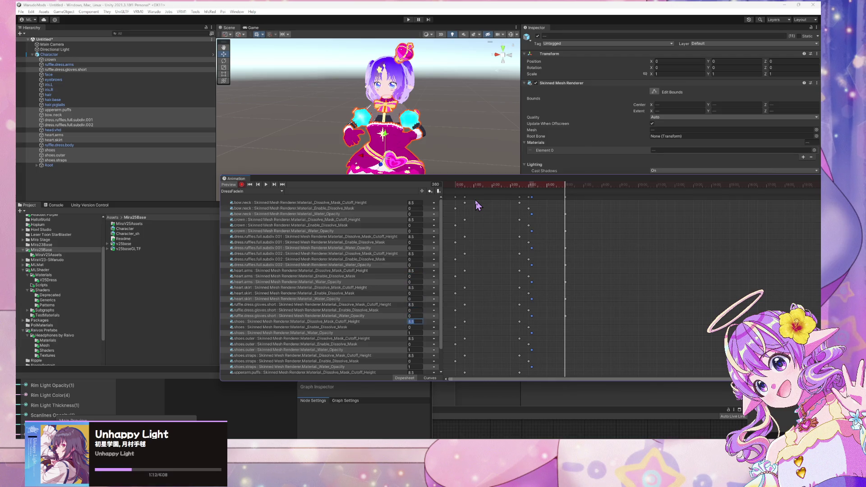
{"action": "type", "text": "0"}
{"action": "key", "text": "Tab"}
{"action": "key", "text": "Tab"}
{"action": "key", "text": "Tab"}
{"action": "type", "text": "0"}
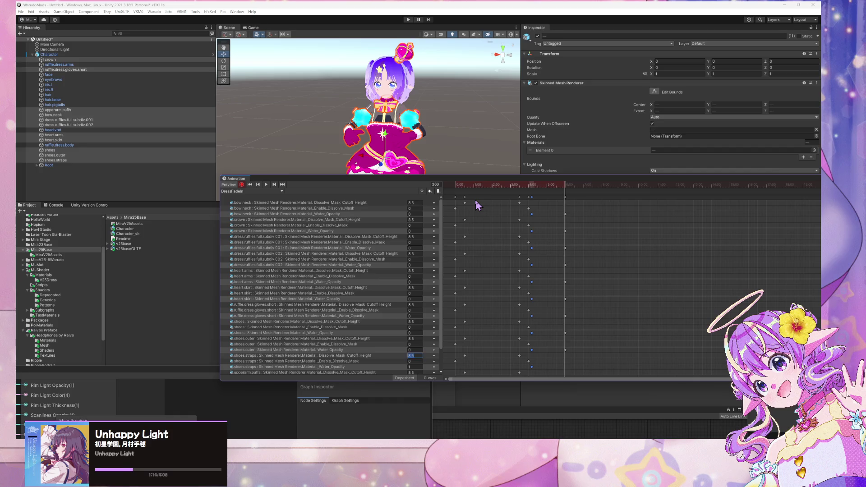
{"action": "key", "text": "Tab"}
{"action": "key", "text": "Tab"}
{"action": "key", "text": "Tab"}
{"action": "type", "text": "0"}
{"action": "key", "text": "Tab"}
{"action": "key", "text": "Tab"}
{"action": "key", "text": "Tab"}
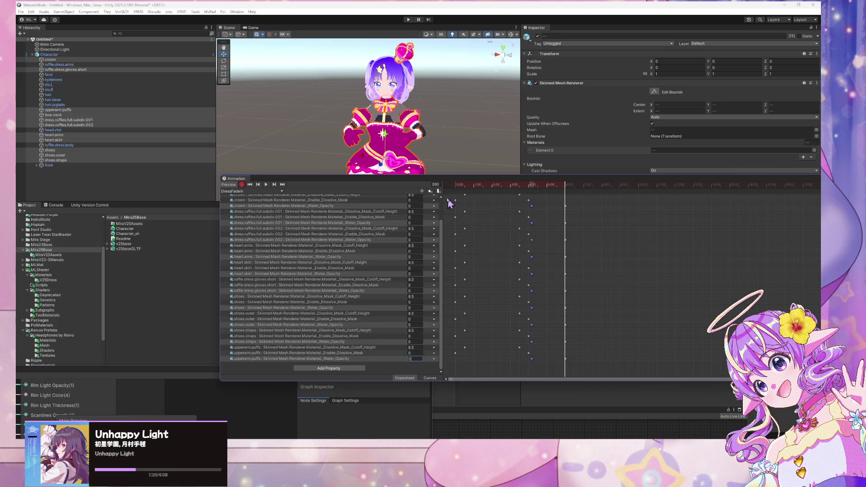
Step: Rewind and play the DressFadeIn preview, then stop it back at frame 0
{"action": "left_click", "coordinate": [250, 184]}
{"action": "left_click", "coordinate": [265, 184]}
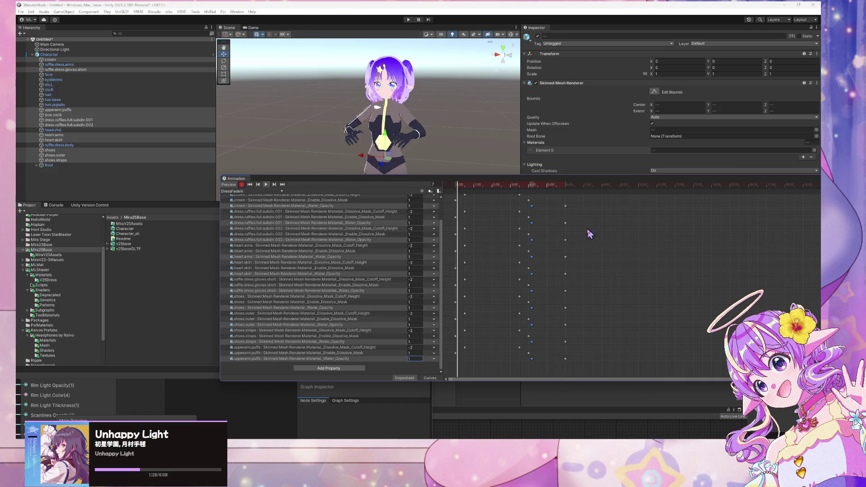
{"action": "left_click", "coordinate": [250, 185]}
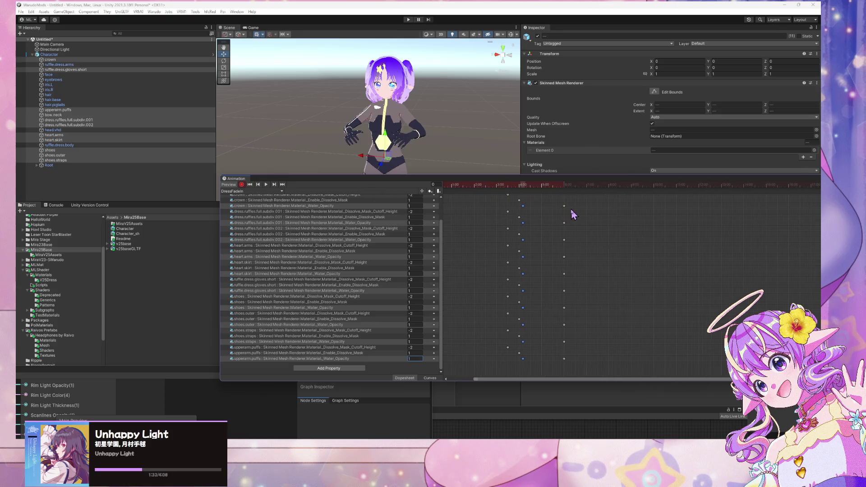
{"action": "scroll", "coordinate": [567, 210], "scroll_direction": "up", "scroll_amount": 2}
{"action": "scroll", "coordinate": [586, 244], "scroll_direction": "down", "scroll_amount": 3}
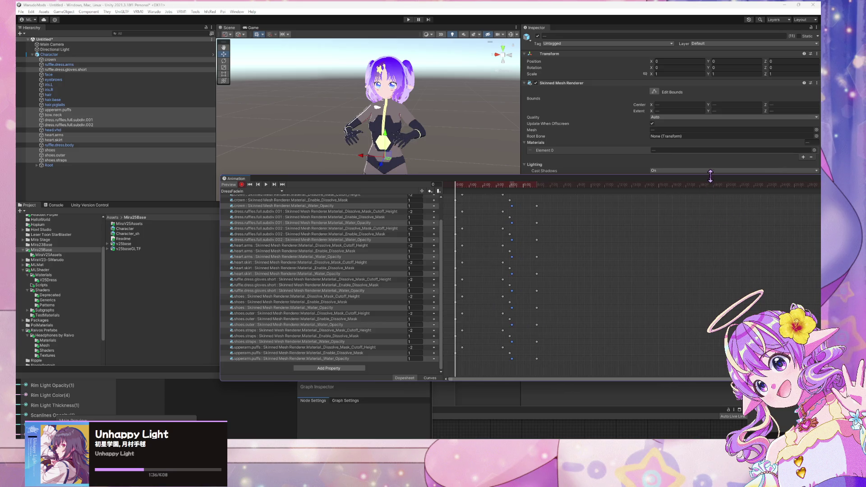
Step: Shrink the animation panel, shift the last keyframe column to about 4:58, and replay the clip
{"action": "left_click_drag", "start_coordinate": [710, 176], "coordinate": [471, 224]}
{"action": "left_click_drag", "start_coordinate": [659, 269], "coordinate": [659, 231]}
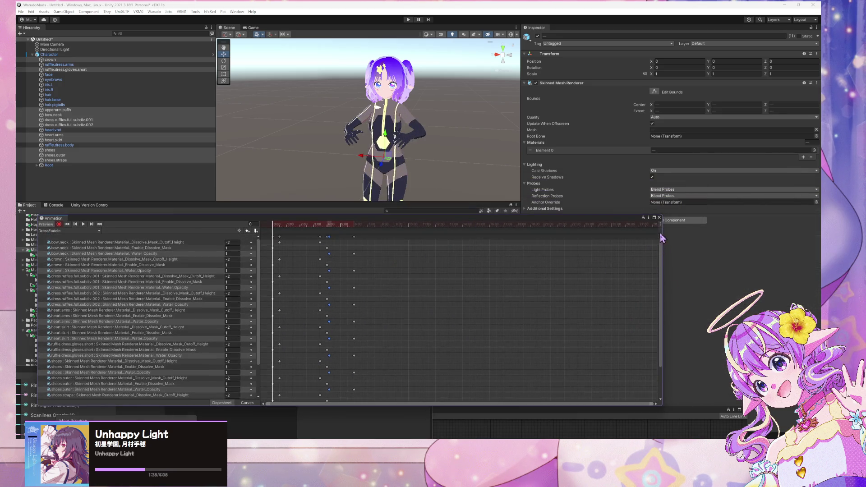
{"action": "mouse_move", "coordinate": [354, 237]}
{"action": "left_mouse_down"}
{"action": "mouse_move", "coordinate": [339, 240]}
{"action": "mouse_move", "coordinate": [341, 250]}
{"action": "mouse_move", "coordinate": [337, 240]}
{"action": "left_mouse_up"}
{"action": "key", "text": "space"}
{"action": "scroll", "coordinate": [342, 251], "scroll_direction": "up", "scroll_amount": 3}
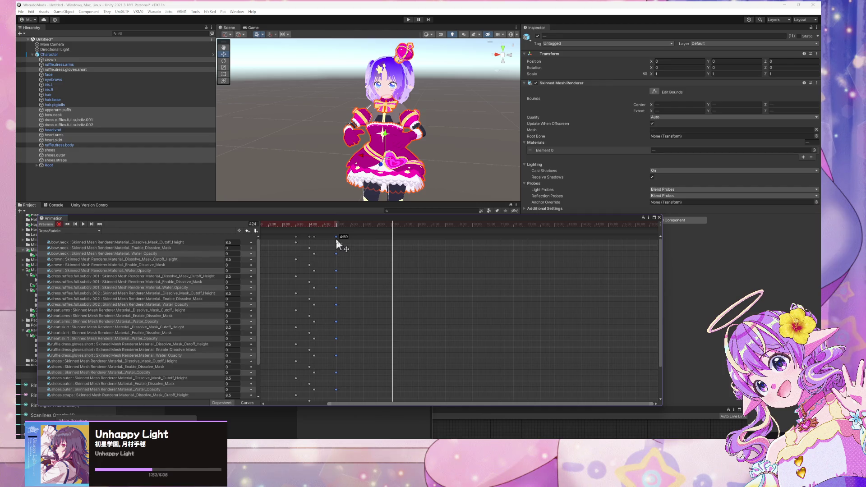
Step: Move the animation panel up and right, play the fade-in from the start, then stop at frame 0
{"action": "left_click_drag", "start_coordinate": [356, 220], "coordinate": [739, 173]}
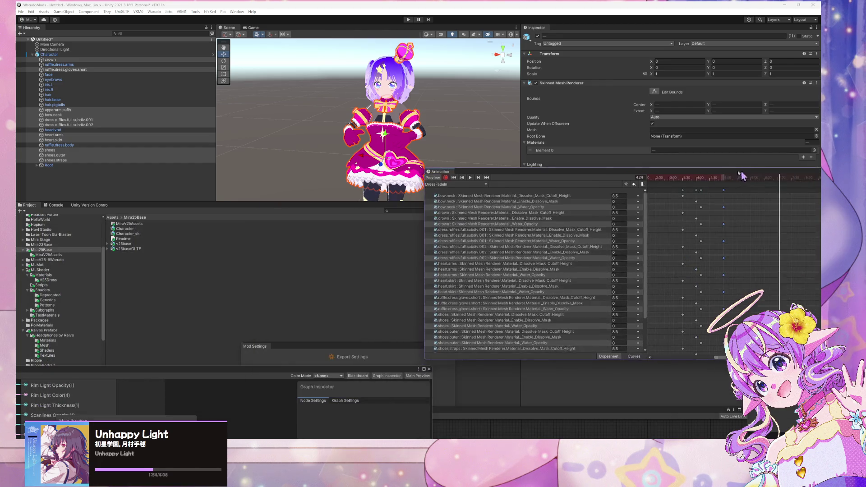
{"action": "left_click", "coordinate": [454, 177]}
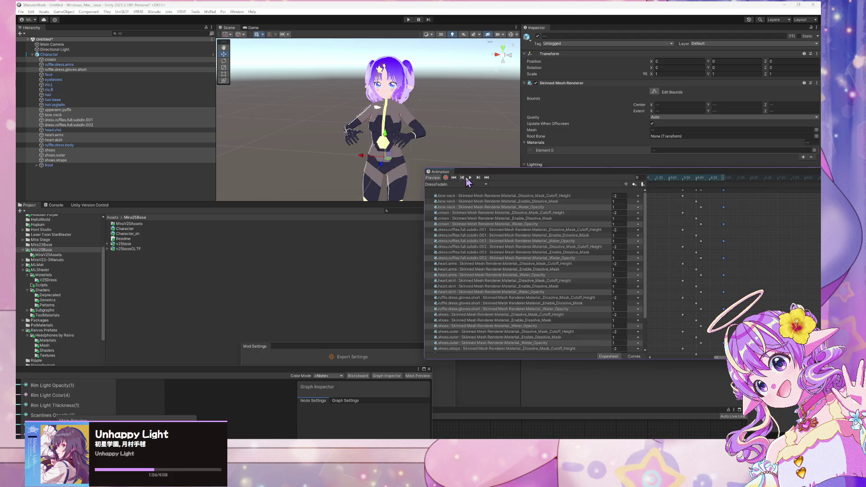
{"action": "left_click", "coordinate": [470, 177]}
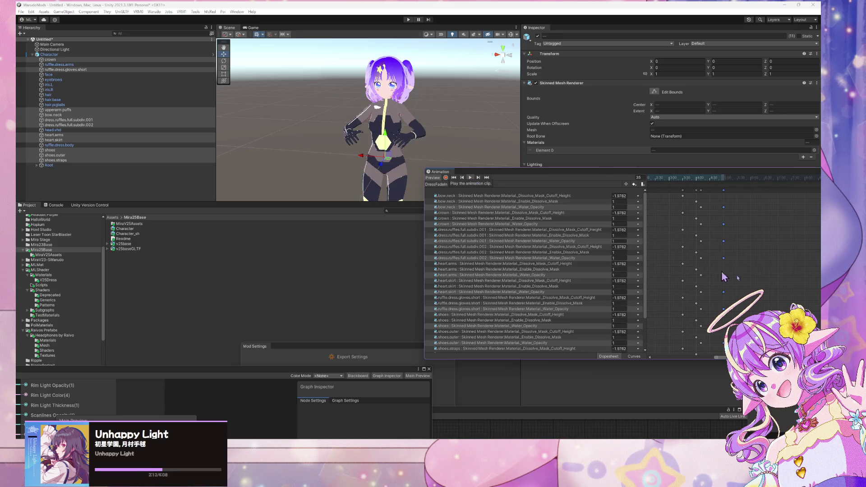
{"action": "scroll", "coordinate": [699, 272], "scroll_direction": "down", "scroll_amount": 3}
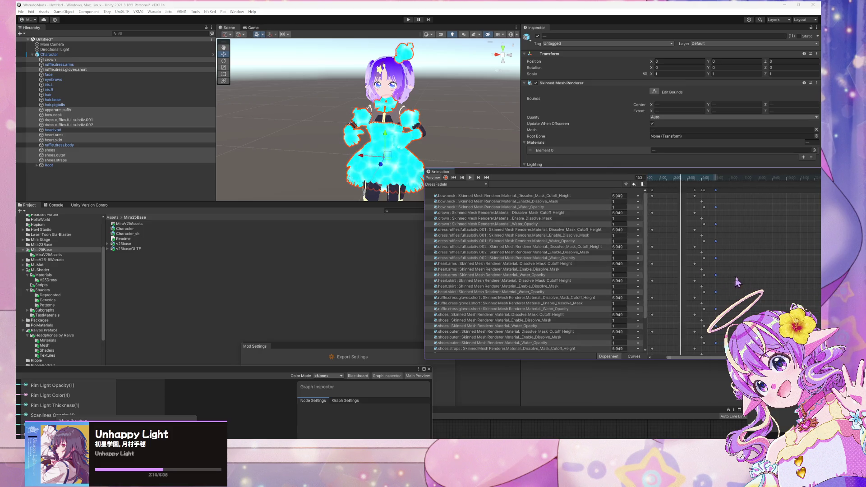
{"action": "left_click_drag", "start_coordinate": [669, 175], "coordinate": [592, 166]}
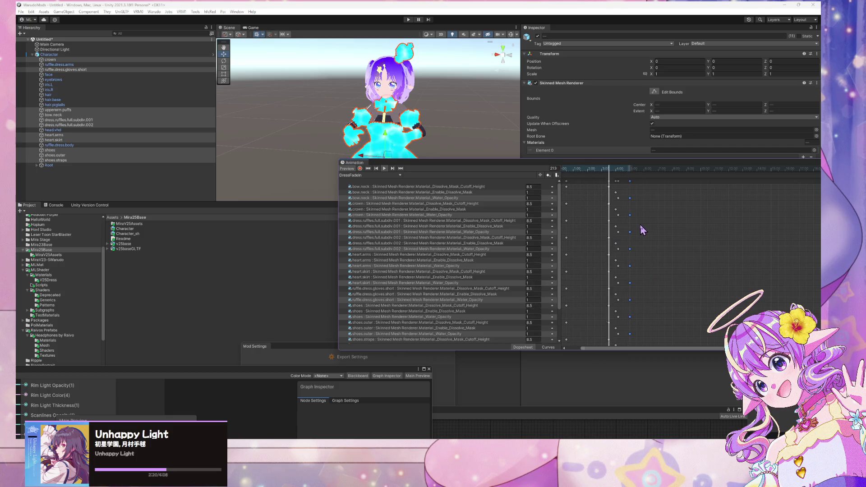
{"action": "scroll", "coordinate": [586, 228], "scroll_direction": "down", "scroll_amount": 1}
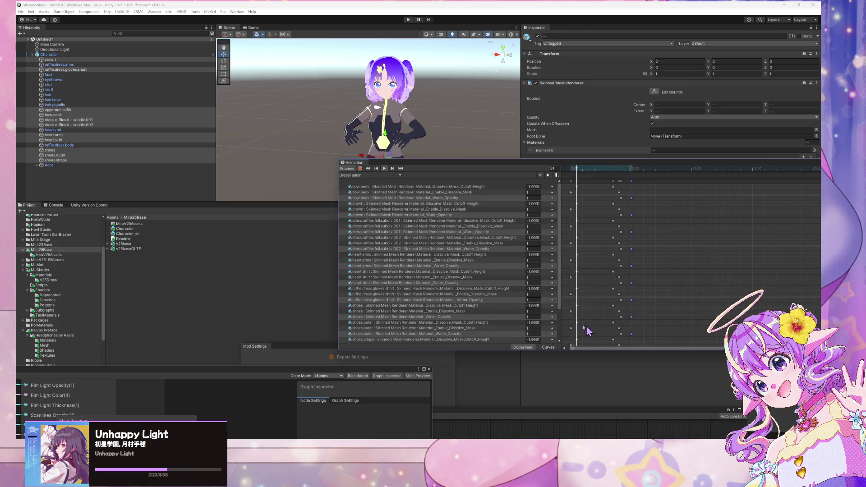
{"action": "left_click", "coordinate": [376, 169]}
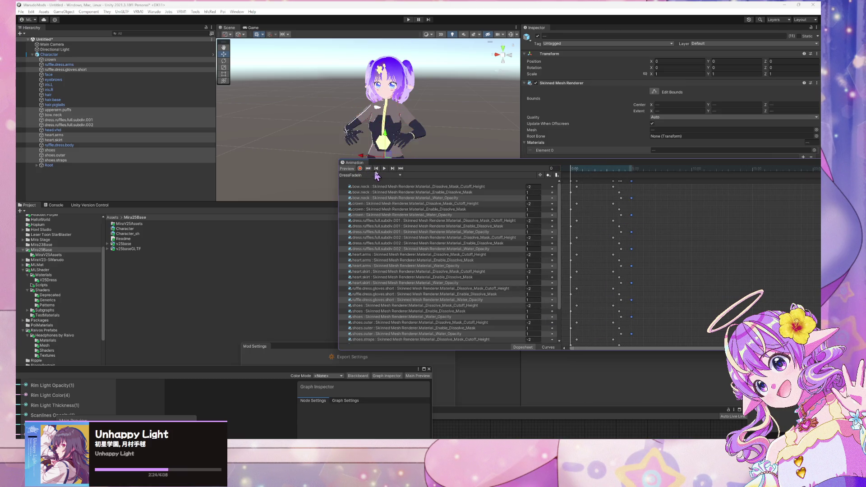
Step: Clear the keyframe selection and turn keyframe recording back on
{"action": "left_click_drag", "start_coordinate": [594, 190], "coordinate": [569, 188]}
{"action": "scroll", "coordinate": [631, 239], "scroll_direction": "up", "scroll_amount": 5}
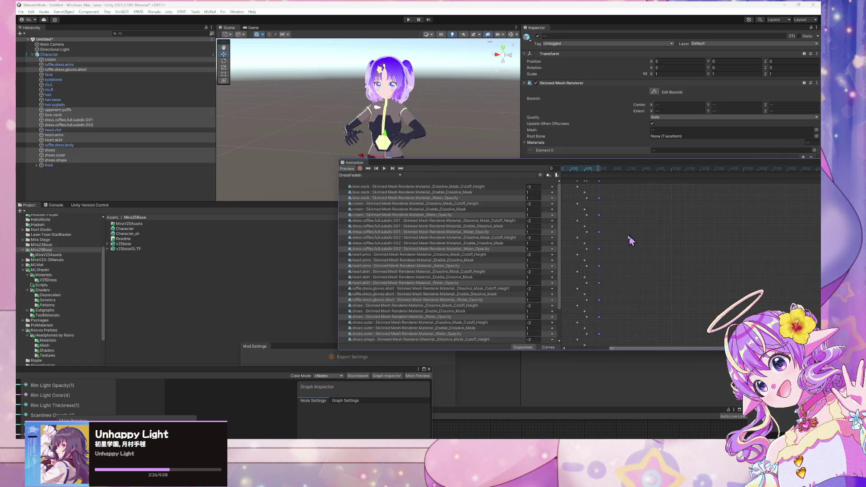
{"action": "scroll", "coordinate": [701, 234], "scroll_direction": "up", "scroll_amount": 3}
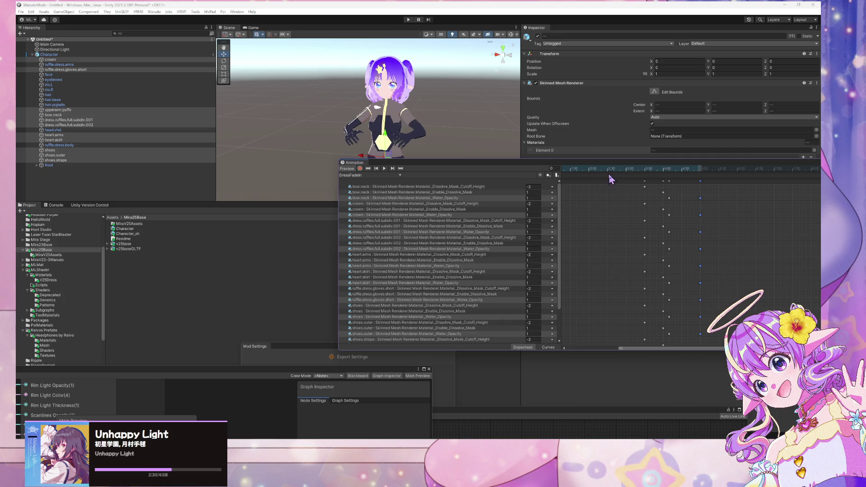
{"action": "left_click", "coordinate": [609, 179]}
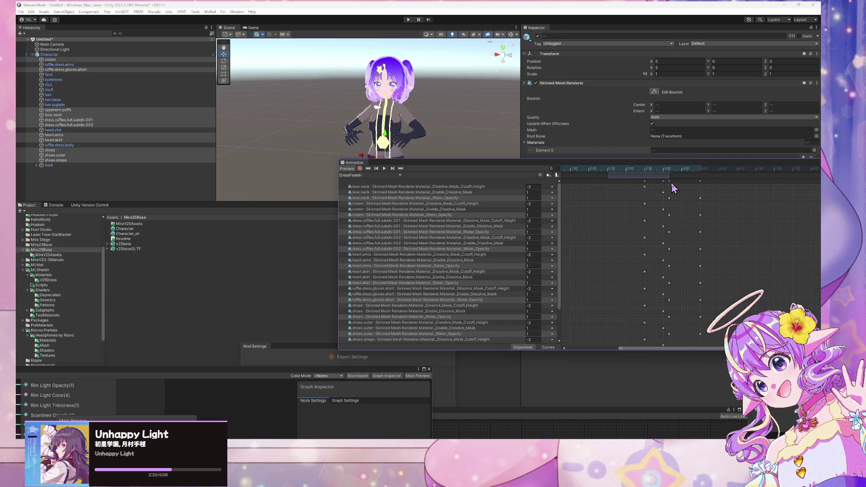
{"action": "left_click", "coordinate": [360, 170]}
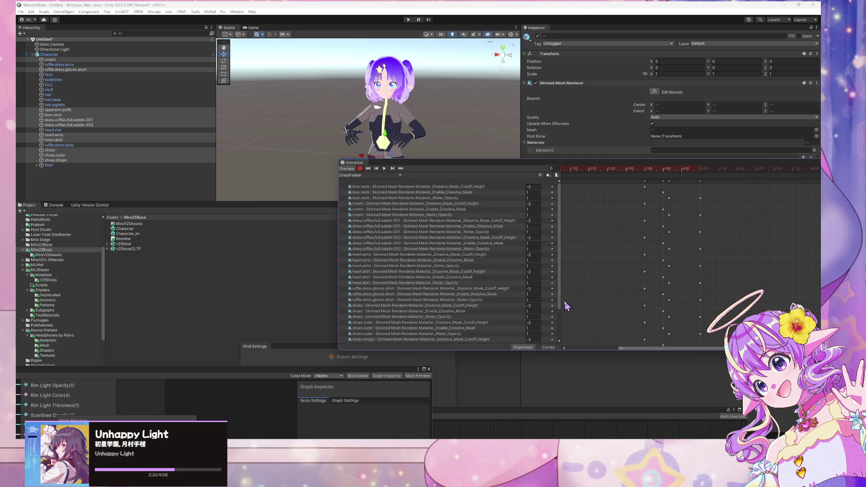
{"action": "scroll", "coordinate": [658, 241], "scroll_direction": "left", "scroll_amount": 3}
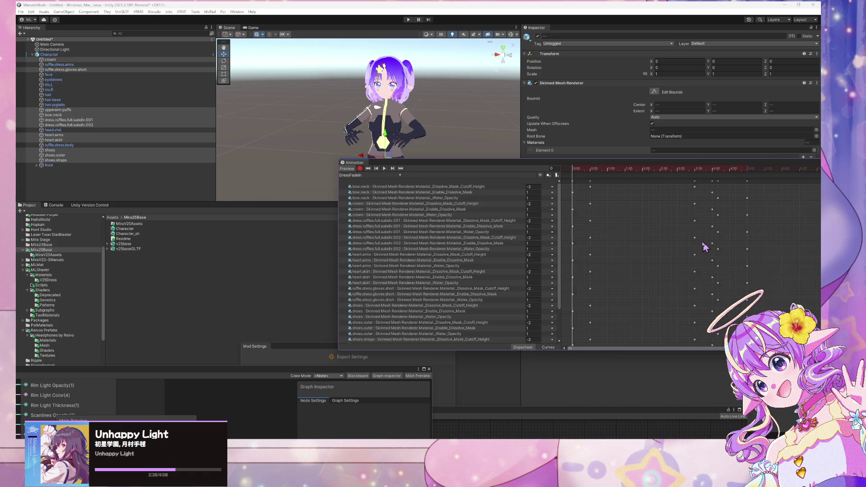
Step: Scrub to frames 284 and 276 to view the blue dress, then play the DressFadeIn preview
{"action": "left_click", "coordinate": [722, 173]}
{"action": "left_click_drag", "start_coordinate": [722, 172], "coordinate": [719, 173]}
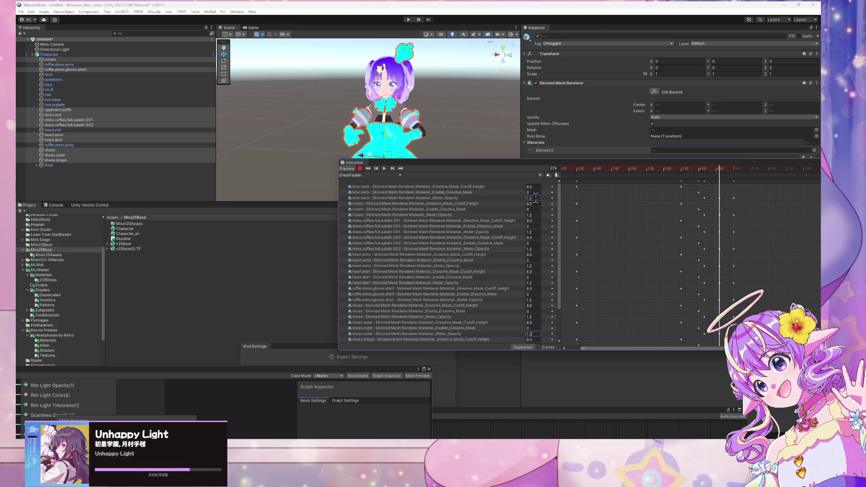
{"action": "scroll", "coordinate": [527, 256], "scroll_direction": "down", "scroll_amount": 3}
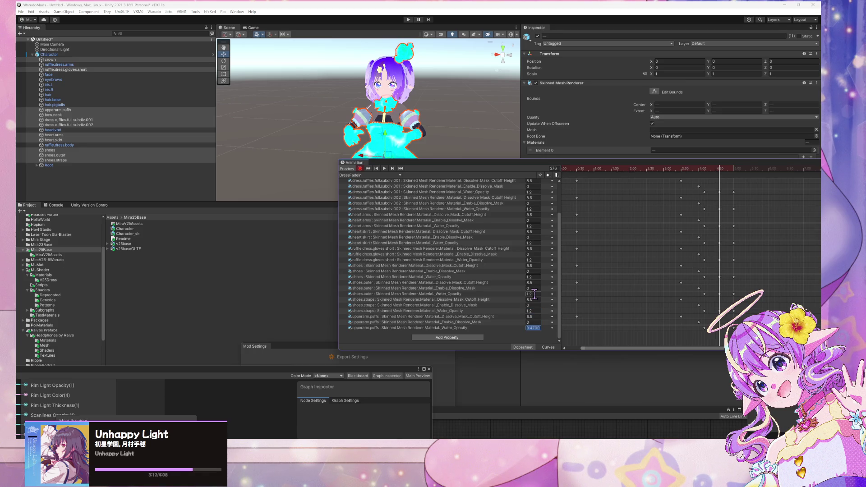
{"action": "left_click", "coordinate": [383, 168]}
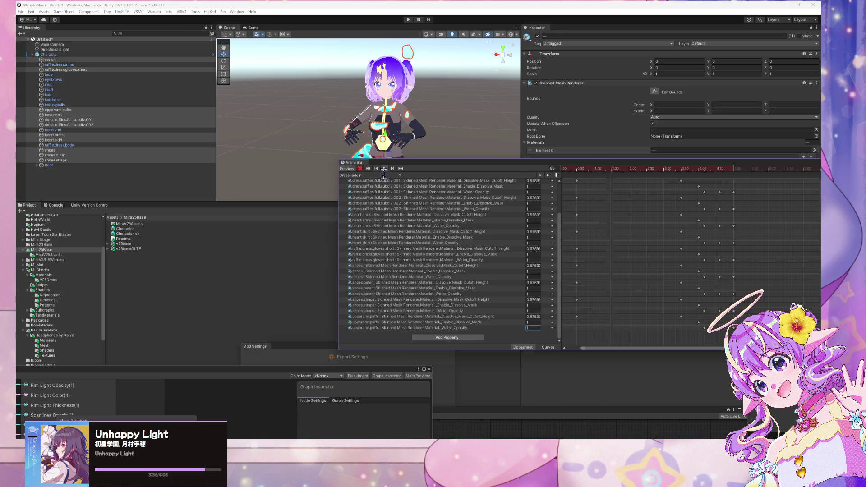
Step: Stop the preview, return to frame 0, and jump to the next keyframes
{"action": "left_click", "coordinate": [384, 169]}
{"action": "left_click", "coordinate": [368, 169]}
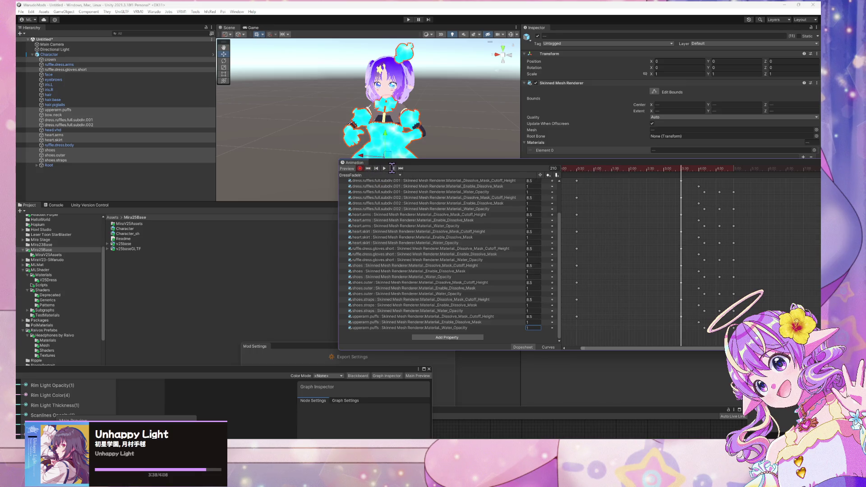
{"action": "left_click", "coordinate": [392, 169]}
{"action": "left_click", "coordinate": [391, 168]}
Step: Drag the Water_Opacity keyframe column from 4:30 back to about 4:25
{"action": "scroll", "coordinate": [744, 195], "scroll_direction": "up", "scroll_amount": 5}
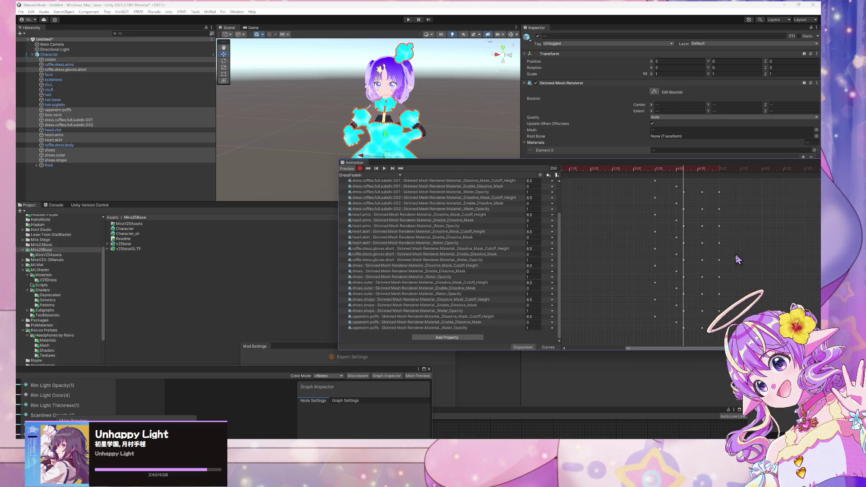
{"action": "scroll", "coordinate": [521, 196], "scroll_direction": "up", "scroll_amount": 4}
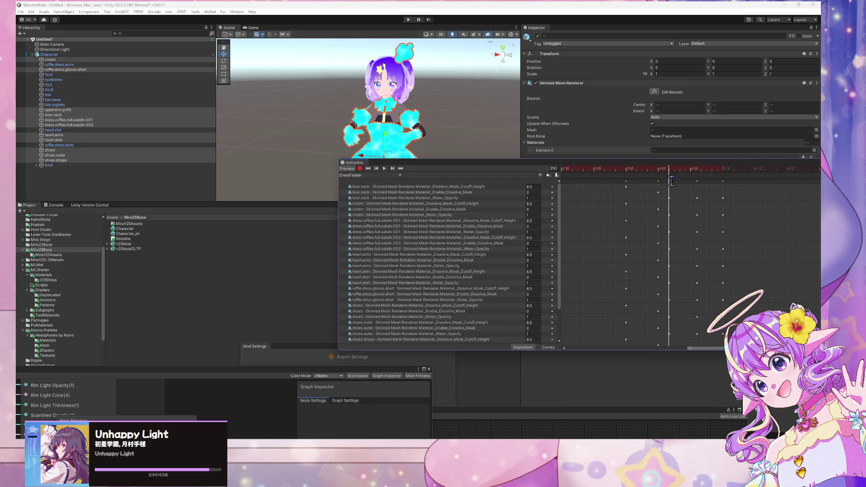
{"action": "left_click", "coordinate": [697, 180]}
{"action": "left_click_drag", "start_coordinate": [698, 183], "coordinate": [685, 185]}
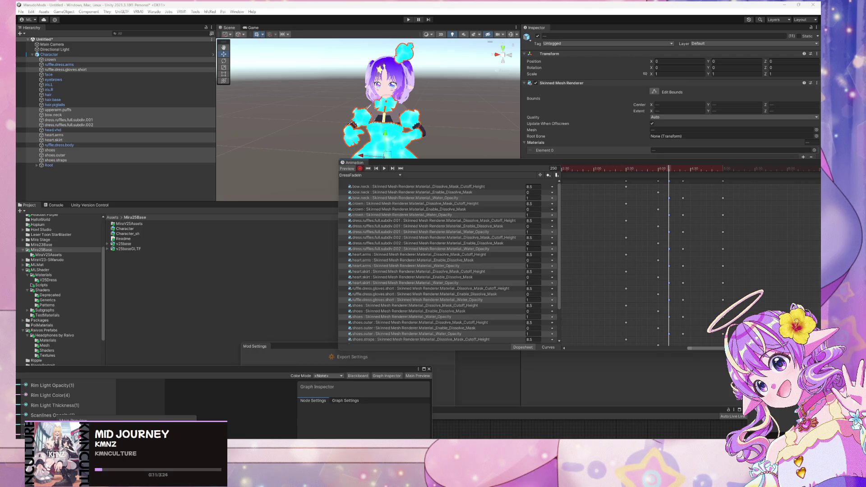
Step: Inspect a keyframe's tangent options in Curves view without changing them, then return to the Dopesheet
{"action": "left_click", "coordinate": [547, 348]}
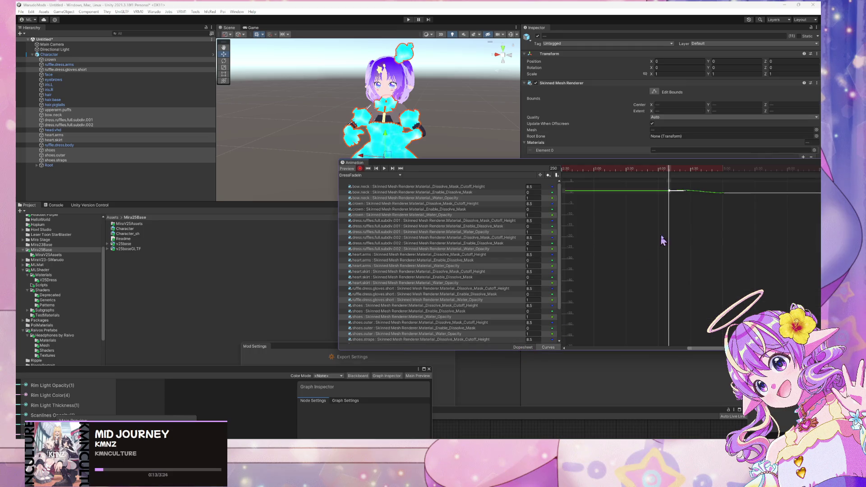
{"action": "scroll", "coordinate": [682, 217], "scroll_direction": "up", "scroll_amount": 3}
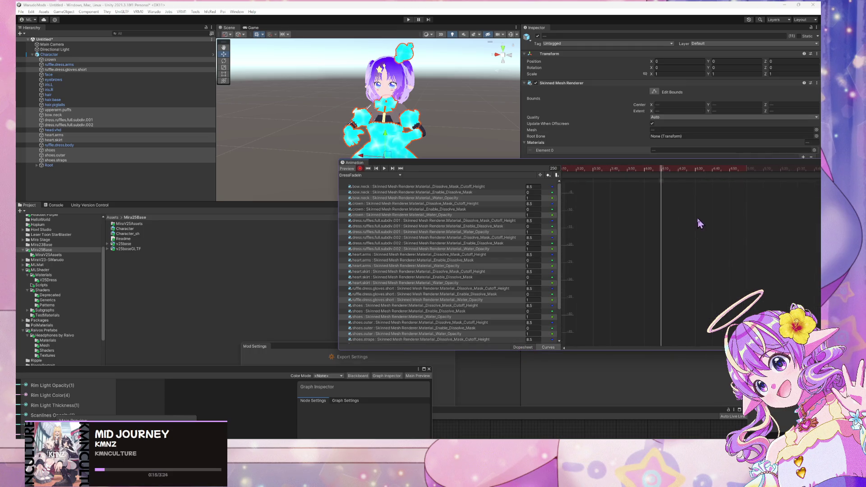
{"action": "scroll", "coordinate": [719, 278], "scroll_direction": "up", "scroll_amount": 5}
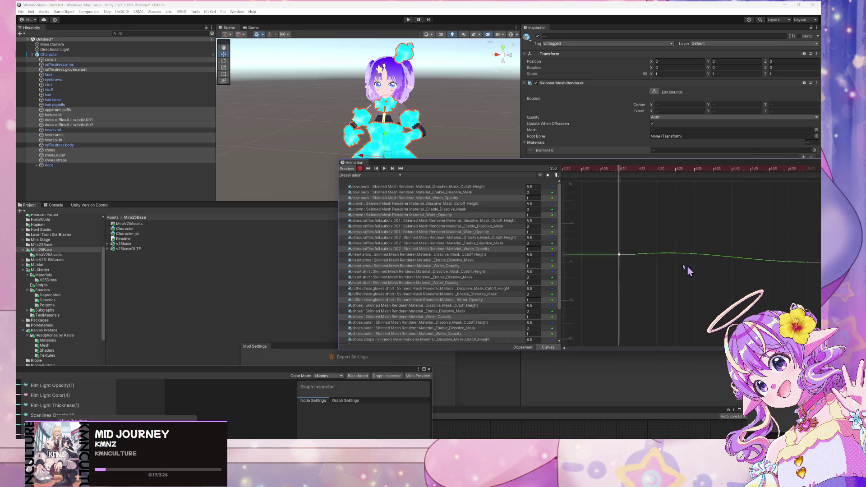
{"action": "right_click", "coordinate": [619, 255]}
{"action": "mouse_move", "coordinate": [643, 328]}
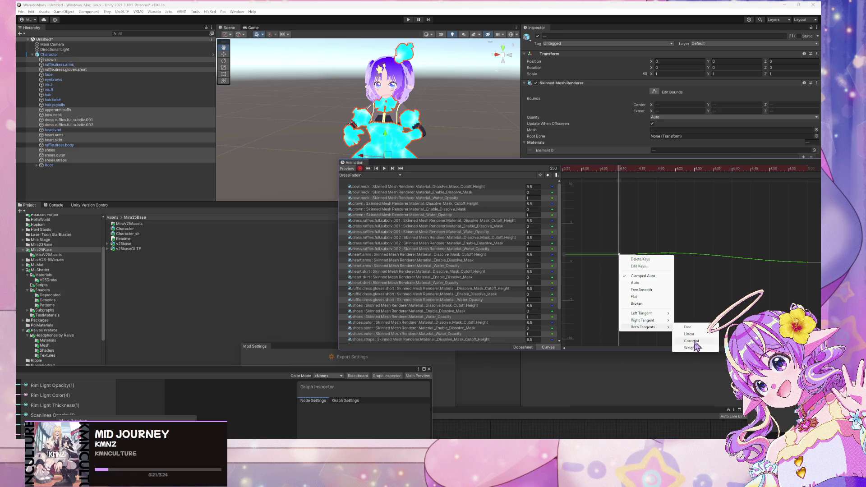
{"action": "left_click", "coordinate": [617, 232]}
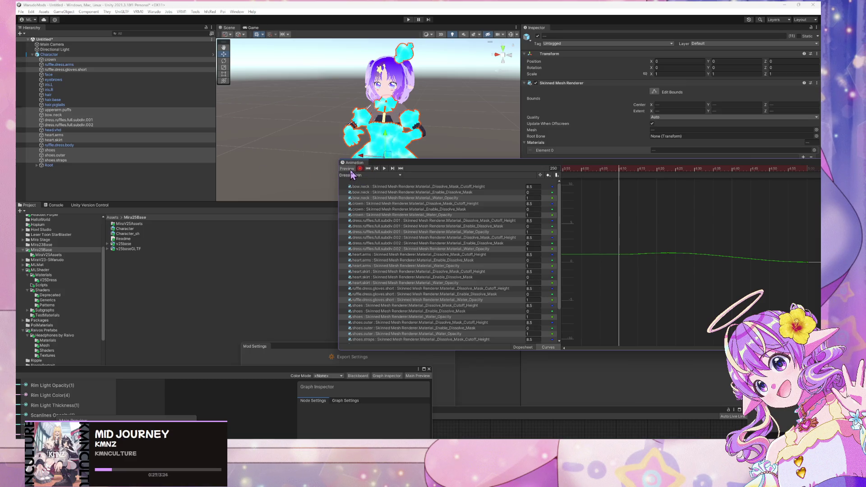
{"action": "left_click", "coordinate": [526, 348]}
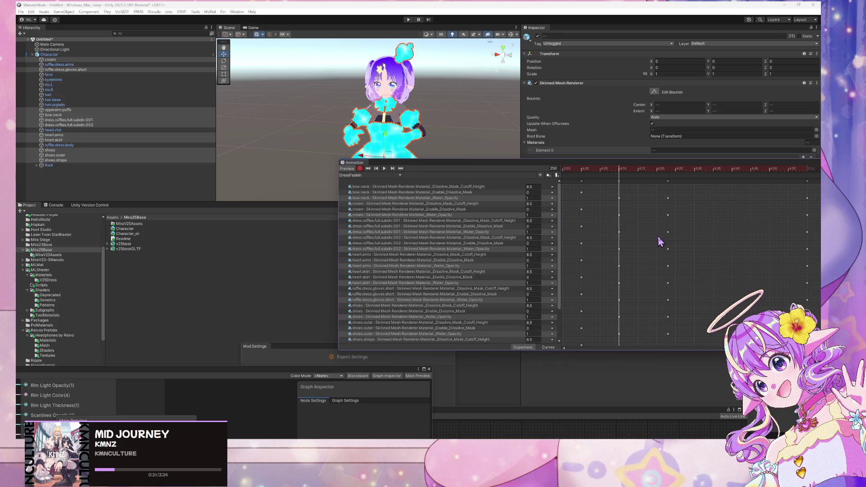
{"action": "scroll", "coordinate": [659, 242], "scroll_direction": "down", "scroll_amount": 3}
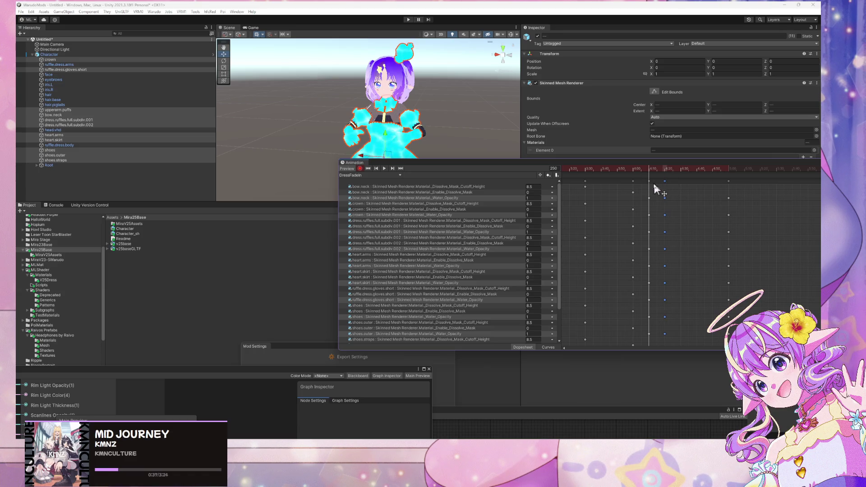
Step: Move the keyframe column at about 4:10 later to 4:27 and play the preview to check the dissolve
{"action": "left_click", "coordinate": [649, 182]}
{"action": "left_click_drag", "start_coordinate": [648, 181], "coordinate": [678, 188]}
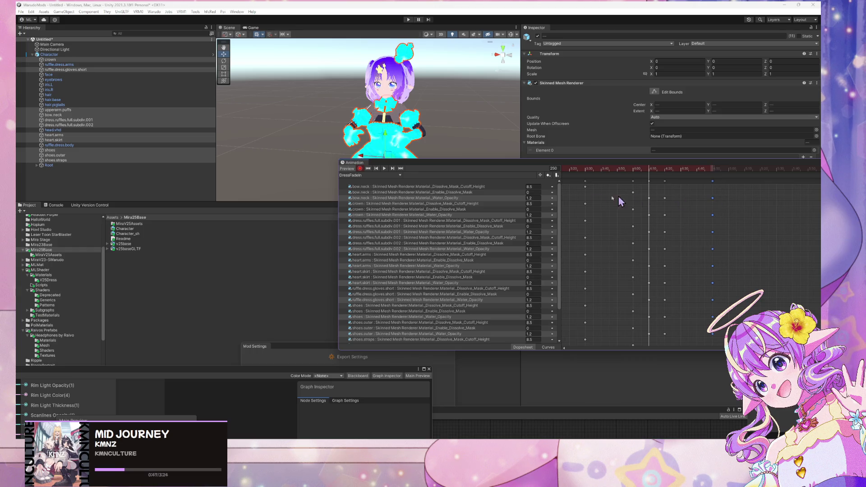
{"action": "left_click", "coordinate": [384, 169]}
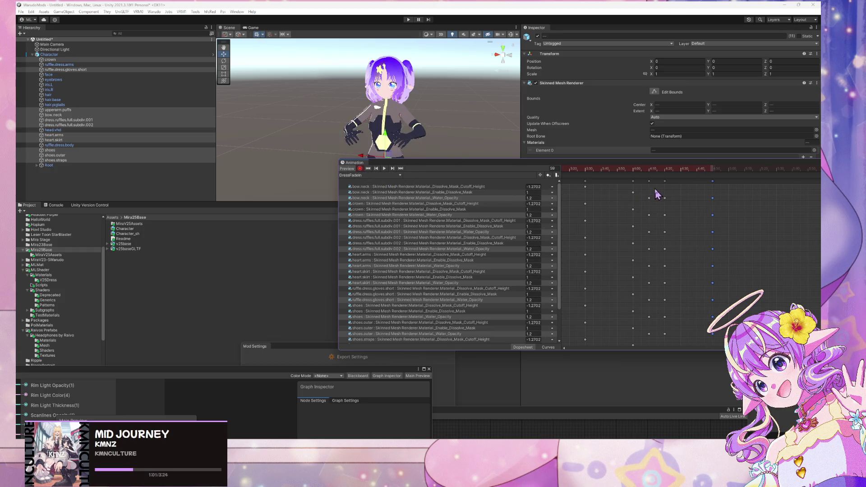
{"action": "scroll", "coordinate": [657, 194], "scroll_direction": "down", "scroll_amount": 4}
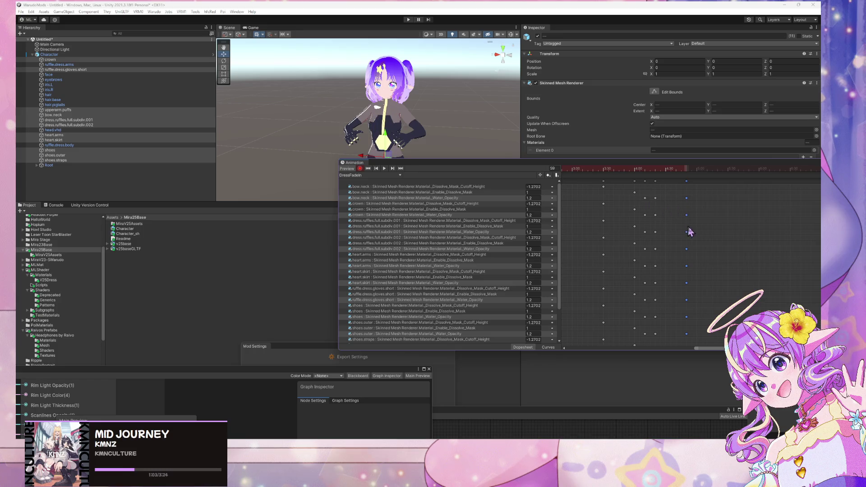
{"action": "left_click", "coordinate": [385, 169]}
Step: Retime another keyframe column slightly earlier, undoing a first overshoot, and replay the clip
{"action": "left_click", "coordinate": [645, 198]}
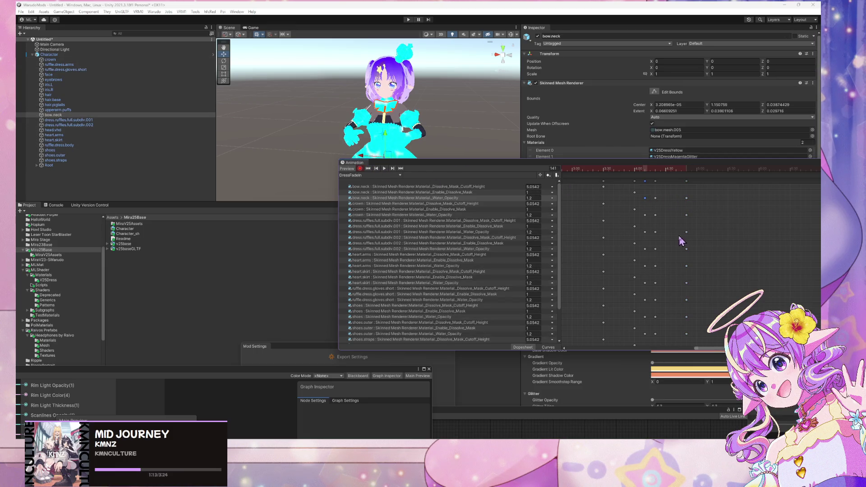
{"action": "scroll", "coordinate": [627, 188], "scroll_direction": "up", "scroll_amount": 2}
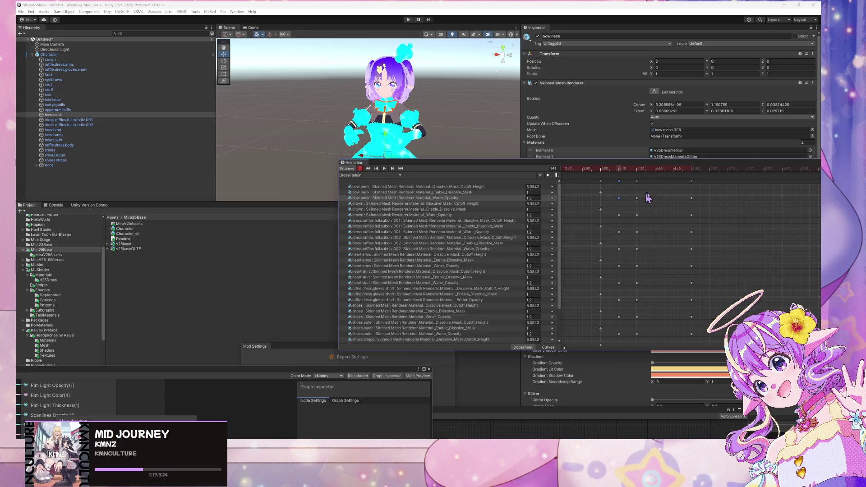
{"action": "left_click", "coordinate": [618, 181]}
{"action": "left_click_drag", "start_coordinate": [618, 181], "coordinate": [653, 186]}
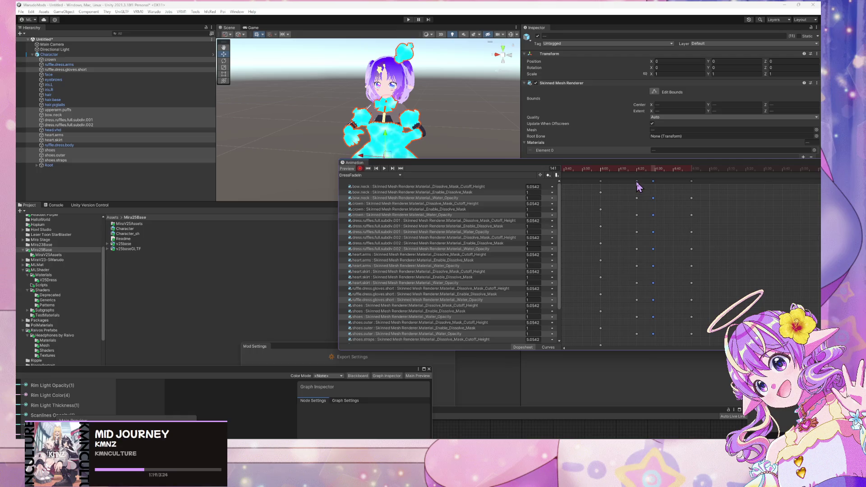
{"action": "key", "text": "ctrl+z"}
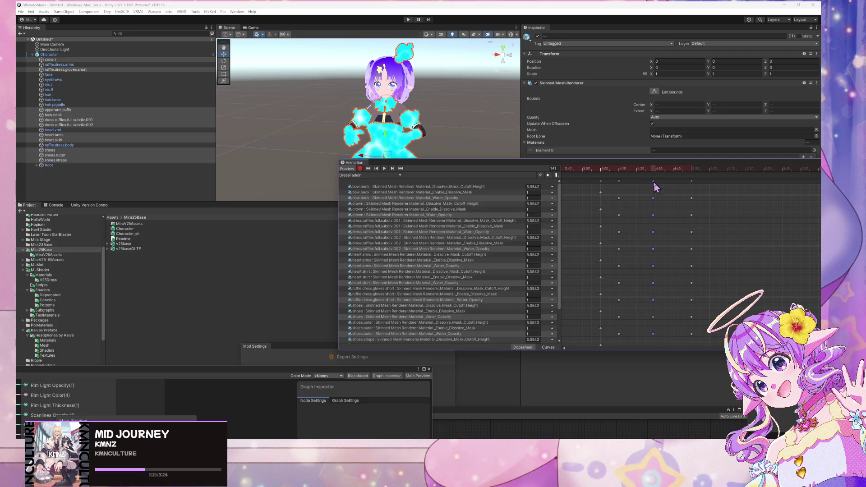
{"action": "left_click_drag", "start_coordinate": [655, 184], "coordinate": [637, 188]}
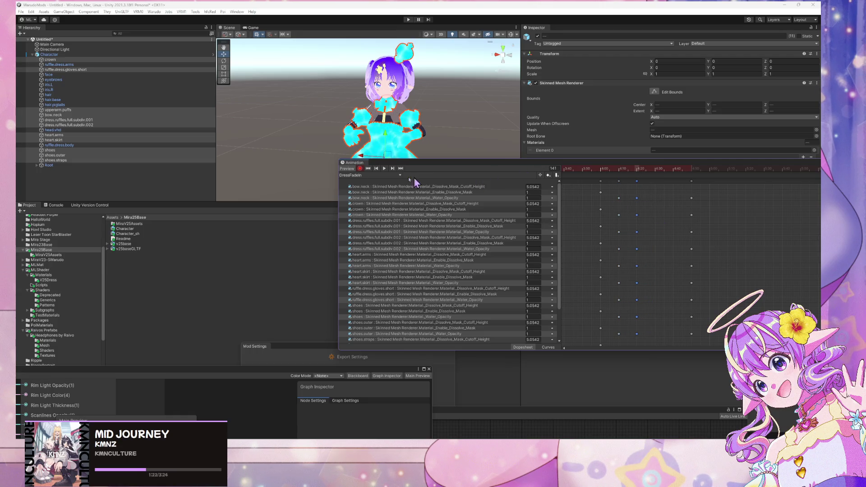
{"action": "key", "text": "space"}
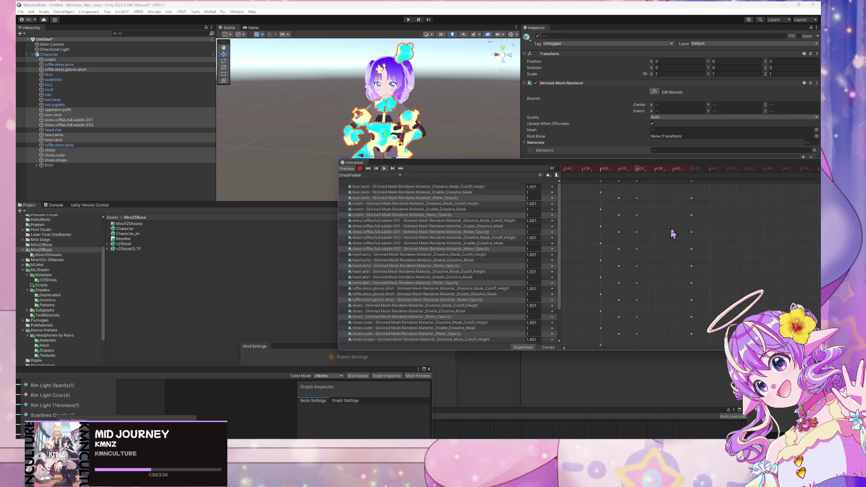
{"action": "scroll", "coordinate": [658, 199], "scroll_direction": "down", "scroll_amount": 3}
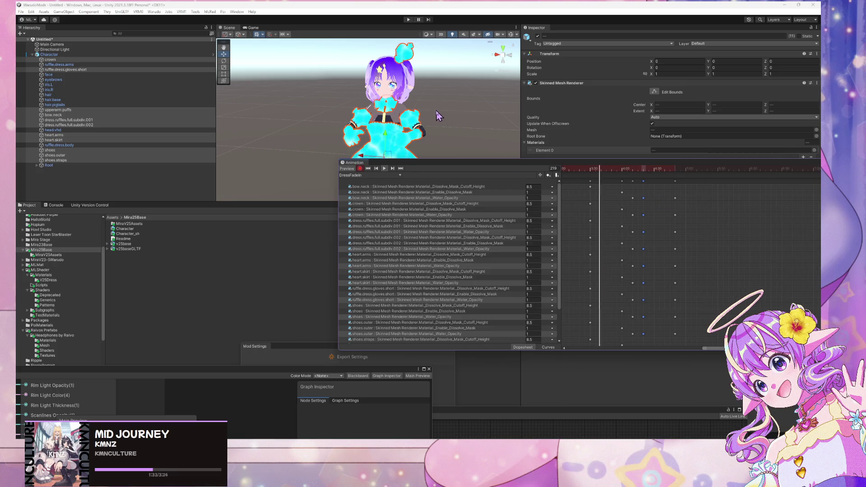
Step: Reposition the animation panel, return to frame 0, and turn off the animation preview
{"action": "left_click_drag", "start_coordinate": [433, 163], "coordinate": [502, 154]}
{"action": "scroll", "coordinate": [631, 239], "scroll_direction": "down", "scroll_amount": 2}
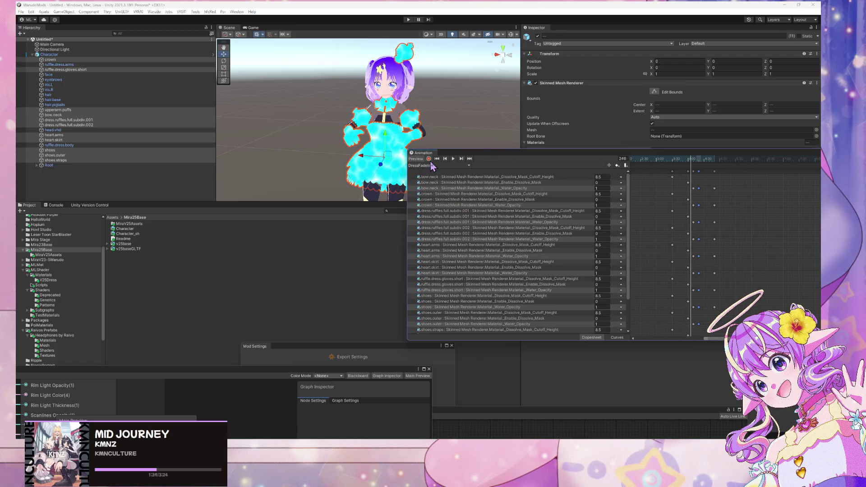
{"action": "left_click", "coordinate": [437, 159]}
{"action": "left_click", "coordinate": [416, 159]}
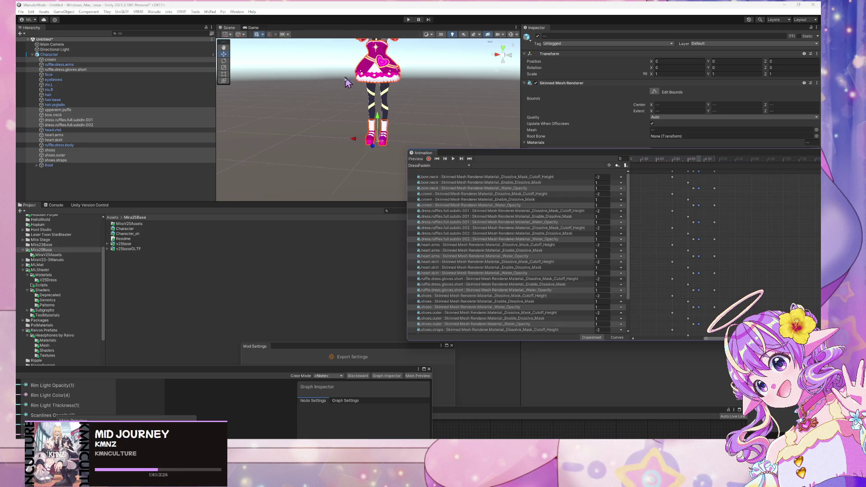
Step: Run a Warudo mod command, cancel the save-scene dialog, and reopen the Warudo menu
{"action": "left_click", "coordinate": [154, 12]}
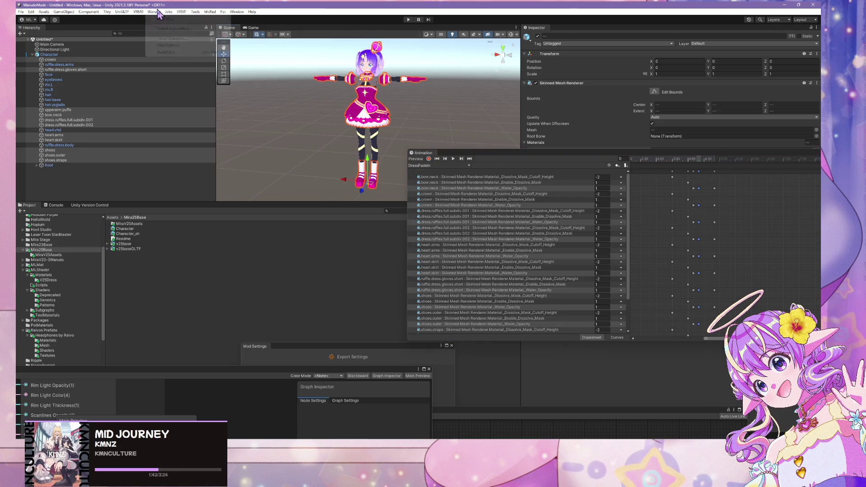
{"action": "left_click", "coordinate": [311, 117]}
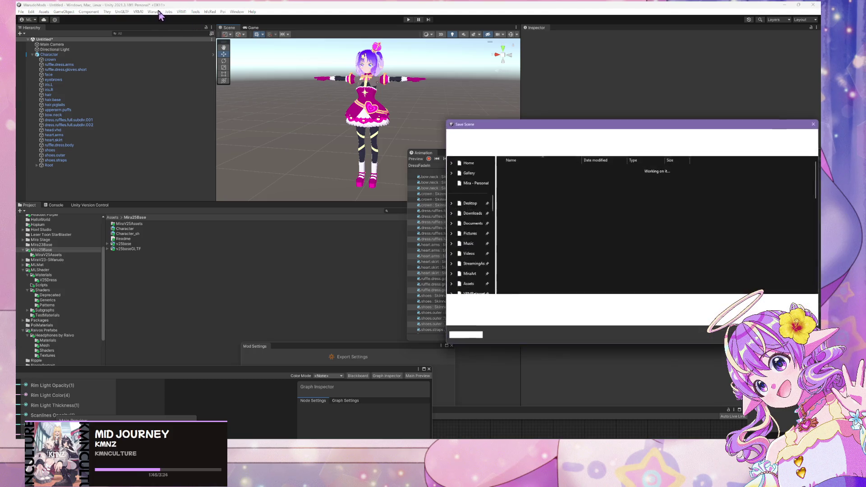
{"action": "key", "text": "Escape"}
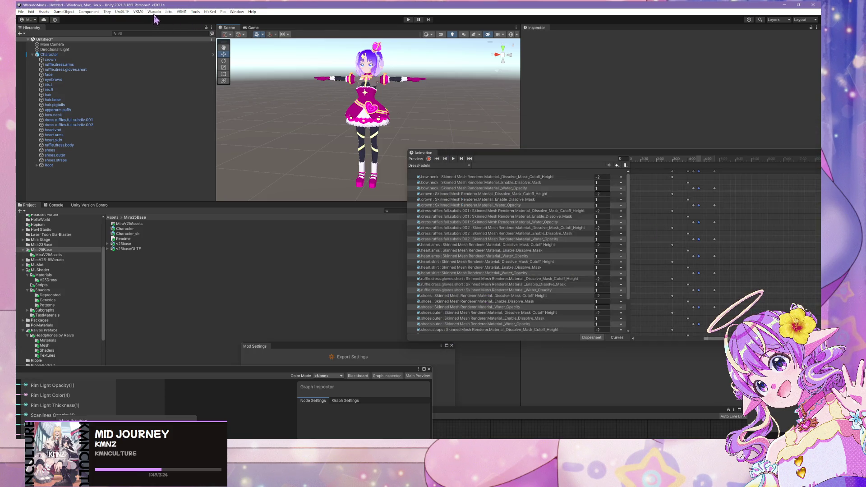
{"action": "left_click", "coordinate": [154, 12]}
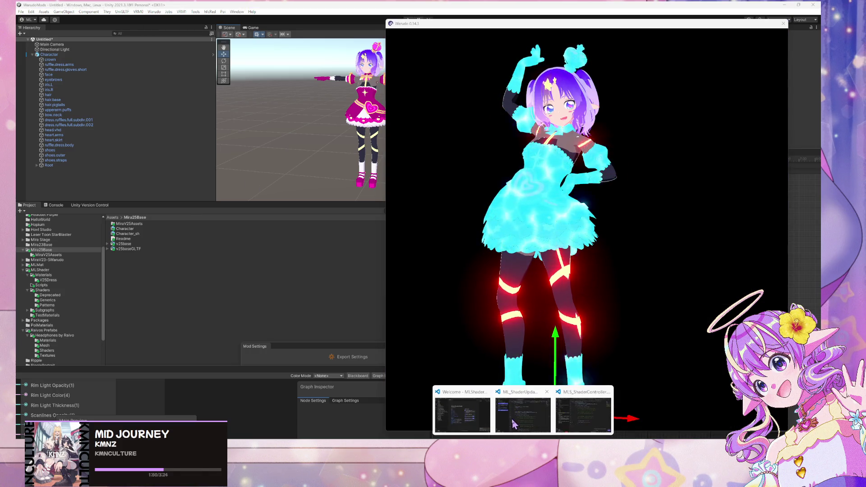
Step: Change _Water_Opacity on line 66 of ML_ShaderUpdater.cs to 1.2f and save the script
{"action": "mouse_move", "coordinate": [471, 419]}
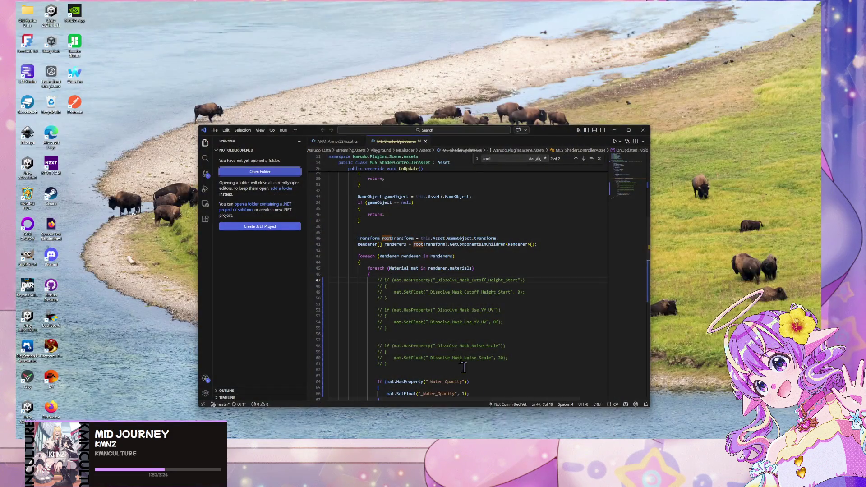
{"action": "left_click", "coordinate": [519, 417]}
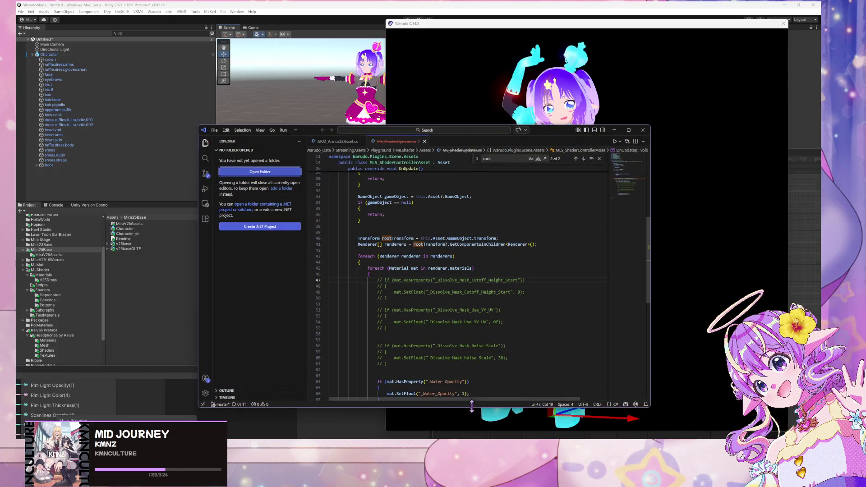
{"action": "left_click", "coordinate": [519, 393]}
{"action": "scroll", "coordinate": [519, 393], "scroll_direction": "down", "scroll_amount": 2}
{"action": "type", "text": "2"}
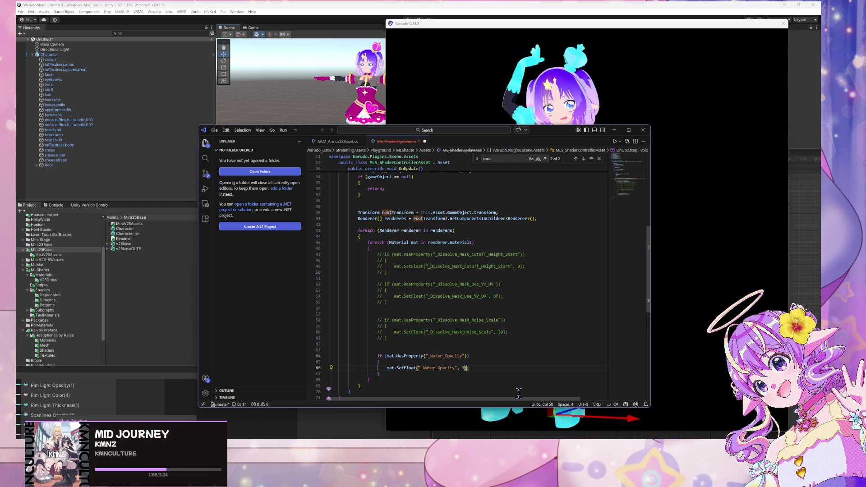
{"action": "key", "text": "BackSpace"}
{"action": "type", "text": "2f"}
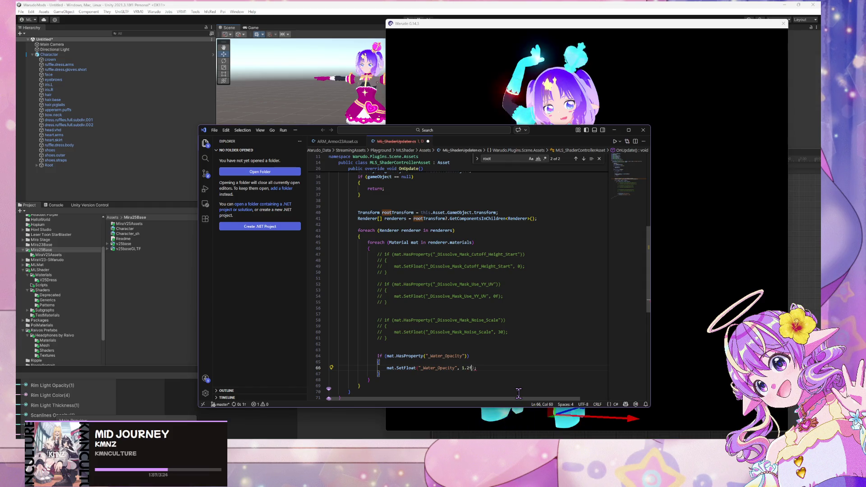
{"action": "key", "text": "ctrl+s"}
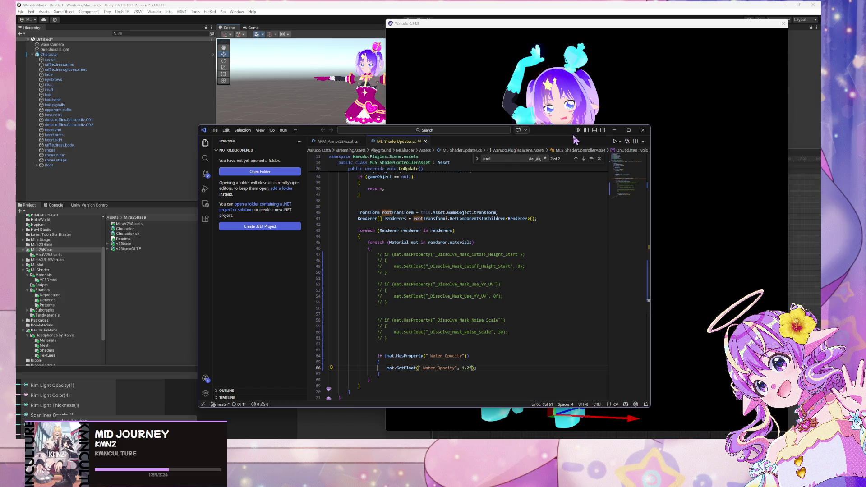
Step: Rearrange the code window, glance at the glowing dress in Warudo, and return to Unity
{"action": "mouse_move", "coordinate": [563, 137]}
{"action": "left_mouse_down"}
{"action": "mouse_move", "coordinate": [311, 118]}
{"action": "mouse_move", "coordinate": [363, 110]}
{"action": "mouse_move", "coordinate": [500, 293]}
{"action": "mouse_move", "coordinate": [498, 282]}
{"action": "mouse_move", "coordinate": [347, 192]}
{"action": "left_mouse_up"}
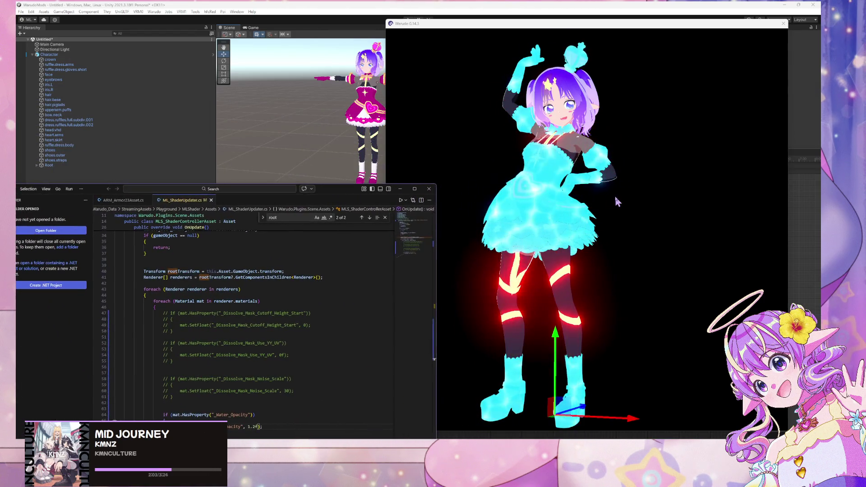
{"action": "left_click", "coordinate": [594, 193]}
{"action": "scroll", "coordinate": [594, 193], "scroll_direction": "down", "scroll_amount": 3}
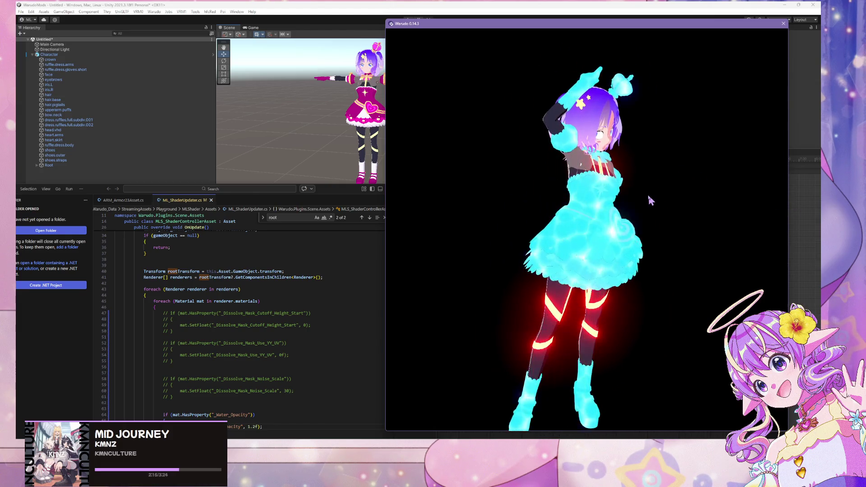
{"action": "left_click_drag", "start_coordinate": [343, 198], "coordinate": [334, 114]}
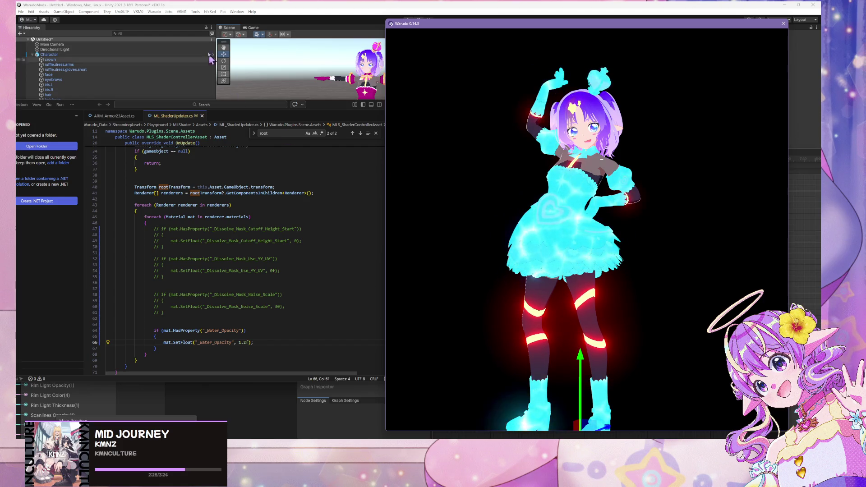
{"action": "left_click", "coordinate": [172, 4]}
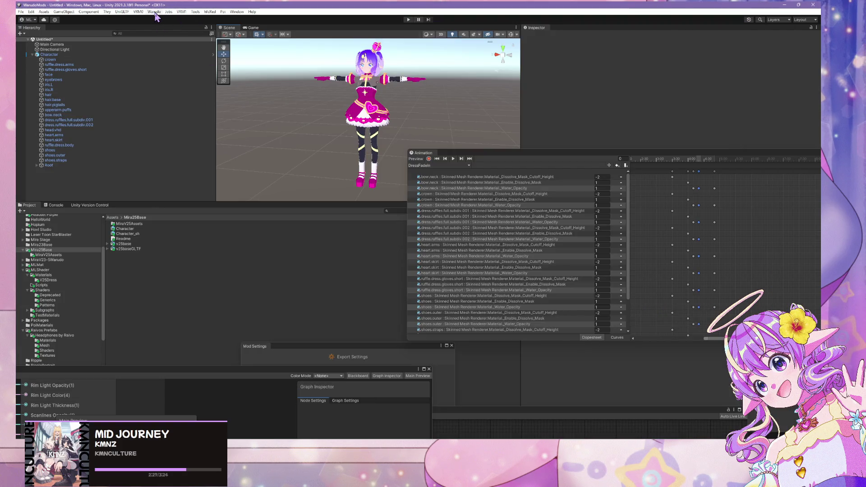
Step: Run Warudo > Build Mod, dismiss the 'Cannot restructure Prefab instance' error, and switch to Warudo
{"action": "left_click", "coordinate": [154, 12]}
{"action": "left_click", "coordinate": [175, 52]}
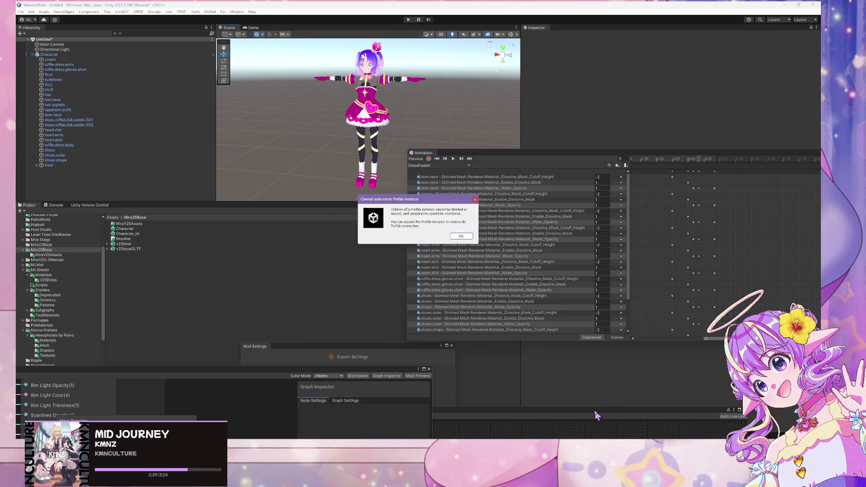
{"action": "left_click", "coordinate": [461, 236]}
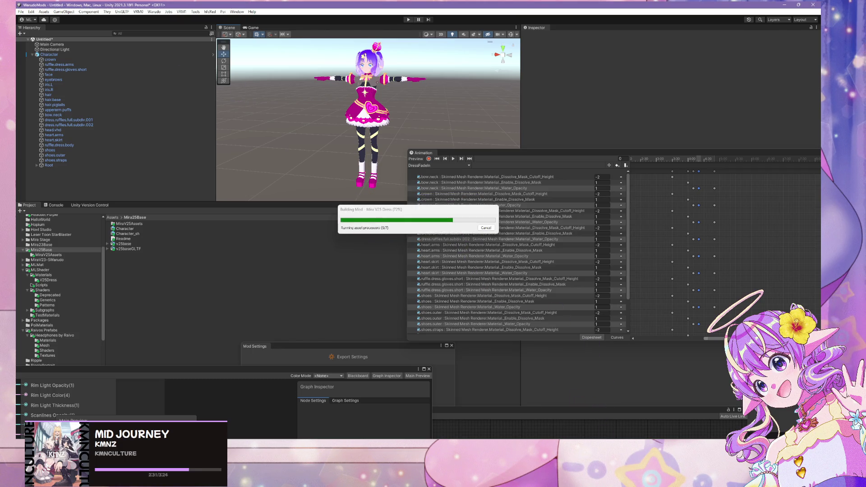
{"action": "left_click", "coordinate": [536, 419]}
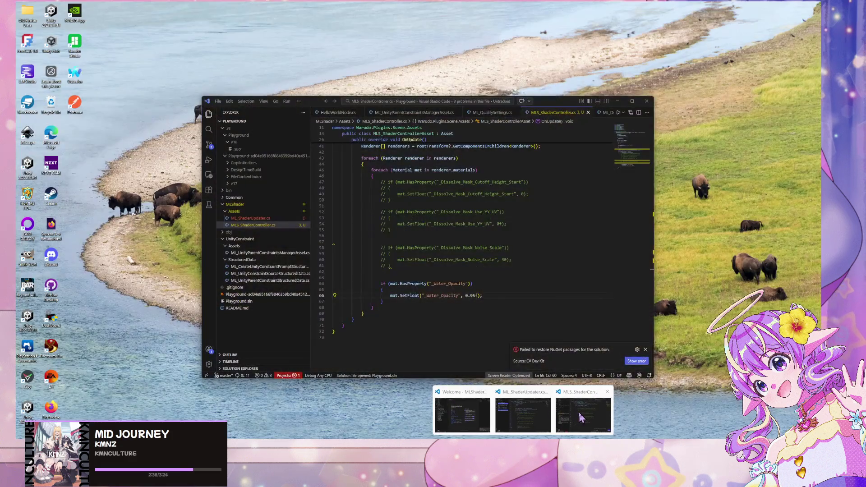
Step: Comment out the _Water_Opacity lines 64–67 in MLS_ShaderController.cs, then check the avatar in Warudo
{"action": "left_click", "coordinate": [581, 417]}
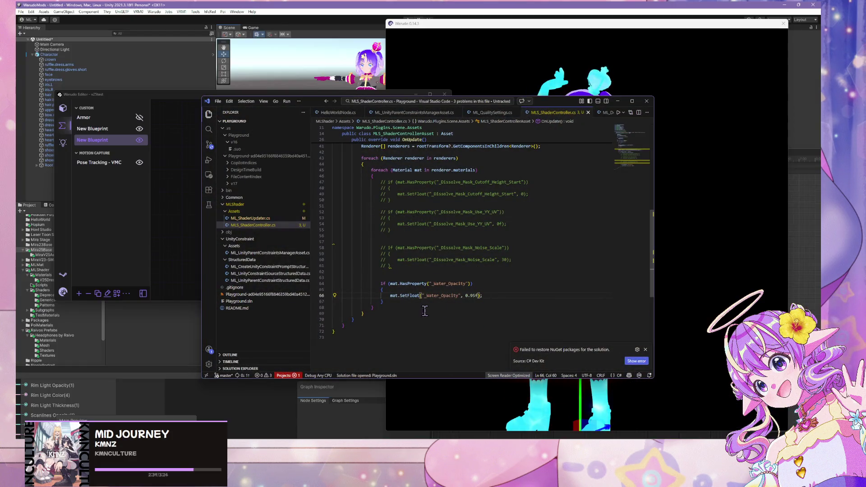
{"action": "left_click_drag", "start_coordinate": [383, 301], "coordinate": [314, 286]}
{"action": "key", "text": "ctrl+slash"}
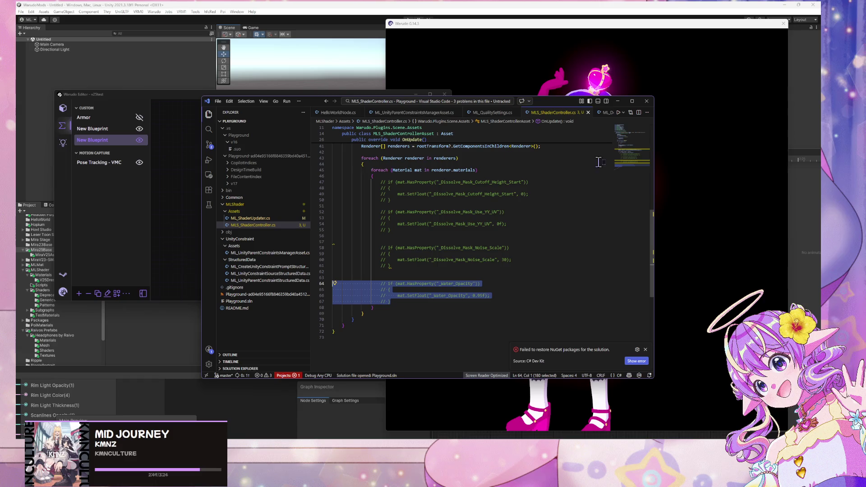
{"action": "left_click", "coordinate": [699, 218]}
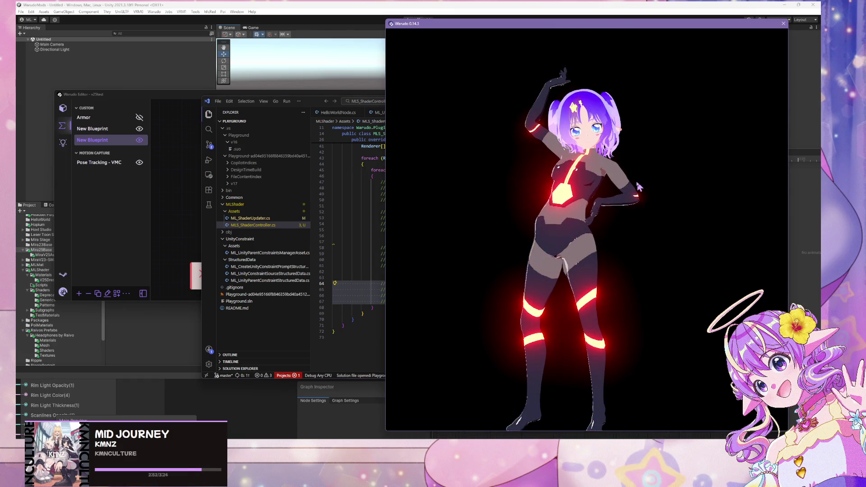
{"action": "key", "text": "alt+Tab"}
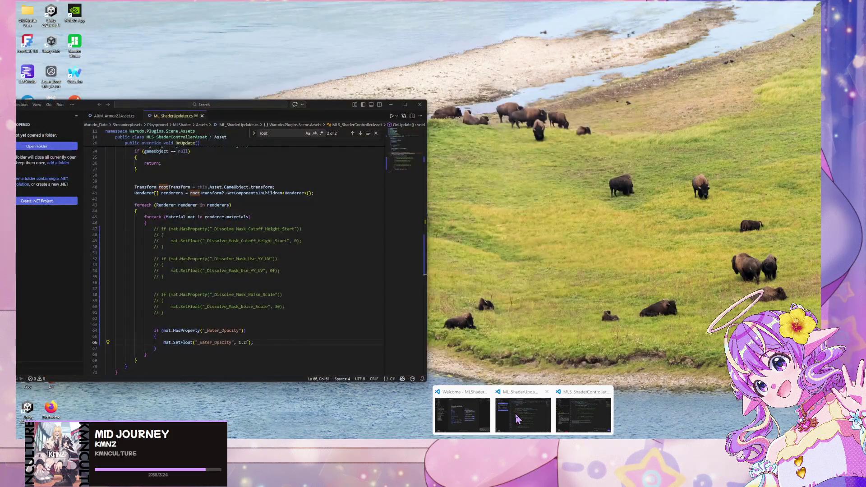
Step: Comment out the same _Water_Opacity block, lines 64–67, in ML_ShaderUpdater.cs and recheck Warudo
{"action": "left_click", "coordinate": [515, 413]}
{"action": "left_click_drag", "start_coordinate": [157, 348], "coordinate": [115, 328]}
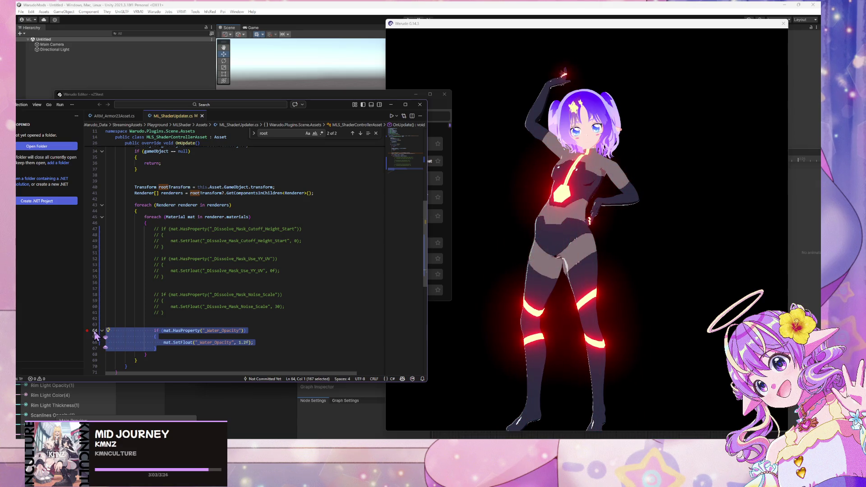
{"action": "left_click", "coordinate": [90, 330]}
{"action": "left_click_drag", "start_coordinate": [115, 354], "coordinate": [103, 331]}
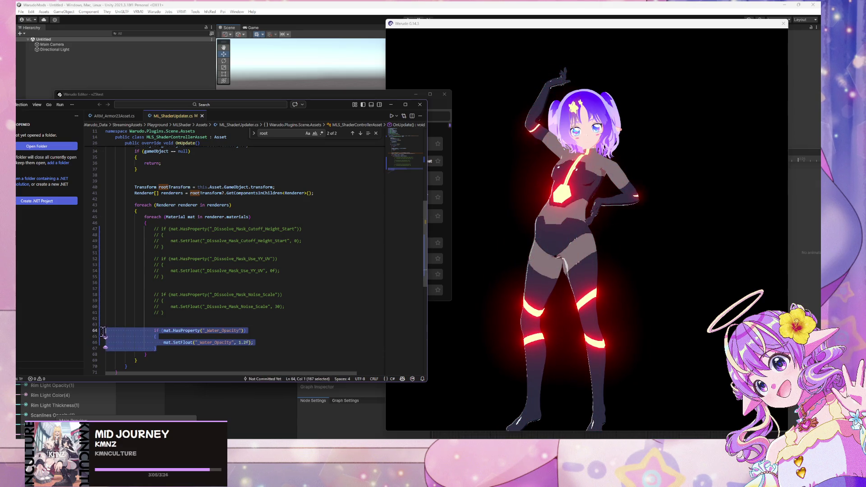
{"action": "key", "text": "ctrl+slash"}
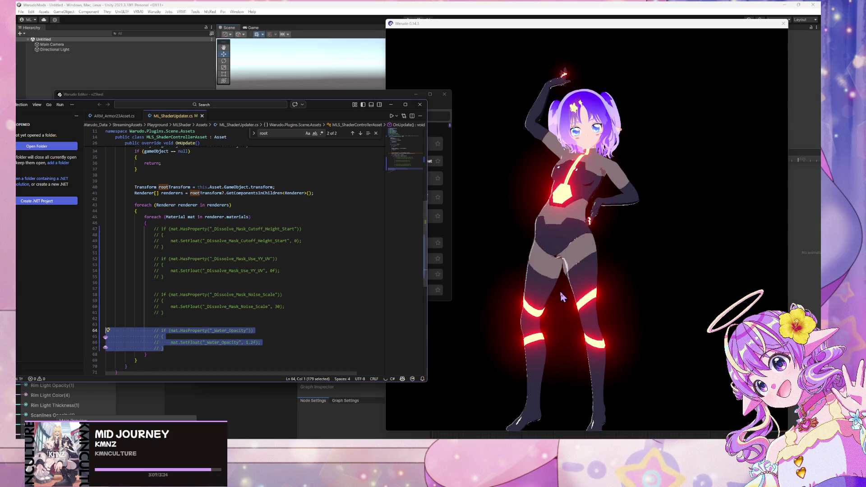
{"action": "left_click", "coordinate": [446, 280]}
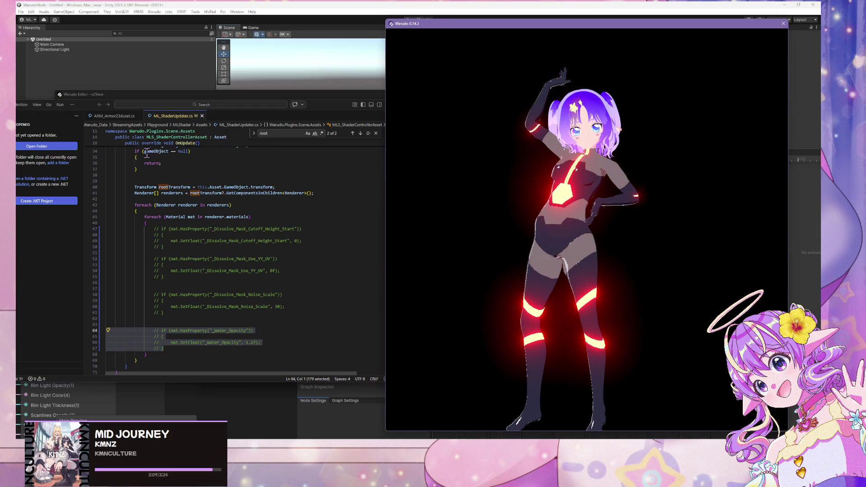
Step: Close ML_ShaderUpdater.cs and bring up the Explorer context menu for MLS_ShaderController.cs
{"action": "left_click_drag", "start_coordinate": [298, 105], "coordinate": [467, 108]}
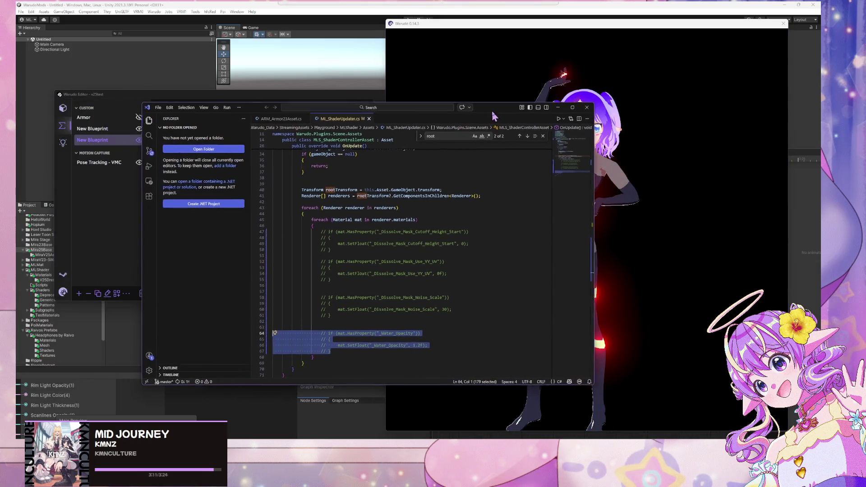
{"action": "key", "text": "ctrl+b"}
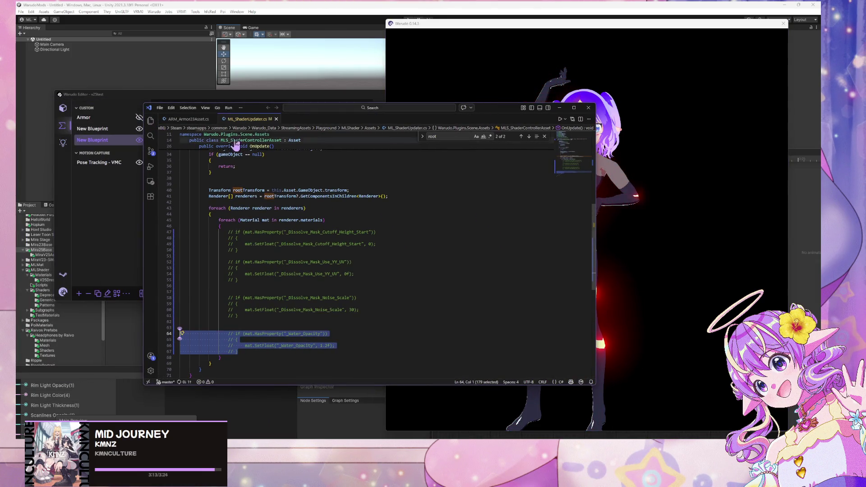
{"action": "left_click", "coordinate": [276, 119]}
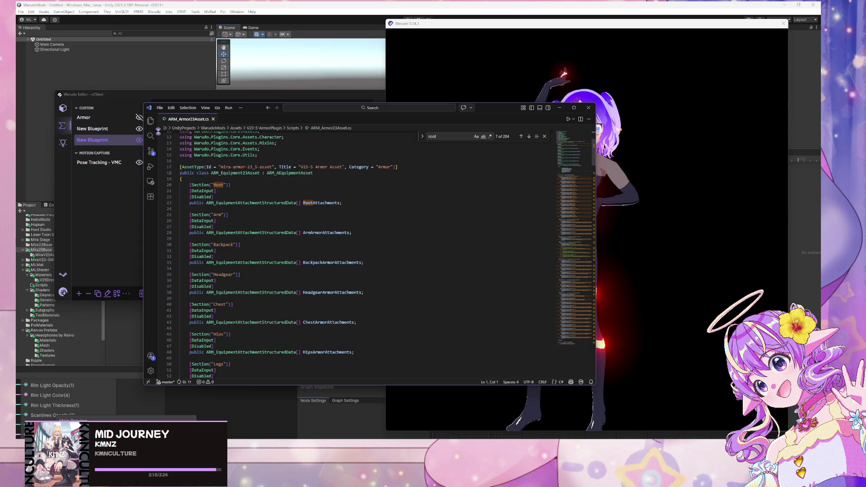
{"action": "mouse_move", "coordinate": [523, 451]}
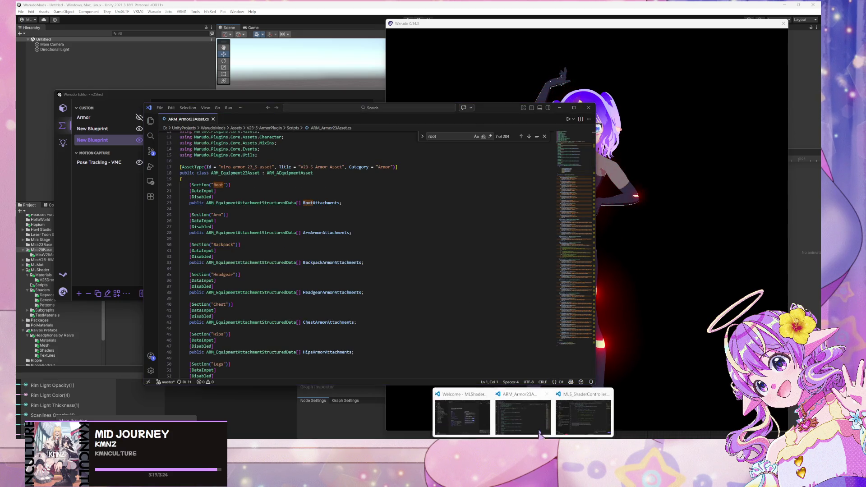
{"action": "left_click", "coordinate": [572, 418]}
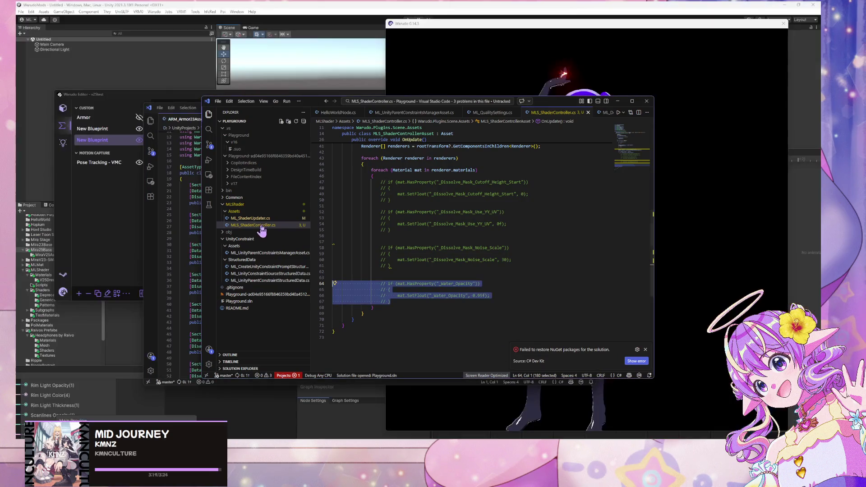
{"action": "right_click", "coordinate": [264, 225]}
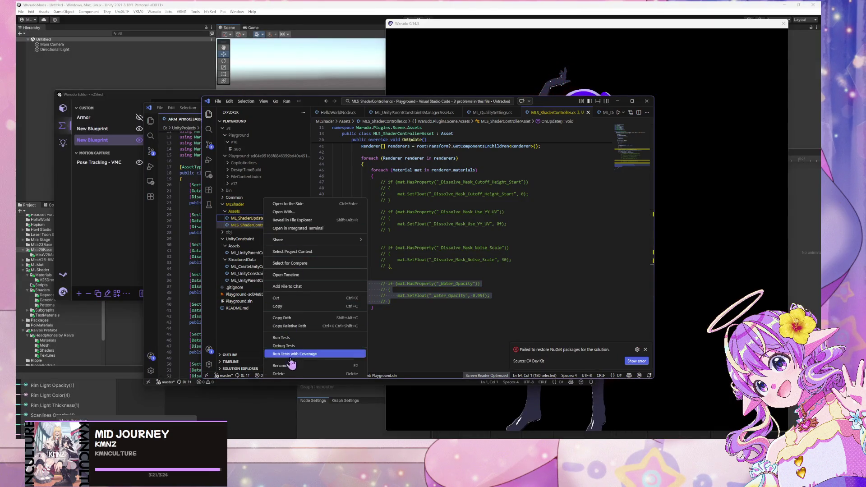